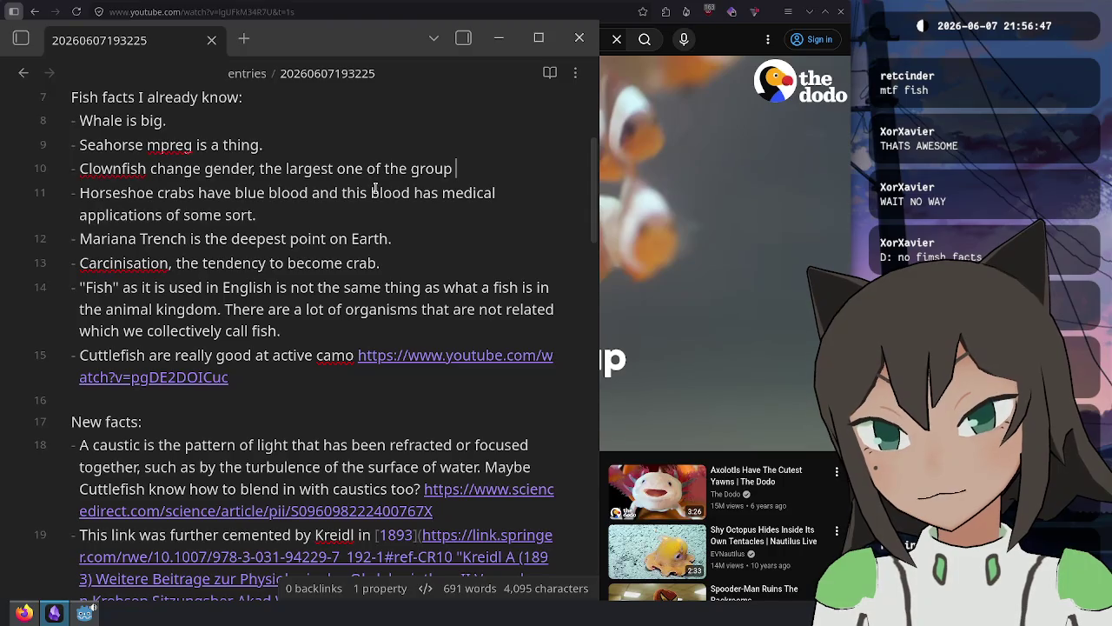
# Step: Cut the clownfish clause out of line 10, paste it at the note's end and reword it
pyautogui.write('male')
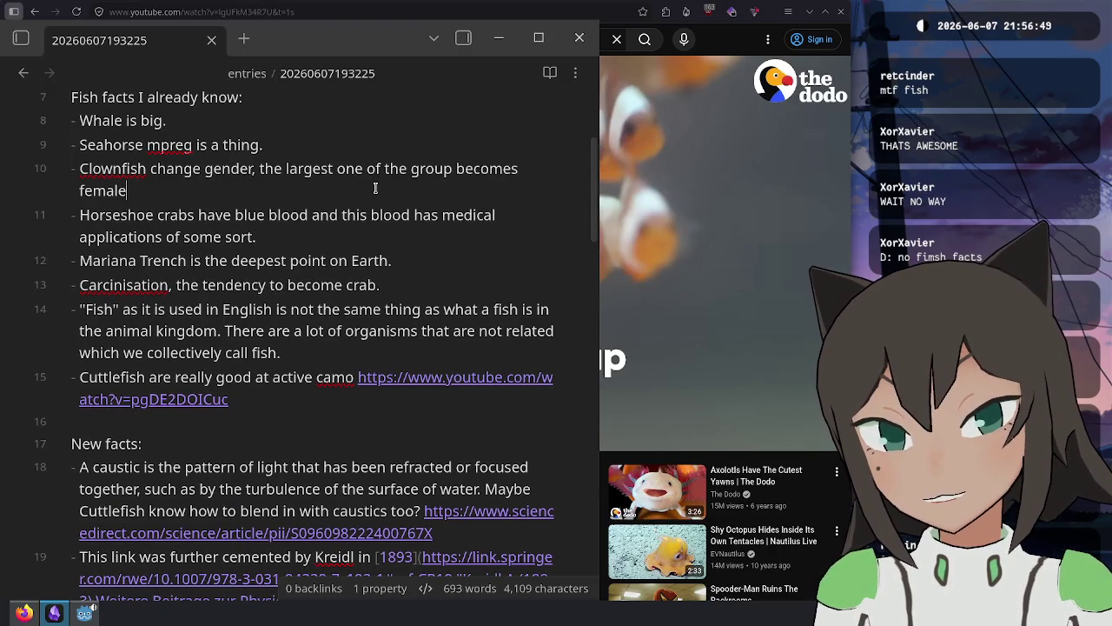
pyautogui.hotkey('shift', 'Up')
pyautogui.hotkey('ctrl', 'shift', 'Right')
pyautogui.hotkey('ctrl', 'shift', 'Right')
pyautogui.hotkey('ctrl', 'shift', 'Right')
pyautogui.press('BackSpace')
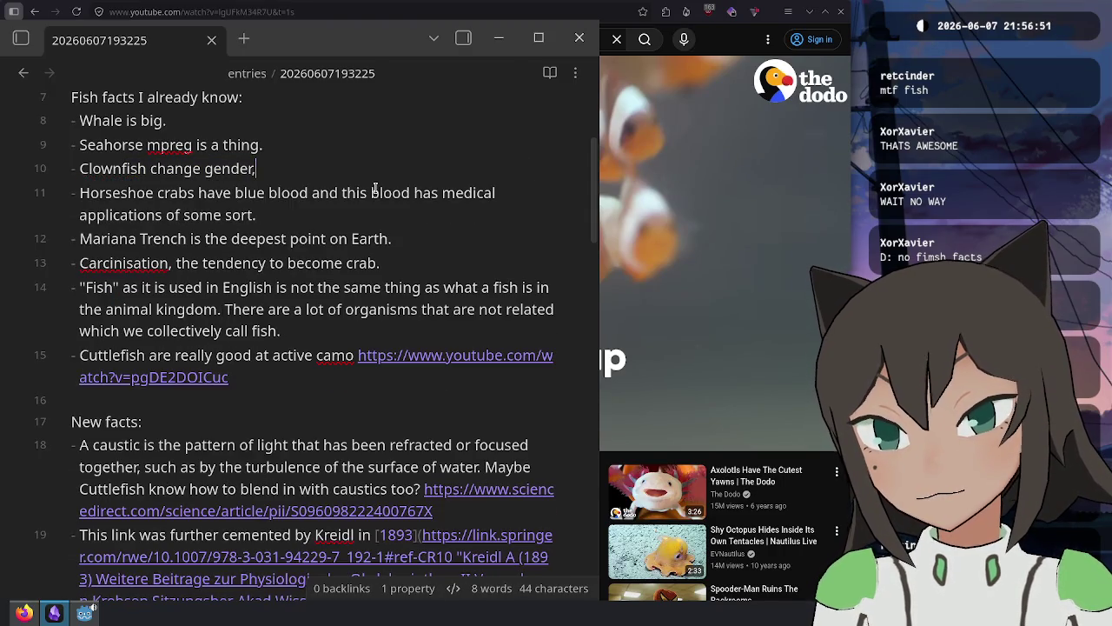
pyautogui.hotkey('ctrl', 'End')
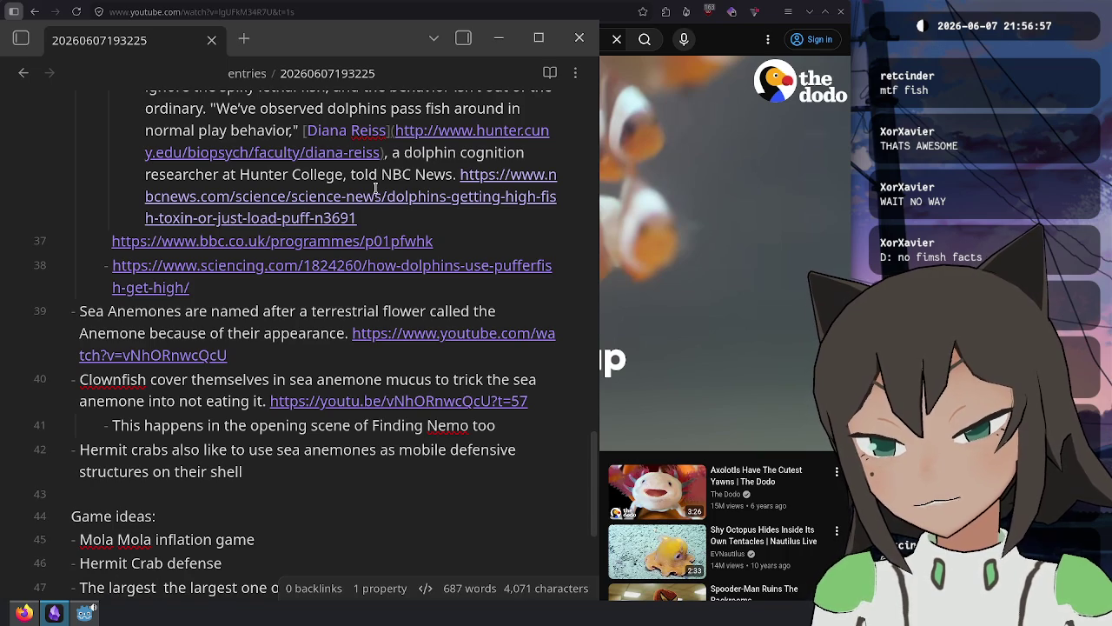
pyautogui.scroll(-3, 356, 315)
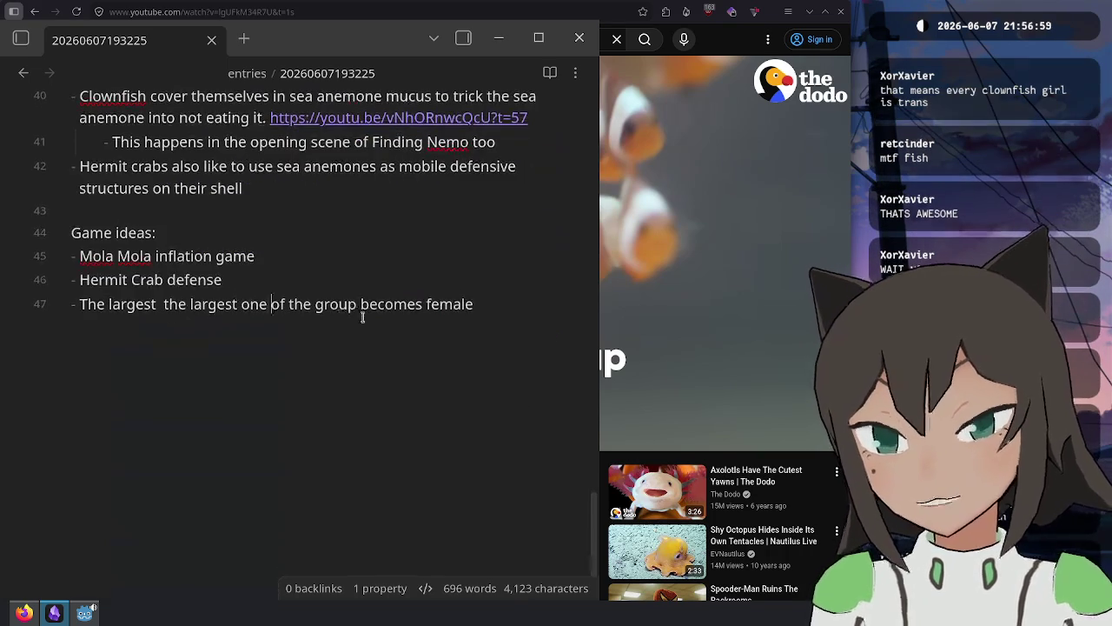
pyautogui.hotkey('ctrl', 'BackSpace')
pyautogui.hotkey('ctrl', 'BackSpace')
pyautogui.hotkey('ctrl', 'BackSpace')
pyautogui.write('clownfish')
pyautogui.press('End')
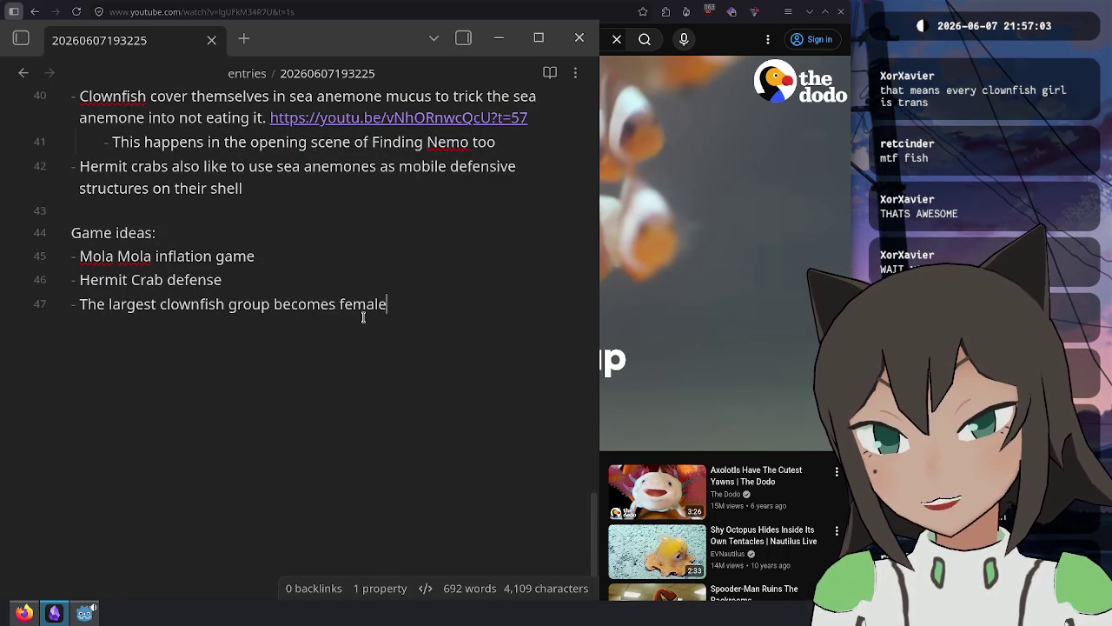
# Step: Move the reworded clownfish line below the hermit crab fact, adding 'in the' before 'group'
pyautogui.hotkey('shift', 'Up')
pyautogui.press('BackSpace')
pyautogui.hotkey('ctrl', 'v')
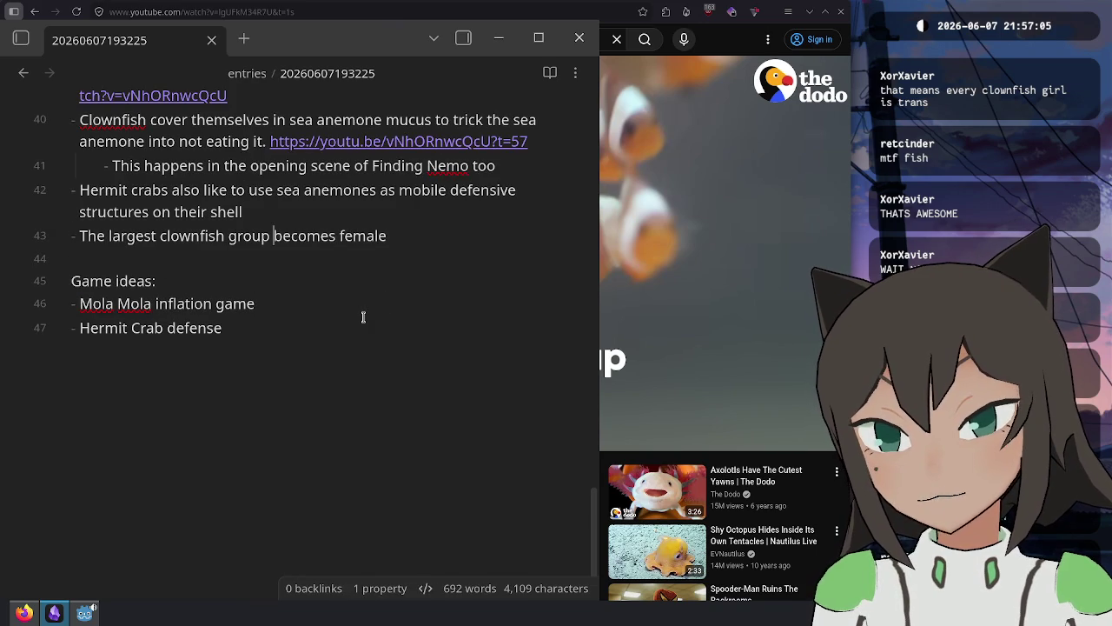
pyautogui.hotkey('ctrl', 'Left')
pyautogui.write('in the')
pyautogui.press('End')
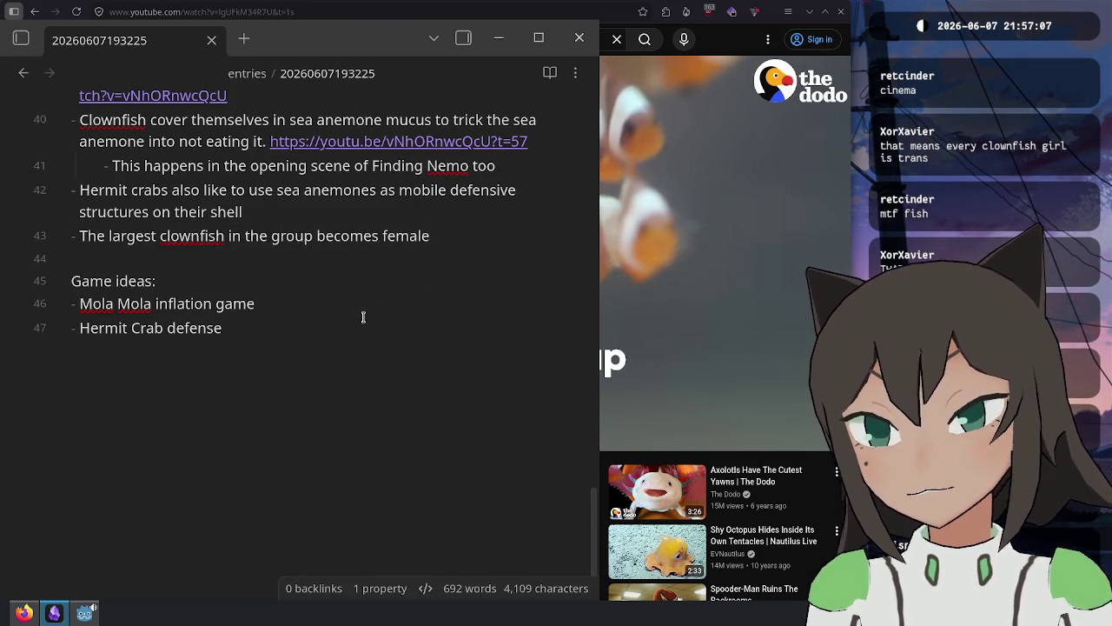
# Step: Prepend 'All clownfish are born male,' to the fact and lowercase its leading 'The'
pyautogui.keyDown('shift'); pyautogui.click(81, 235); pyautogui.keyUp('shift')
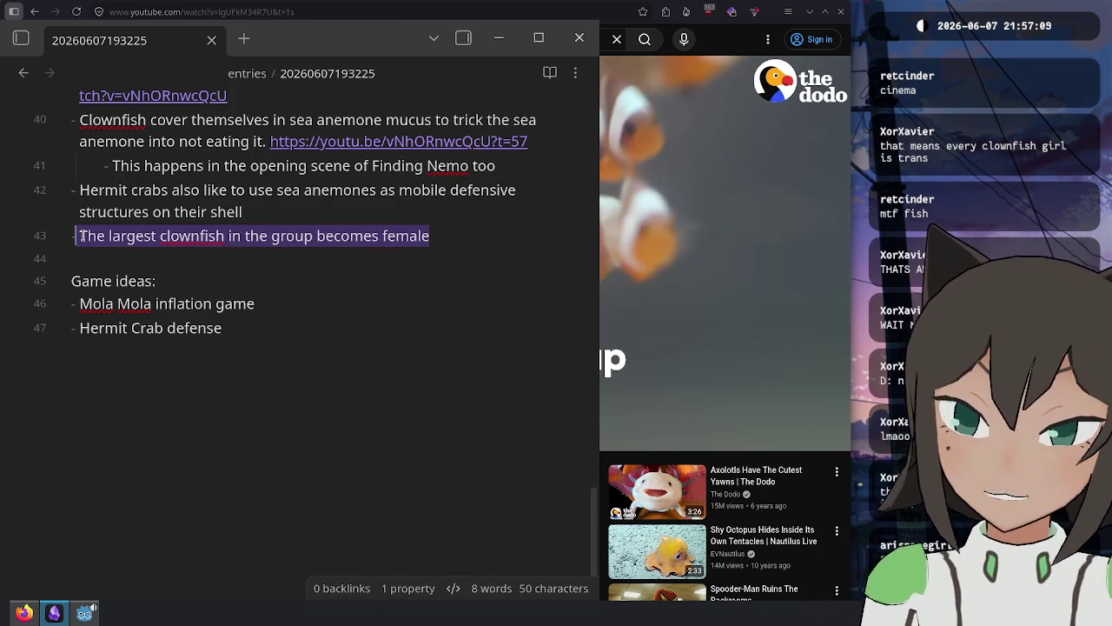
pyautogui.moveTo(82, 236); pyautogui.dragTo(459, 235)
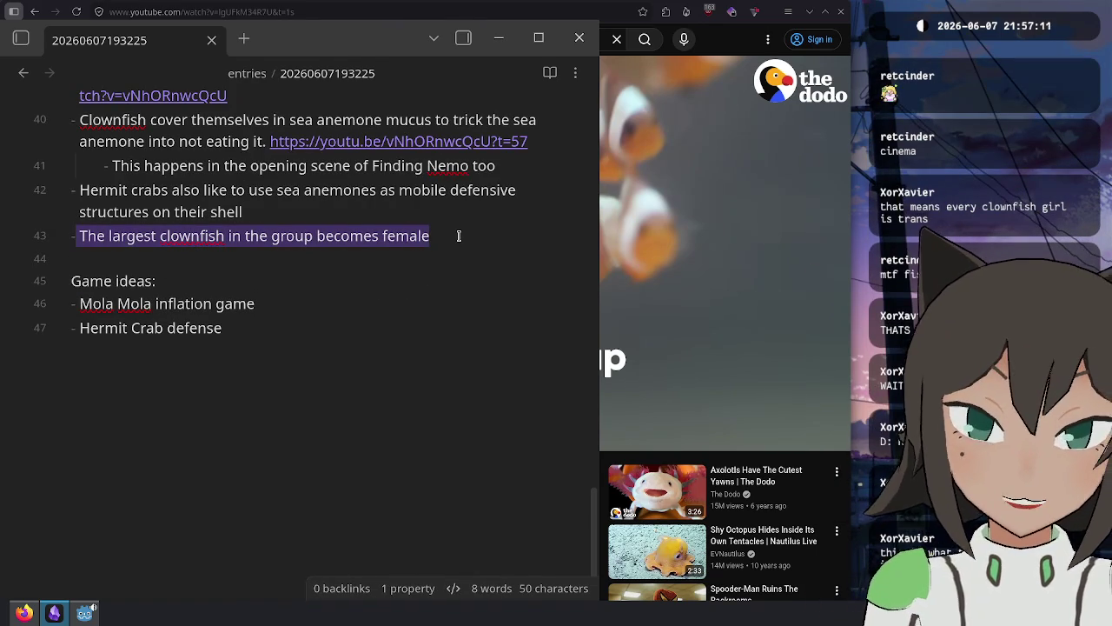
pyautogui.press('Down')
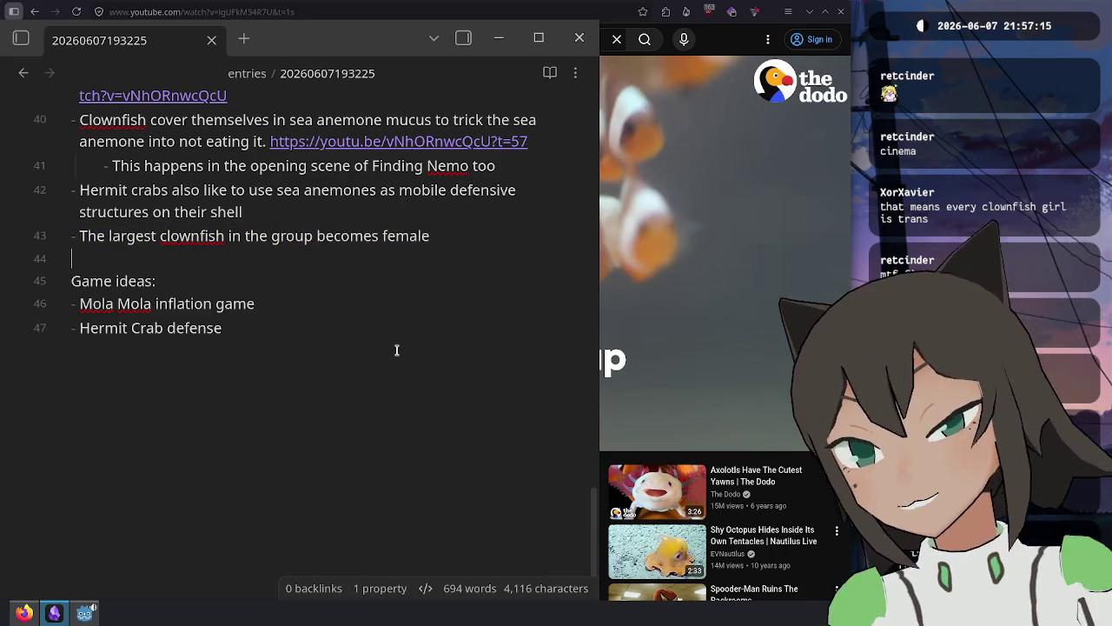
pyautogui.press('Up')
pyautogui.write('All clownfish are born male,')
pyautogui.press('Delete')
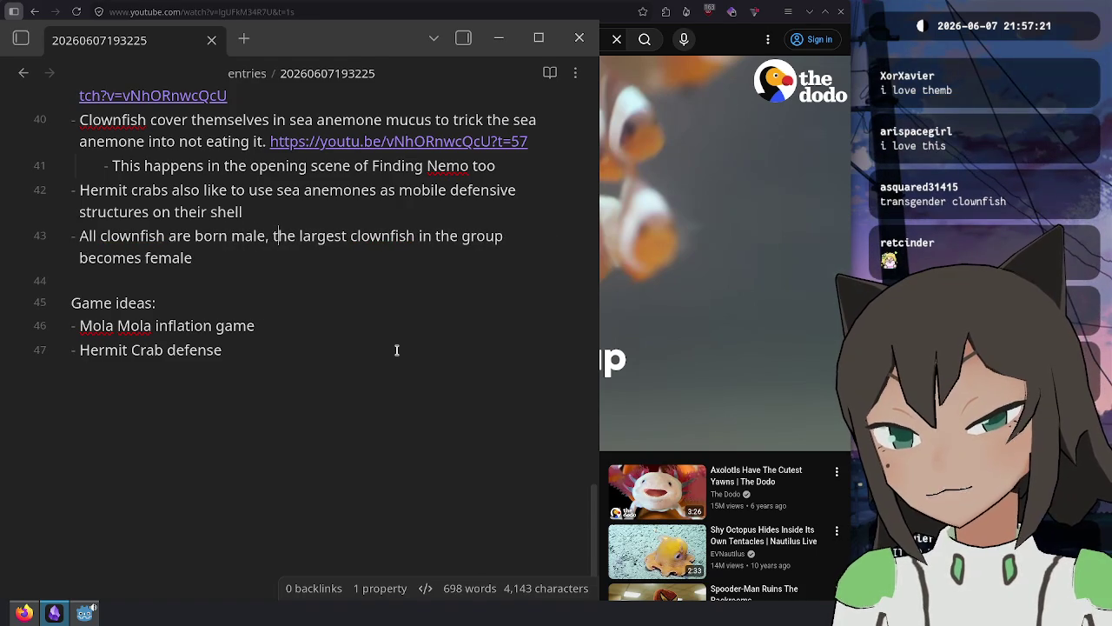
pyautogui.write('t')
# Step: Start a new game-idea line after the Hermit Crab defense idea, then play the clownfish video
pyautogui.press('Down')
pyautogui.press('Down')
pyautogui.press('Down')
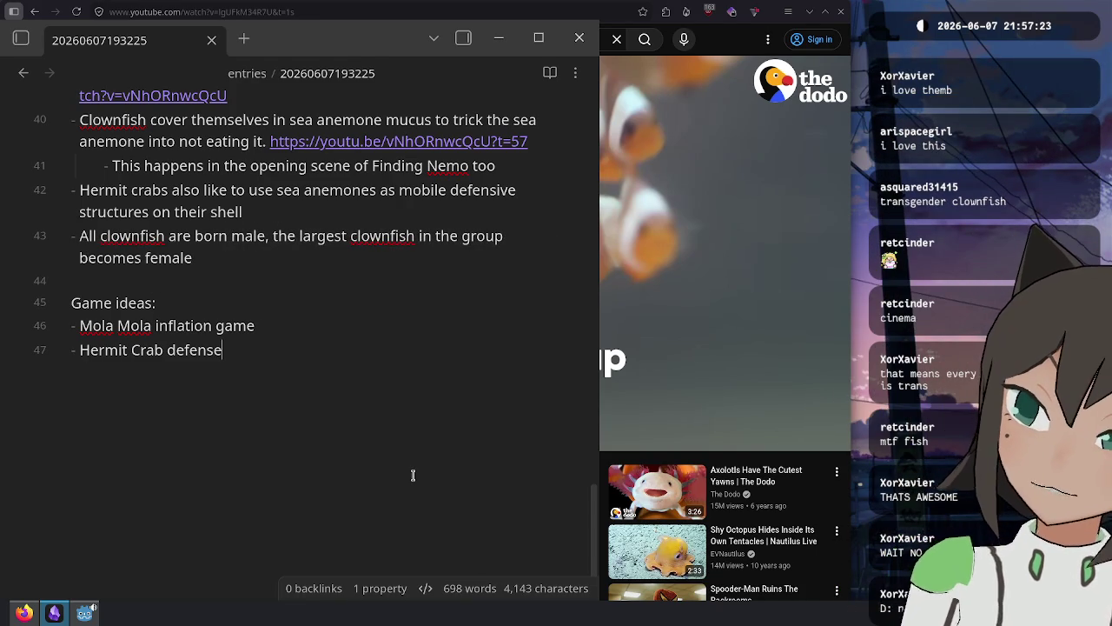
pyautogui.press('Return')
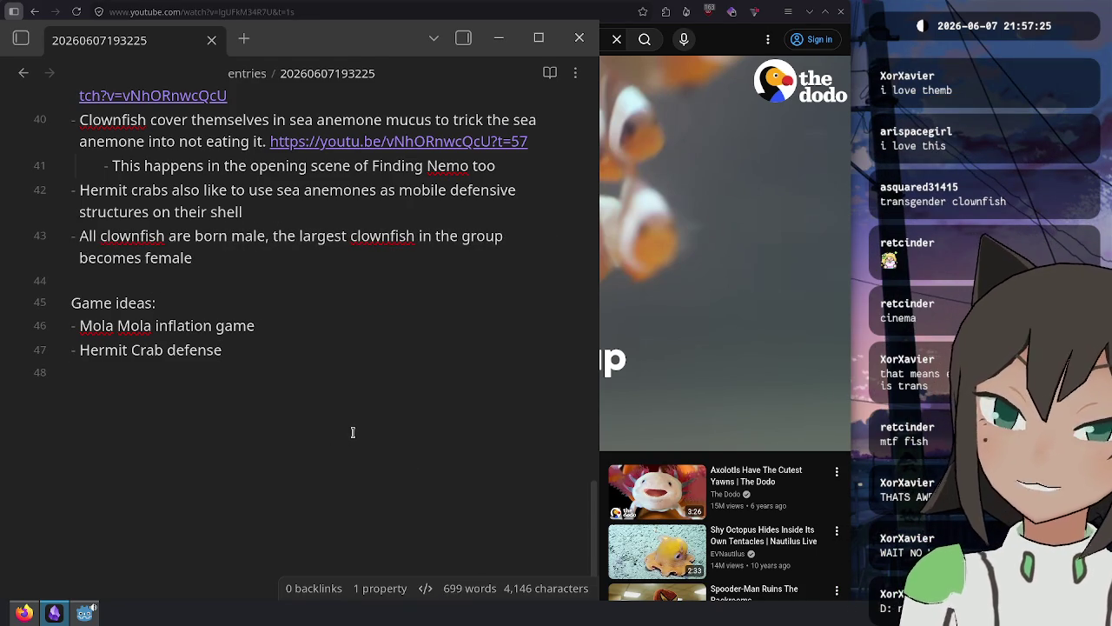
pyautogui.click(816, 266)
pyautogui.click(448, 298)
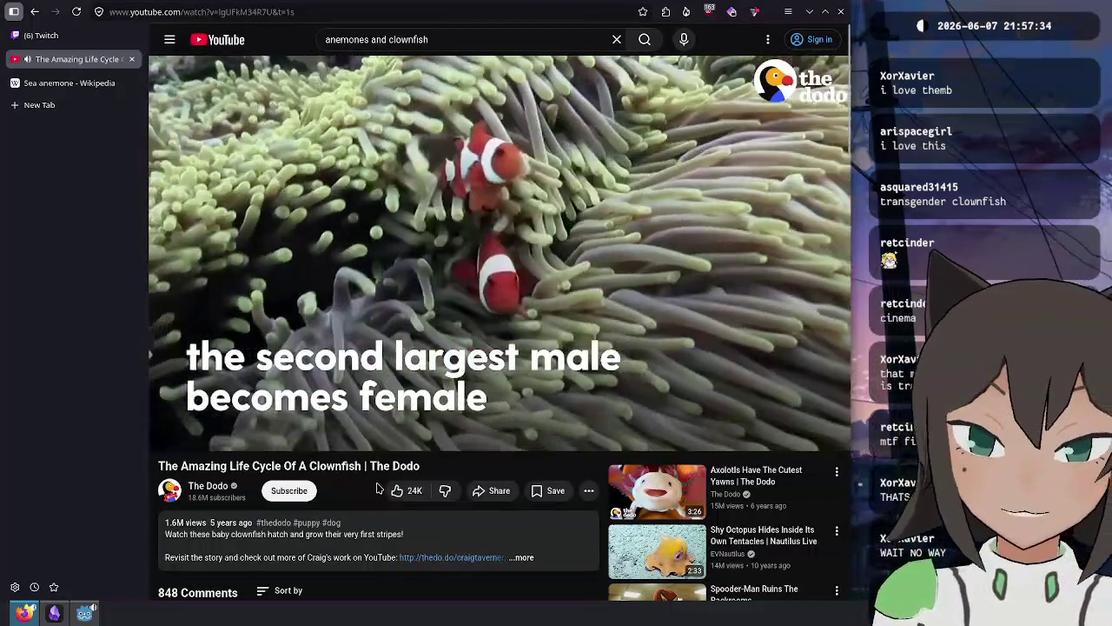
# Step: Seek the clownfish video back to the sex-change caption near 2:15 and watch through to the tomato clownfish
pyautogui.click(754, 408)
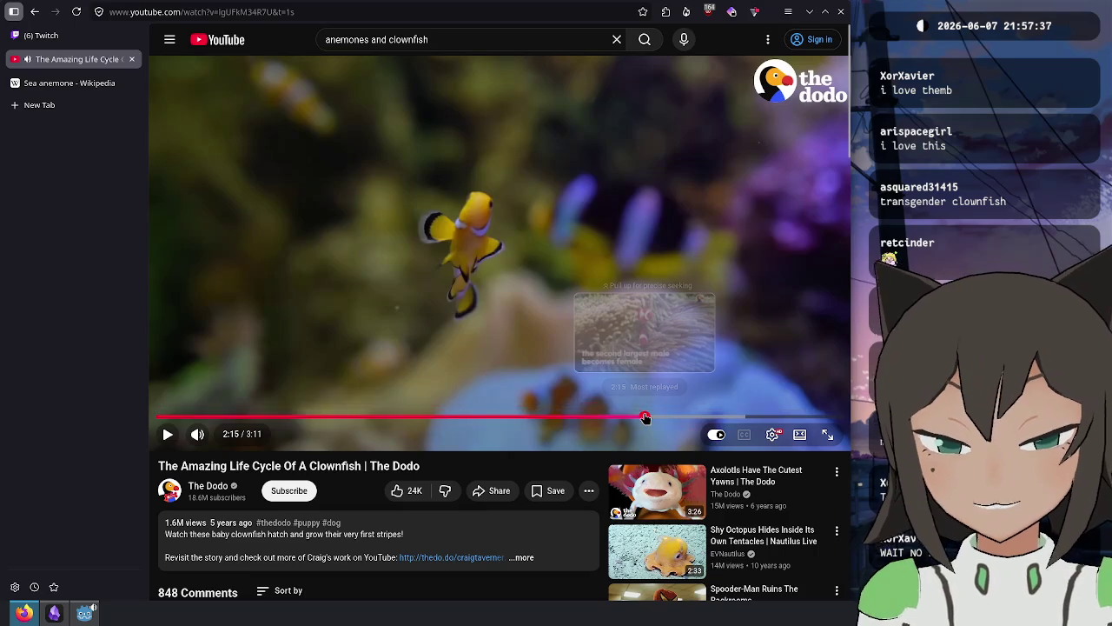
pyautogui.press(',')
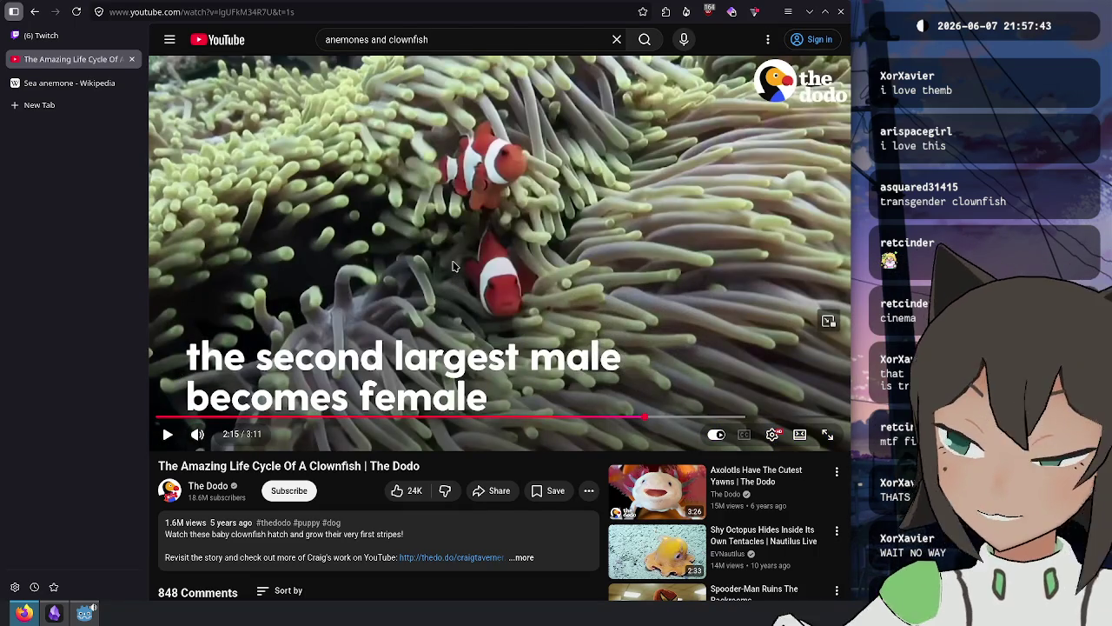
pyautogui.moveTo(452, 264)
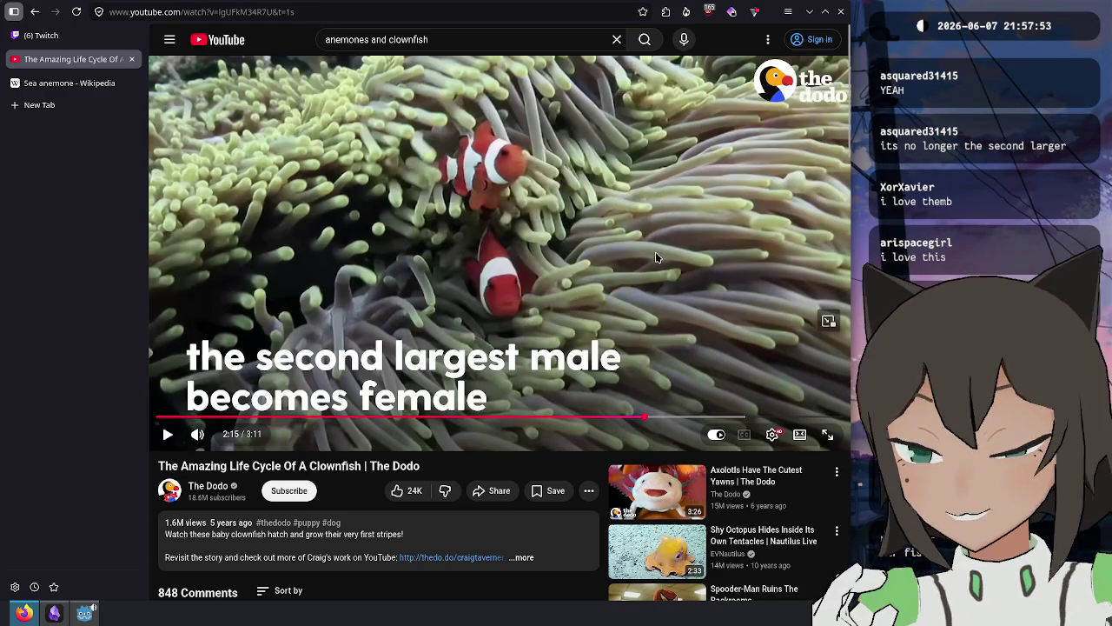
pyautogui.click(576, 297)
pyautogui.click(472, 340)
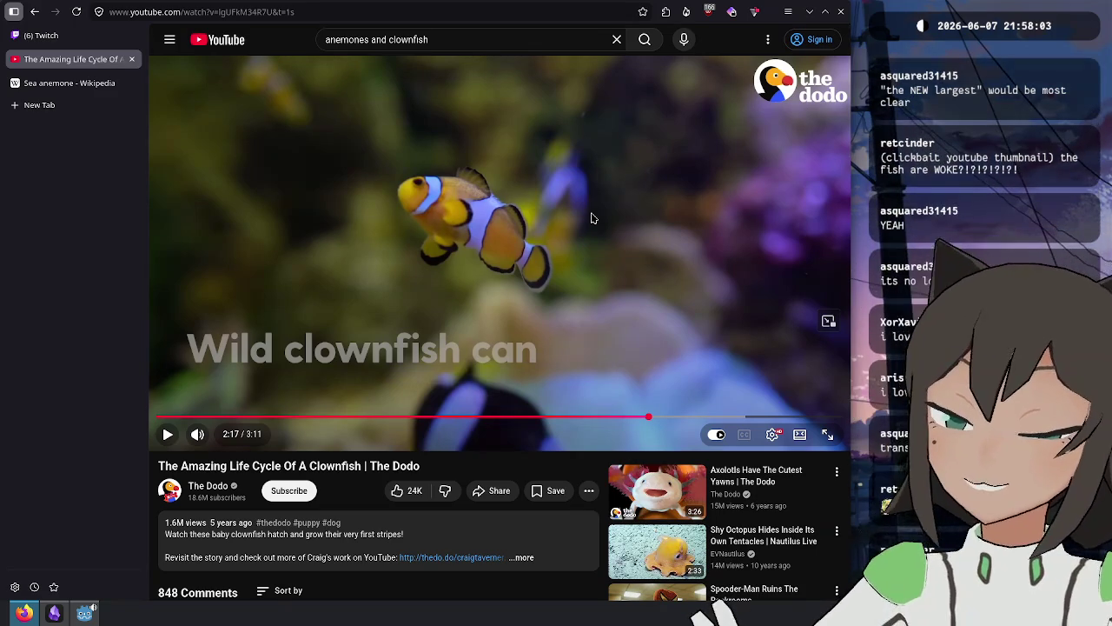
pyautogui.click(483, 251)
pyautogui.click(480, 253)
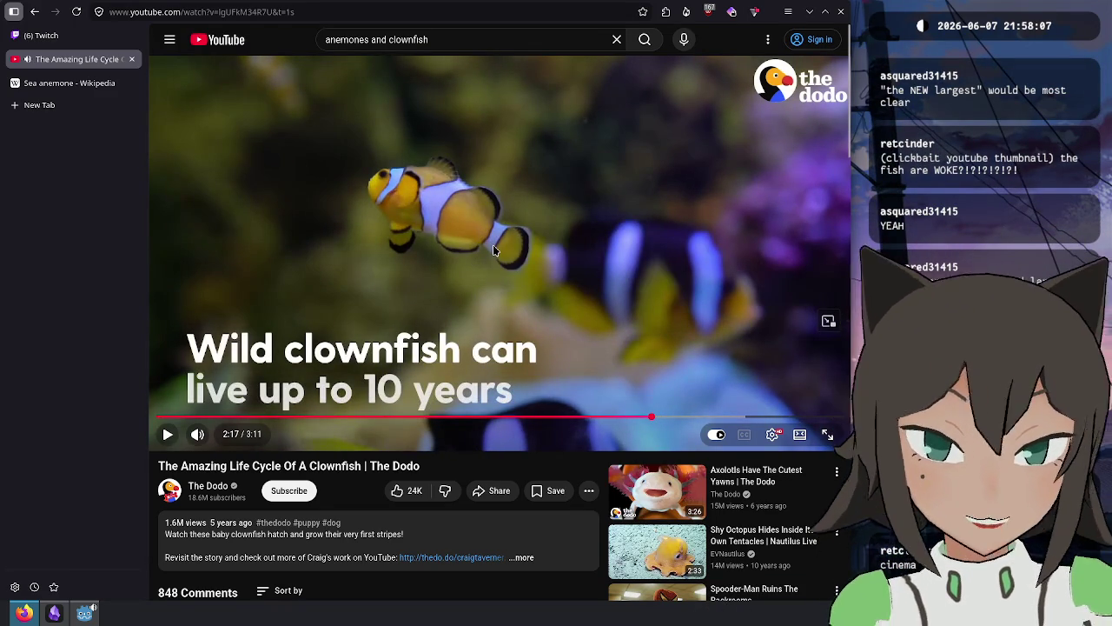
pyautogui.click(600, 219)
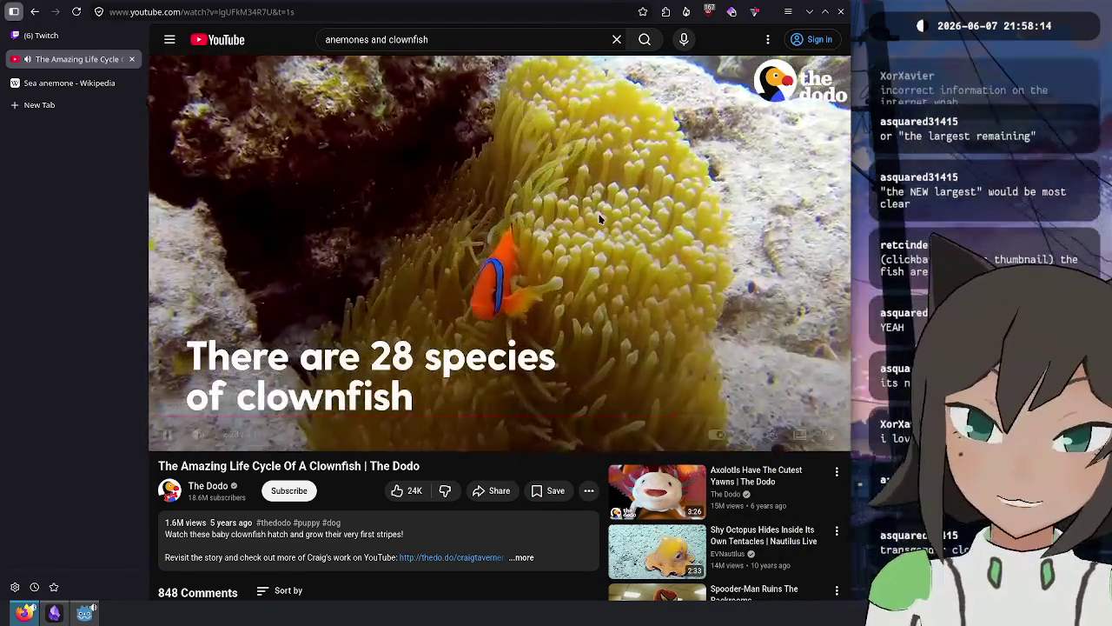
pyautogui.moveTo(343, 528)
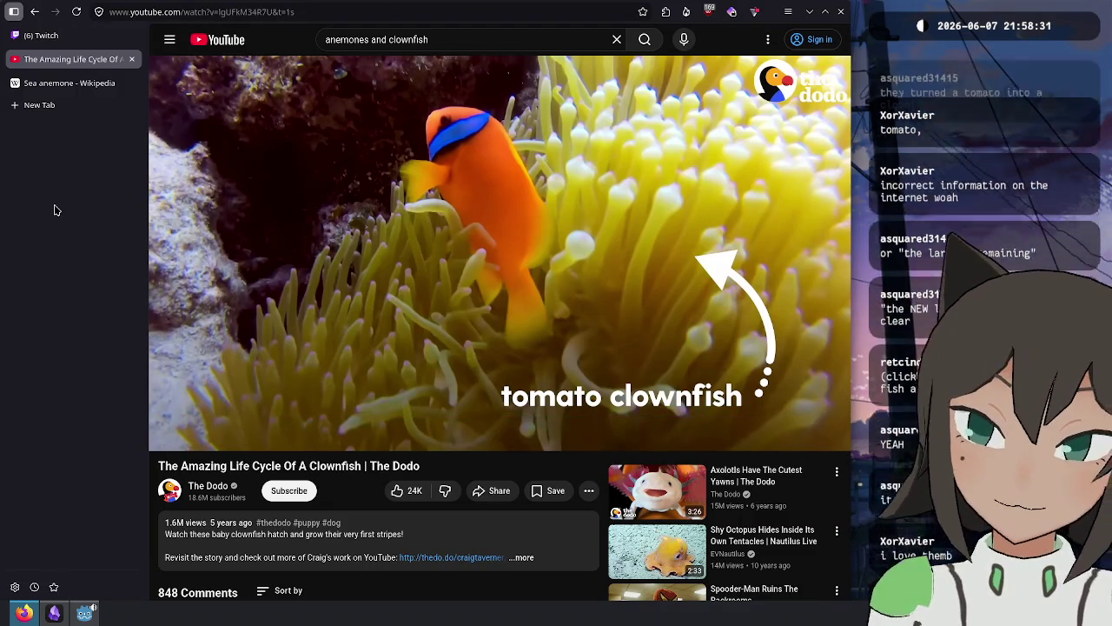
pyautogui.hotkey('ctrl', 't')
# Step: Search Wikipedia for the tomato clownfish and scroll through the article
pyautogui.write('wiki')
pyautogui.press('Tab')
pyautogui.write('to')
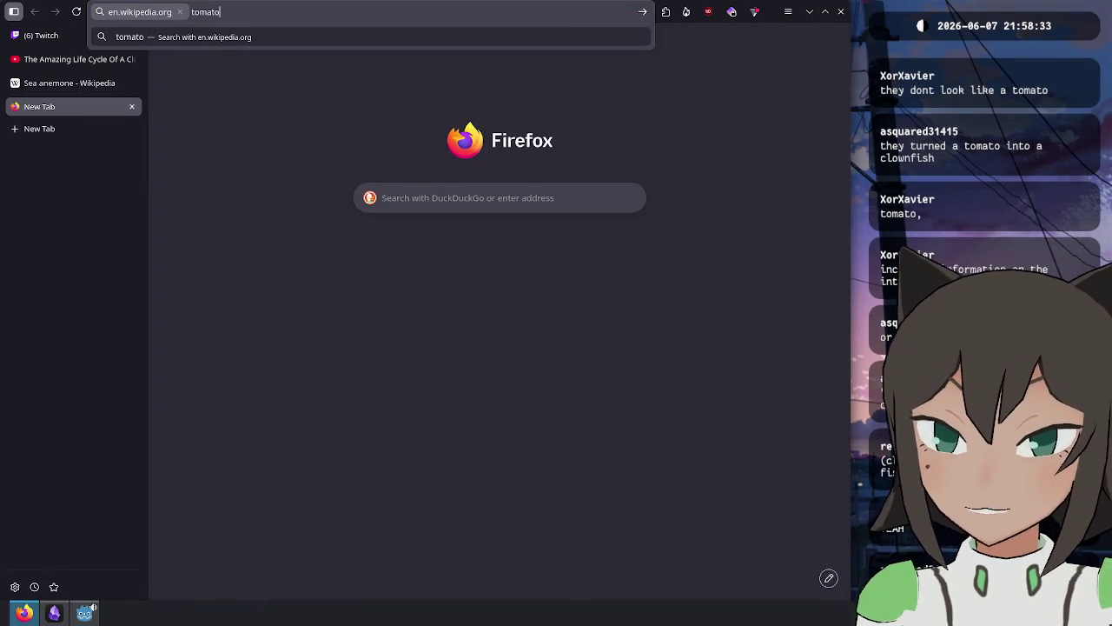
pyautogui.write('sh')
pyautogui.press('Return')
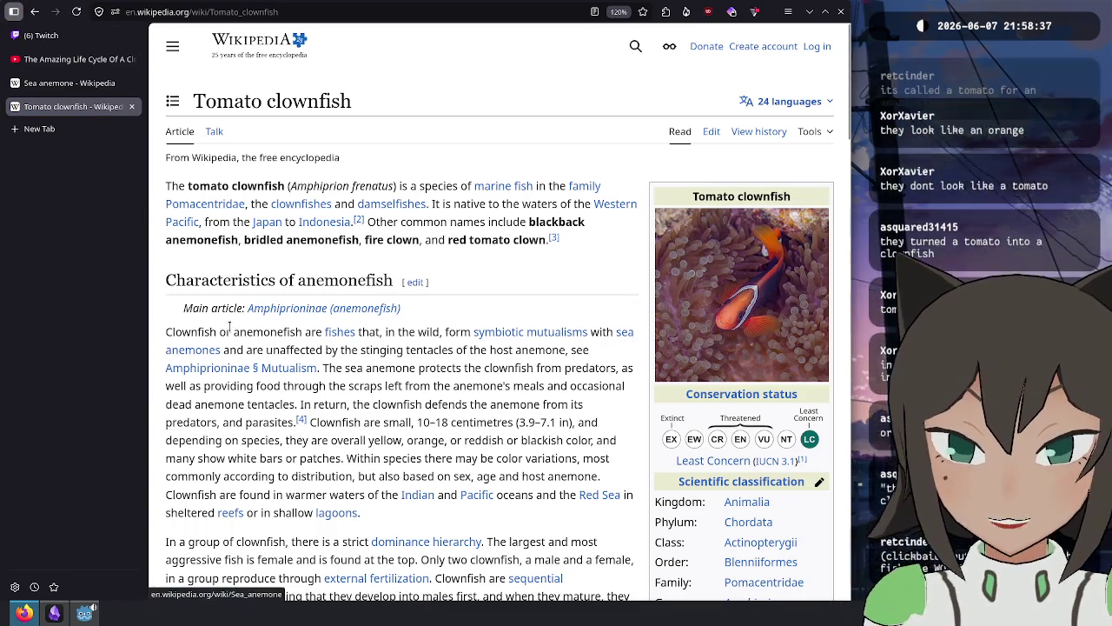
pyautogui.scroll(-10, 391, 252)
pyautogui.scroll(-5, 364, 218)
pyautogui.scroll(4, 362, 218)
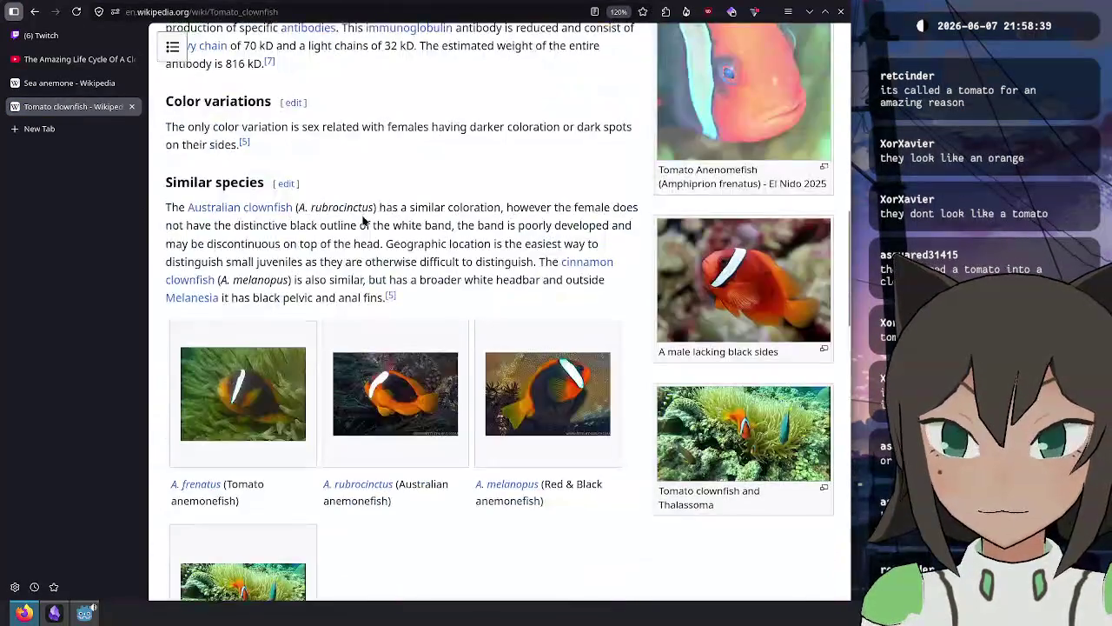
pyautogui.scroll(-7, 363, 219)
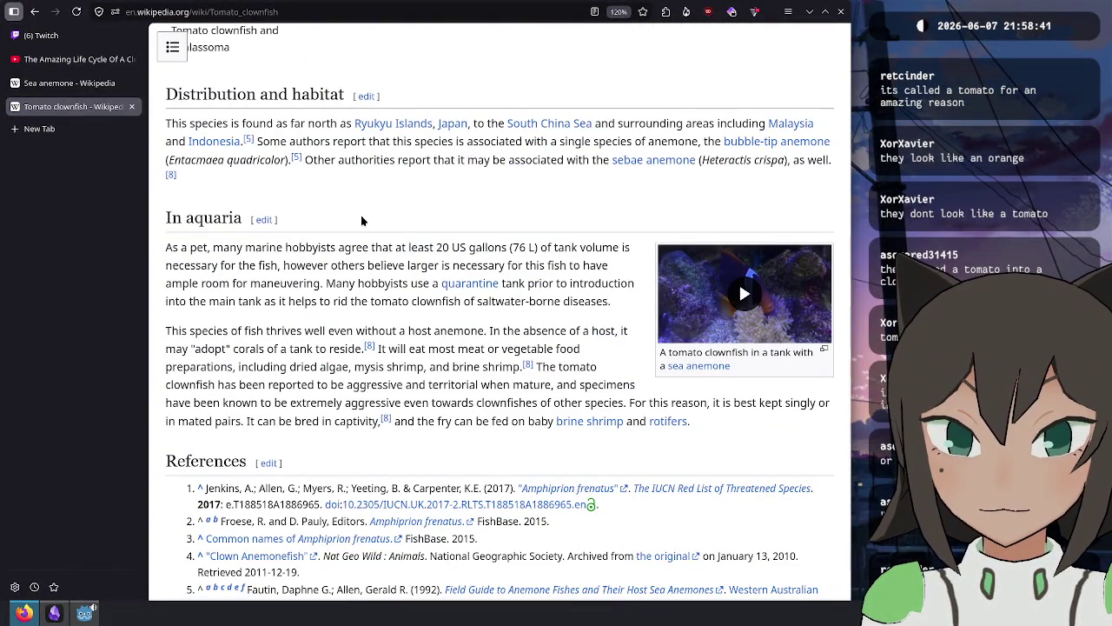
pyautogui.scroll(-7, 362, 220)
# Step: Reread the sentences on thriving without a host anemone and adopting corals, then go back to a blank page
pyautogui.scroll(8, 361, 220)
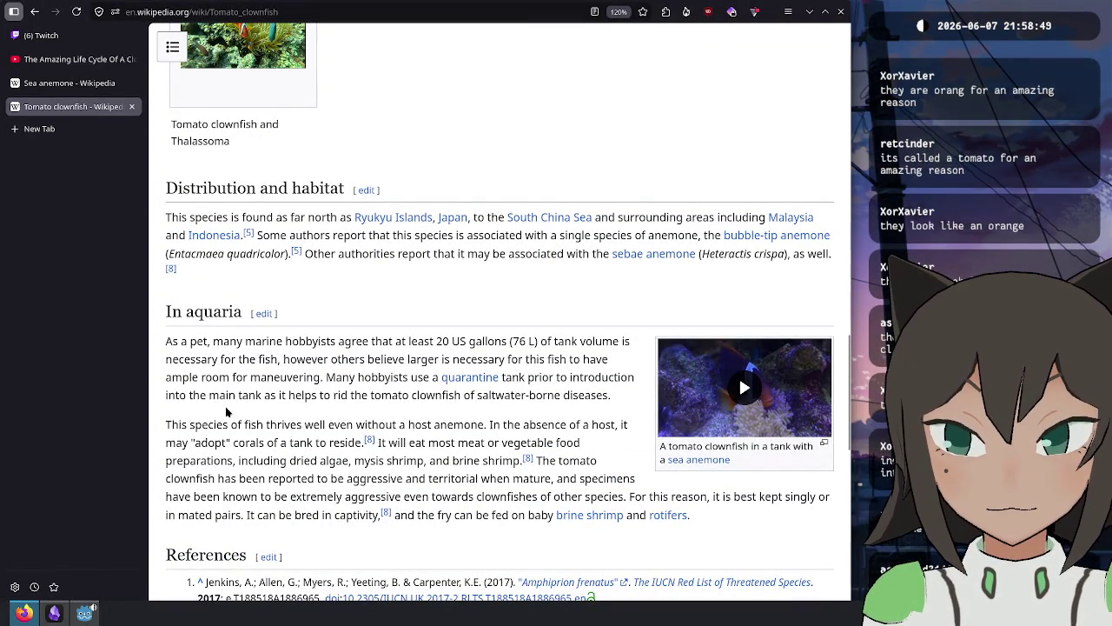
pyautogui.scroll(2, 192, 420)
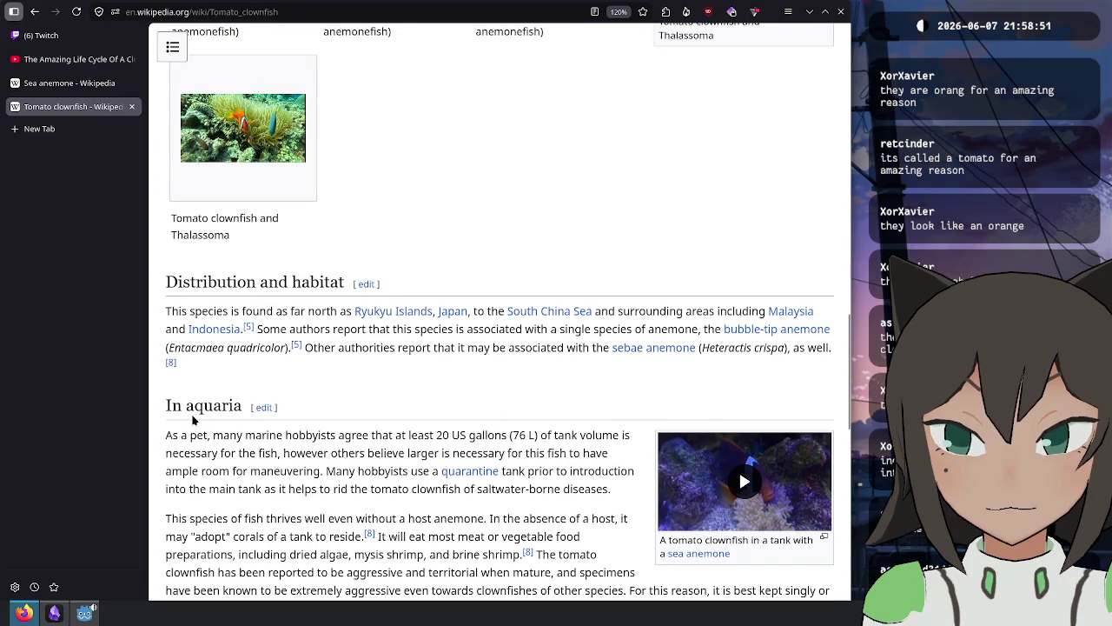
pyautogui.scroll(10, 197, 419)
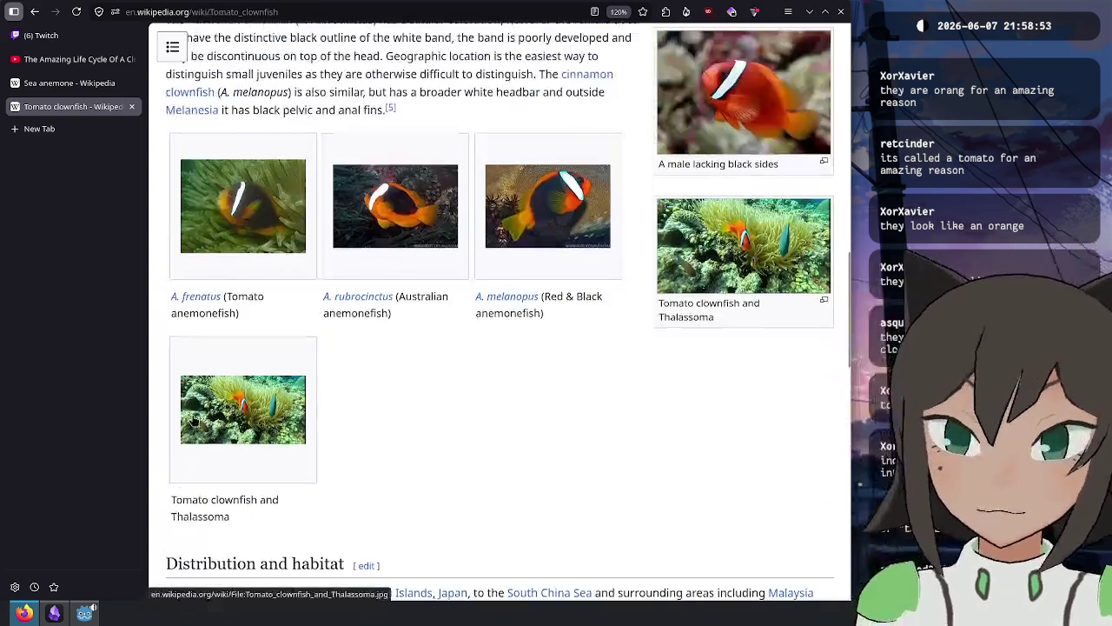
pyautogui.scroll(4, 202, 417)
pyautogui.scroll(-19, 201, 417)
pyautogui.scroll(6, 390, 347)
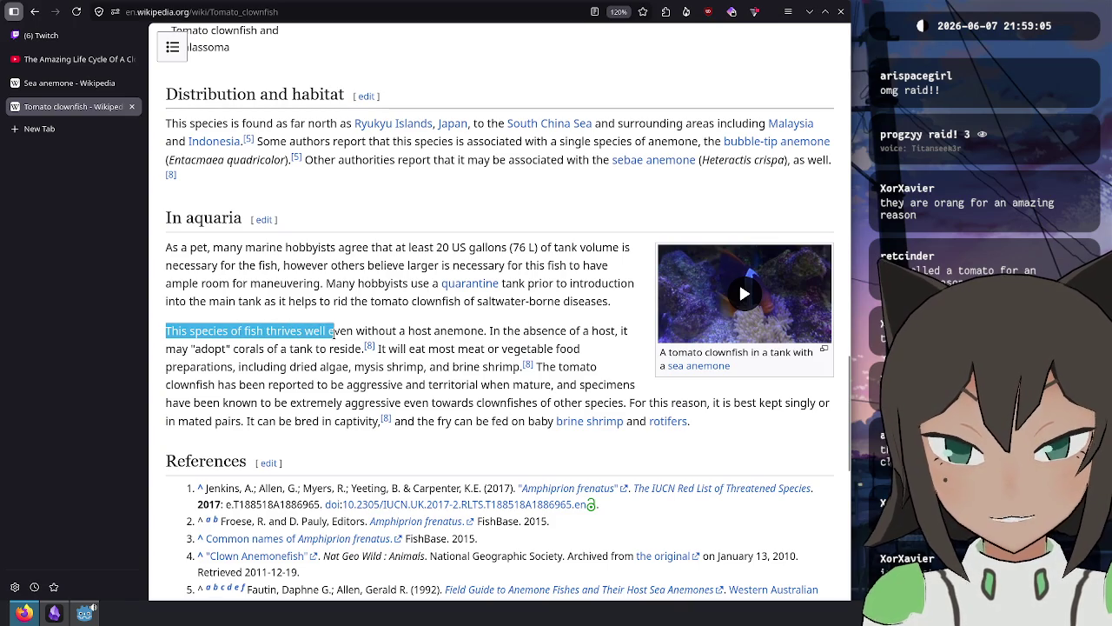
pyautogui.moveTo(490, 331)
pyautogui.mouseDown()
pyautogui.moveTo(615, 331)
pyautogui.moveTo(216, 349)
pyautogui.mouseUp()
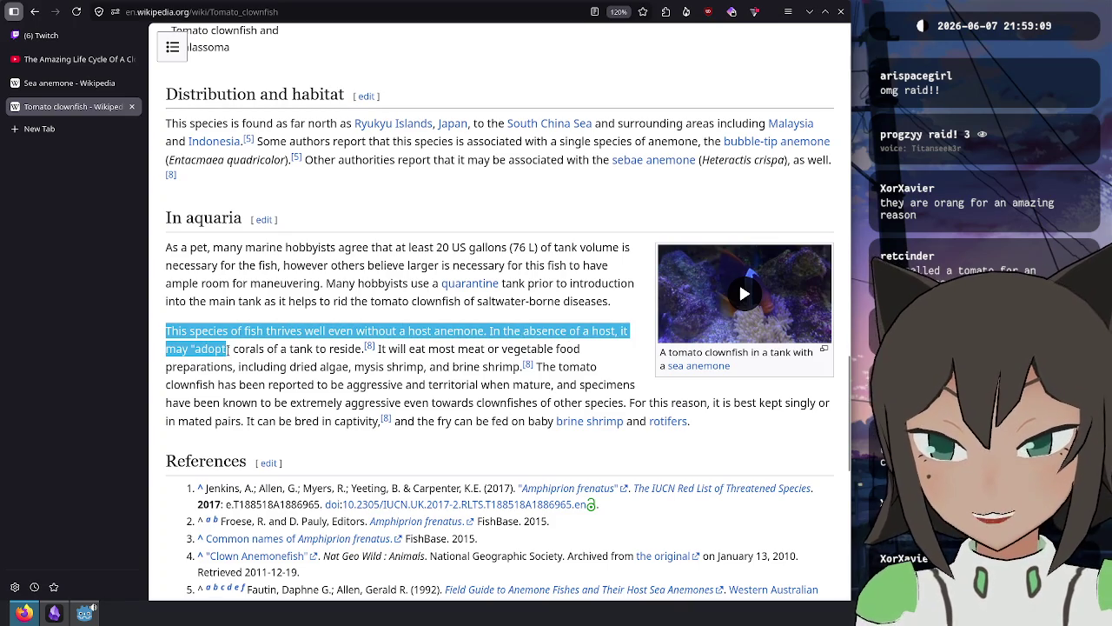
pyautogui.moveTo(334, 348)
pyautogui.mouseDown()
pyautogui.moveTo(469, 348)
pyautogui.moveTo(355, 349)
pyautogui.moveTo(366, 355)
pyautogui.mouseUp()
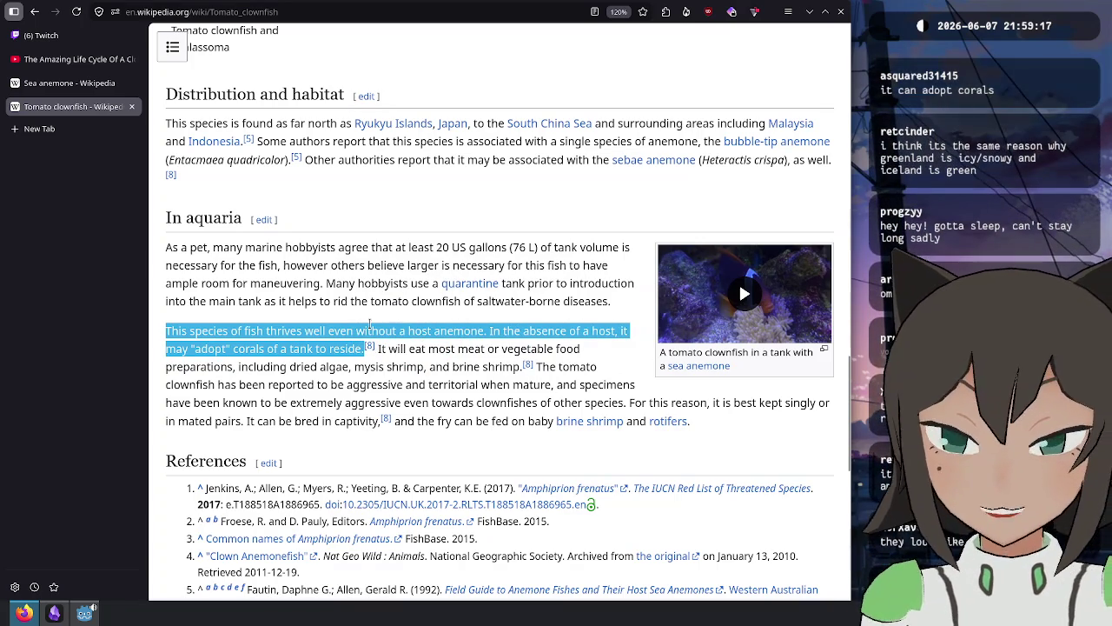
pyautogui.click(444, 324)
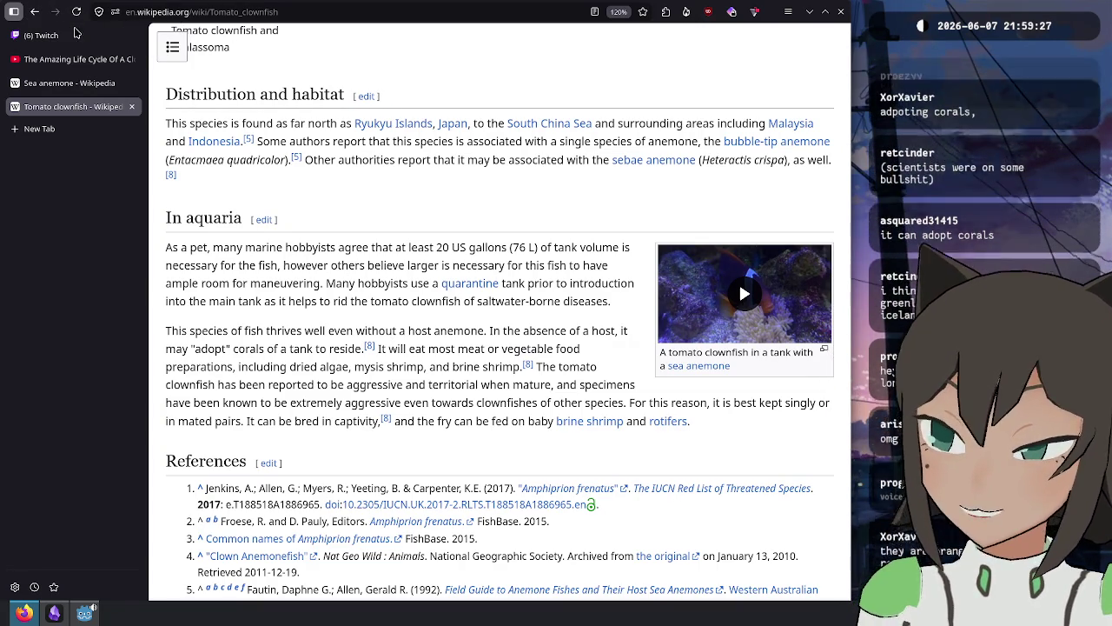
pyautogui.scroll(15, 474, 240)
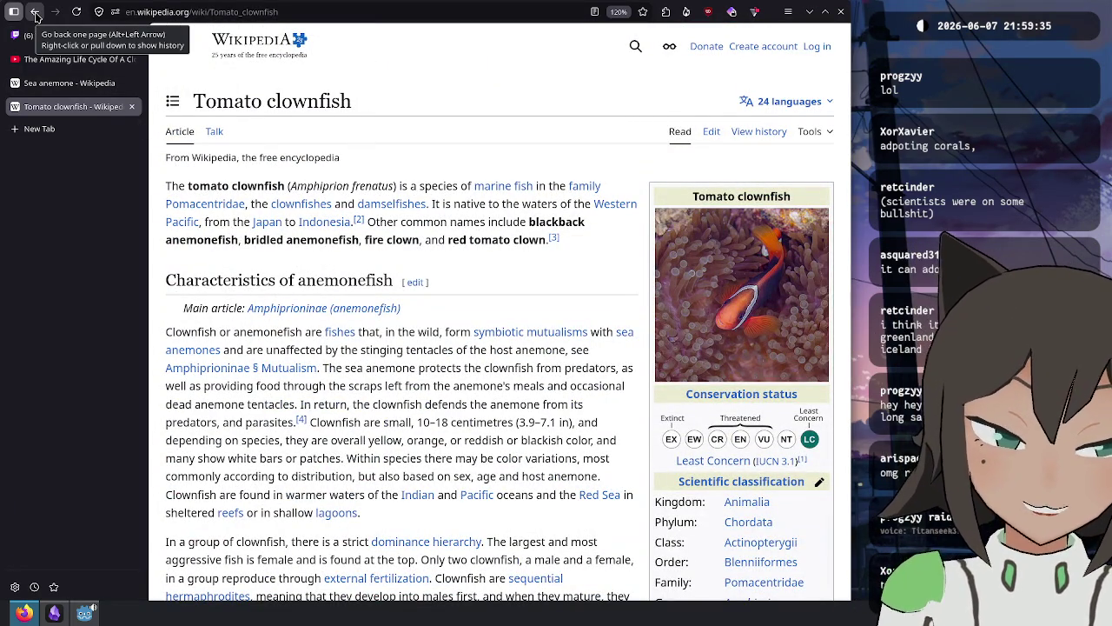
pyautogui.click(35, 17)
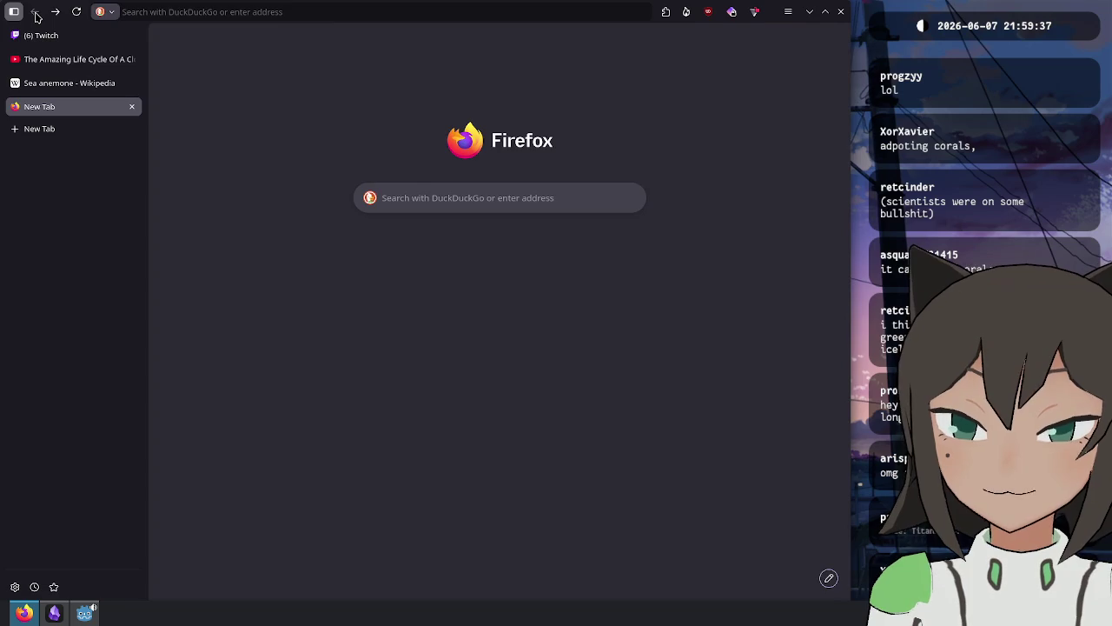
# Step: Close the empty tab, resume the clownfish life-cycle video and copy its web address
pyautogui.hotkey('ctrl', 'w')
pyautogui.click(452, 209)
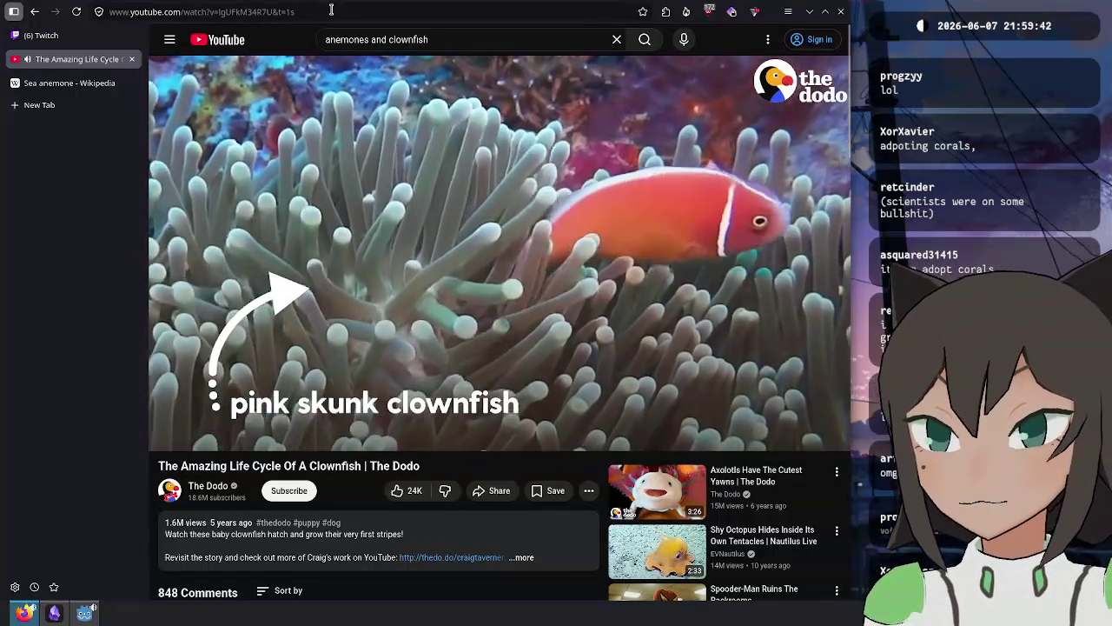
pyautogui.click(330, 11)
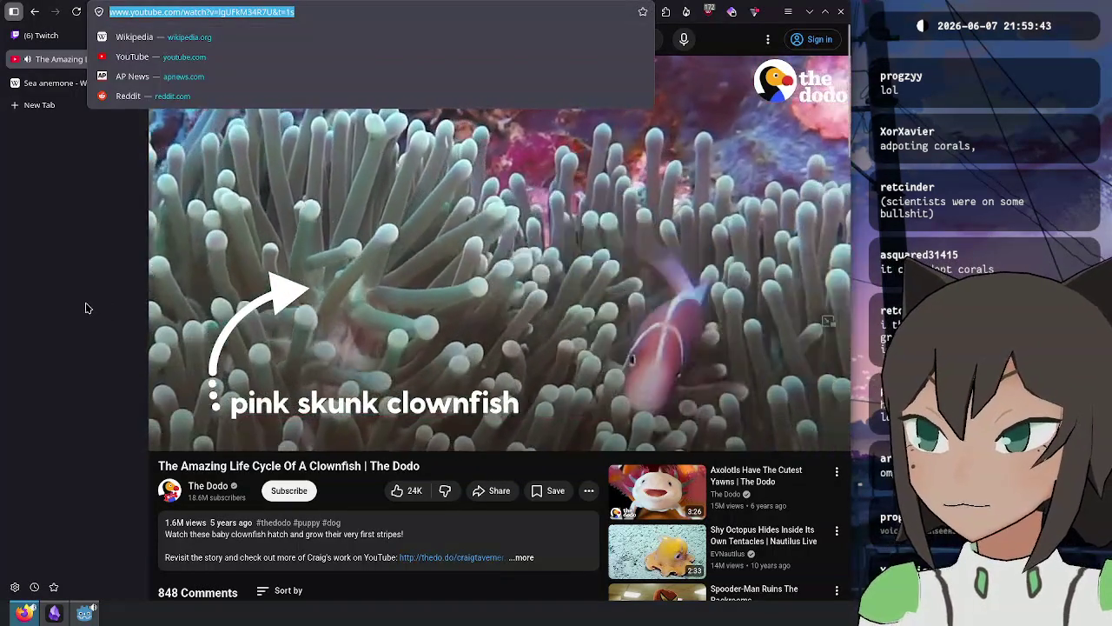
pyautogui.press('Escape')
pyautogui.hotkey('alt', 'Tab')
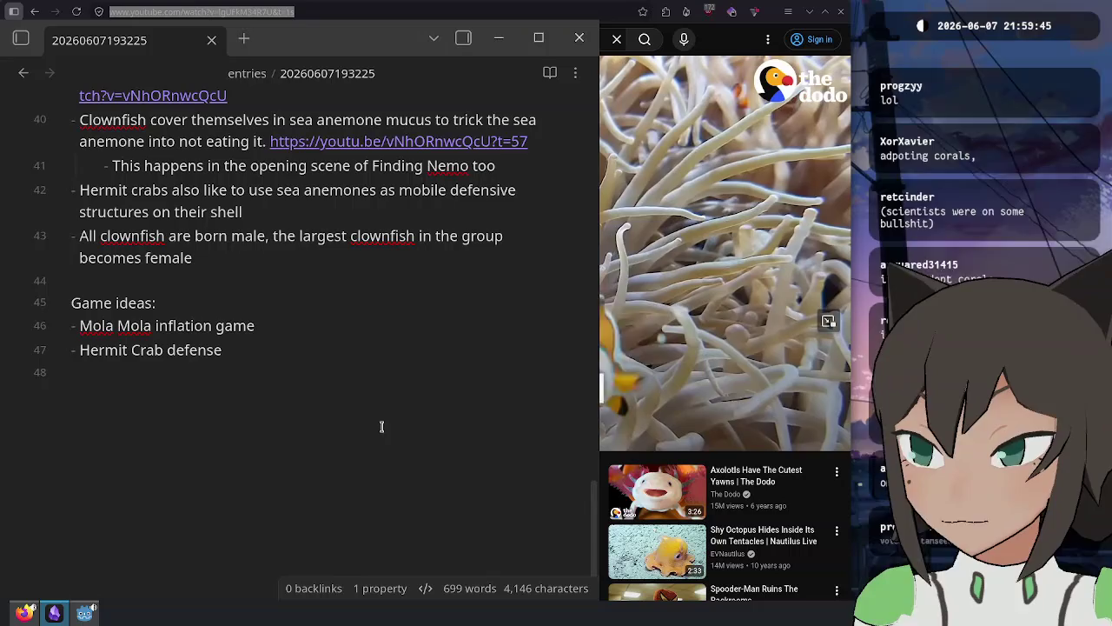
# Step: Paste the clownfish video link after 'becomes female.' and trim off its '&t=1s' timestamp
pyautogui.click(281, 336)
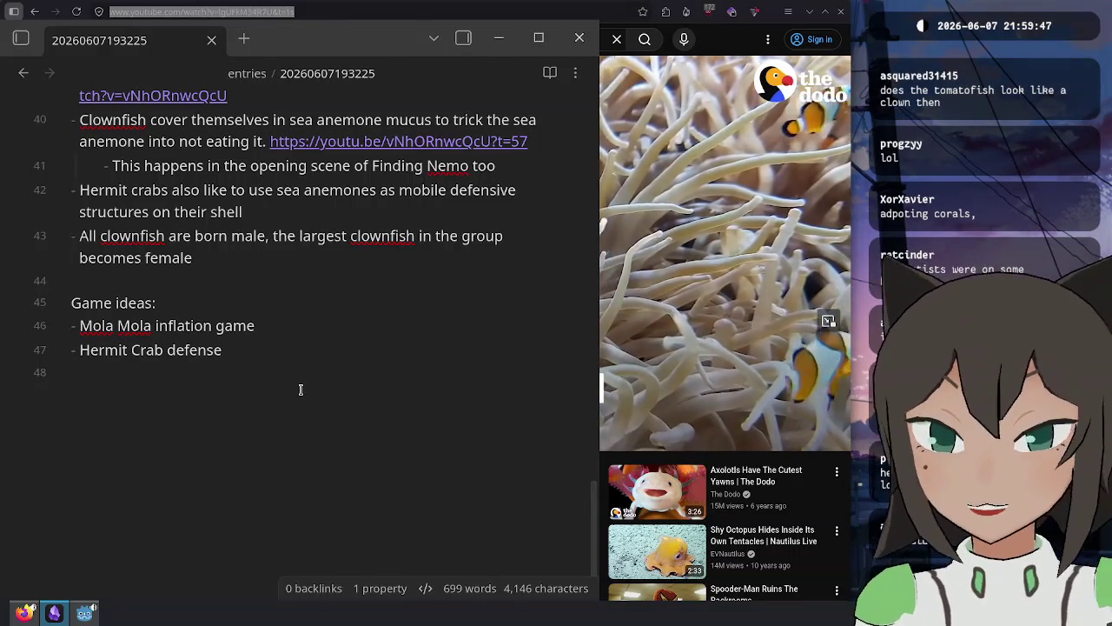
pyautogui.hotkey('alt', 'Tab')
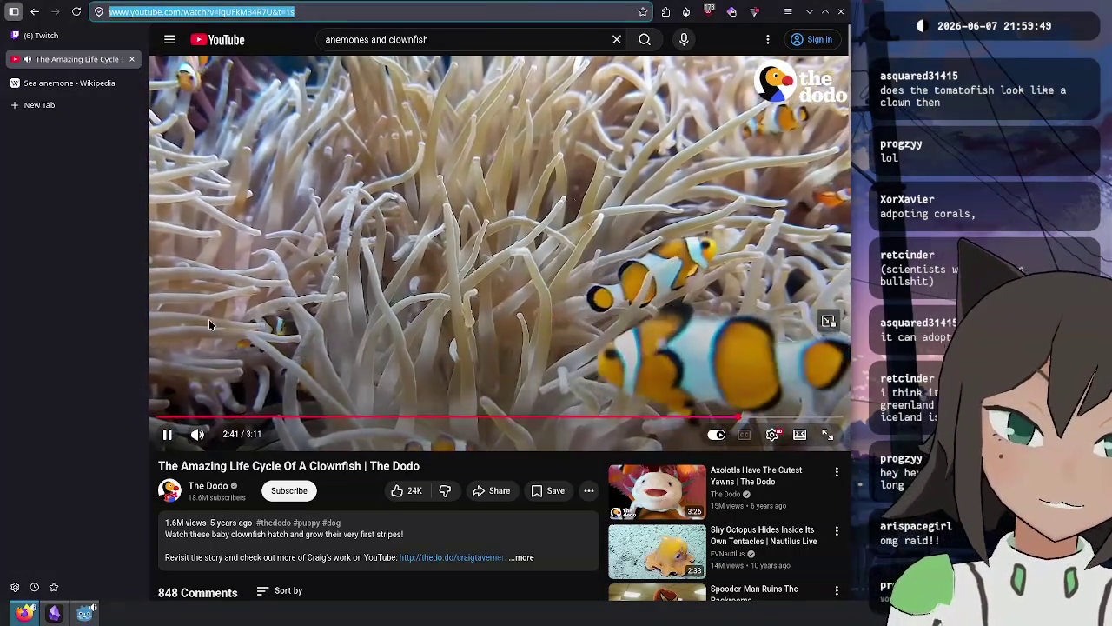
pyautogui.hotkey('alt', 'Tab')
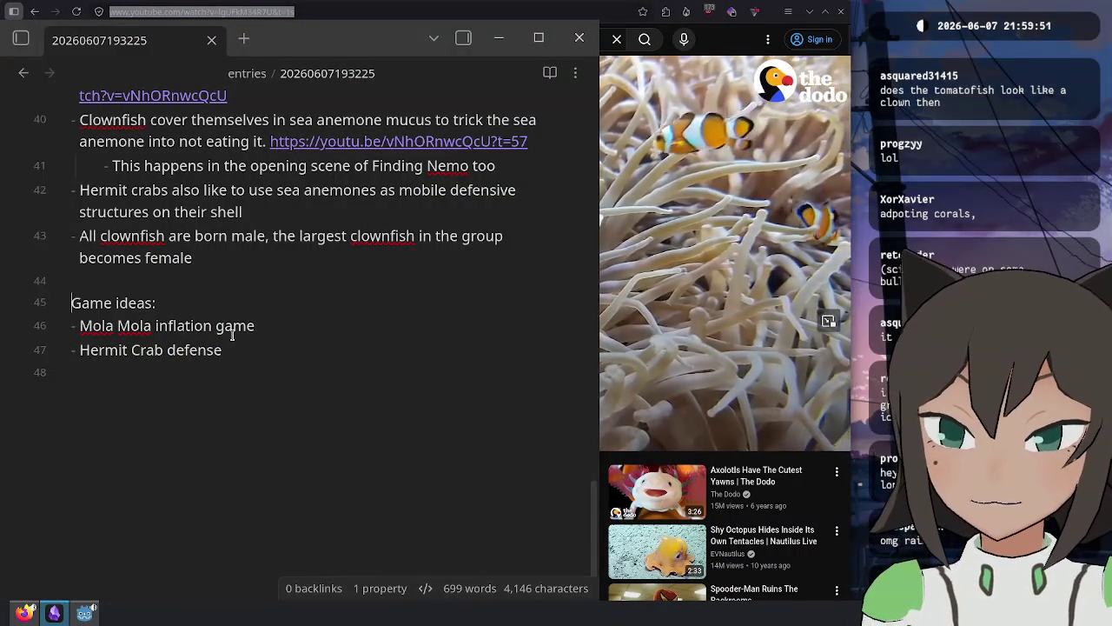
pyautogui.write('https://www.youtube.com/watch?v=IgUFkM34R7U&t=1s')
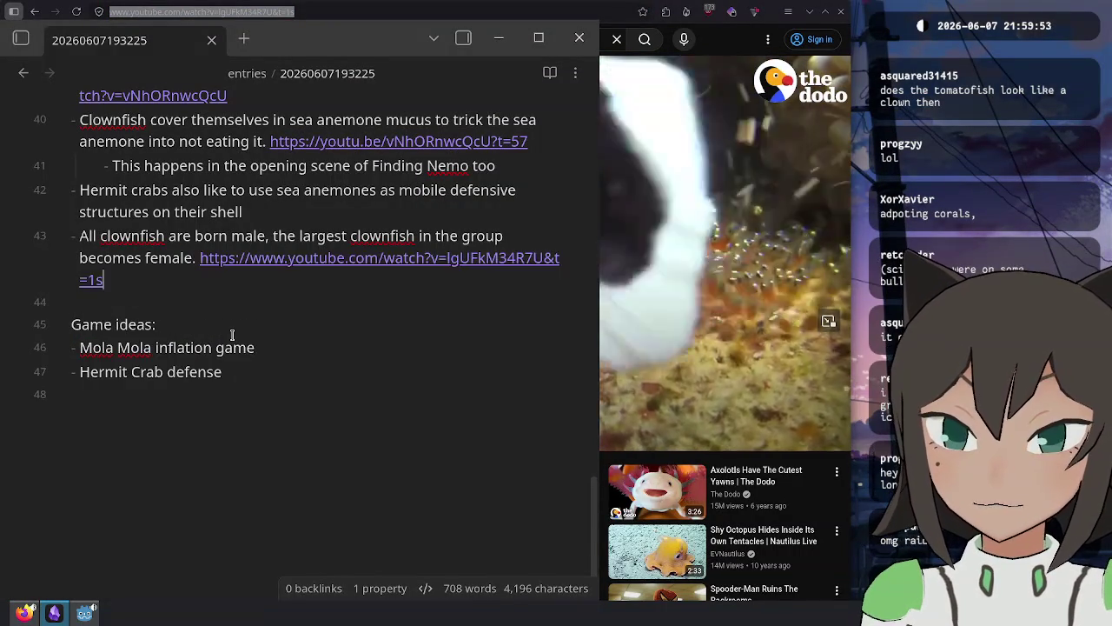
pyautogui.press('BackSpace')
pyautogui.press('BackSpace')
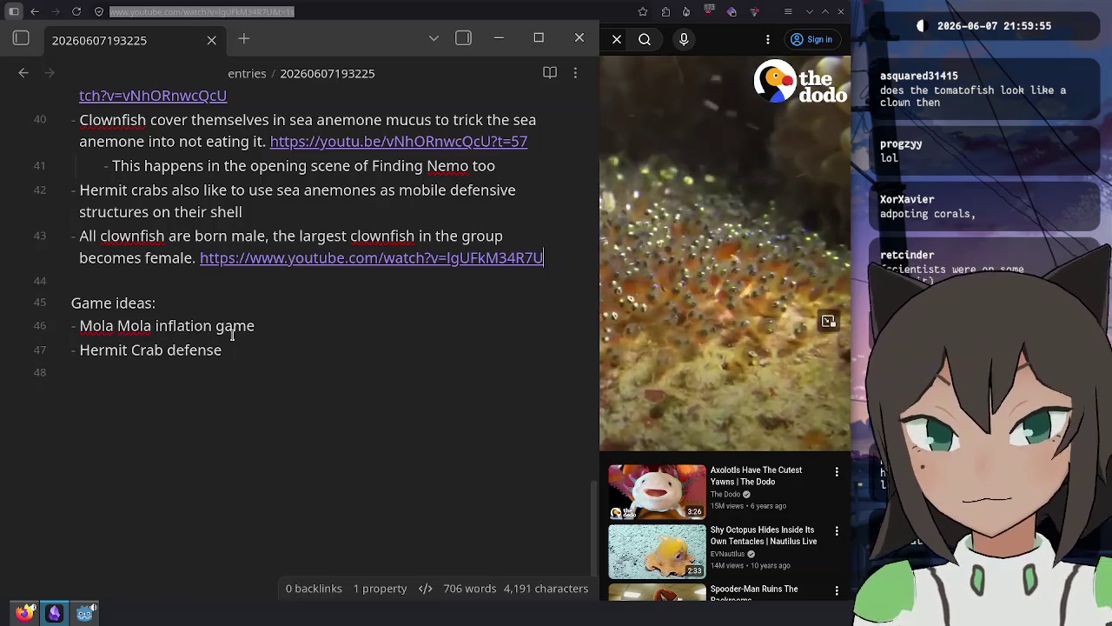
# Step: Pause the clownfish video, go back to the anemones and clownfish results, and open 'Adding 500x Clownfish to Anemone' separately
pyautogui.hotkey('alt', 'Tab')
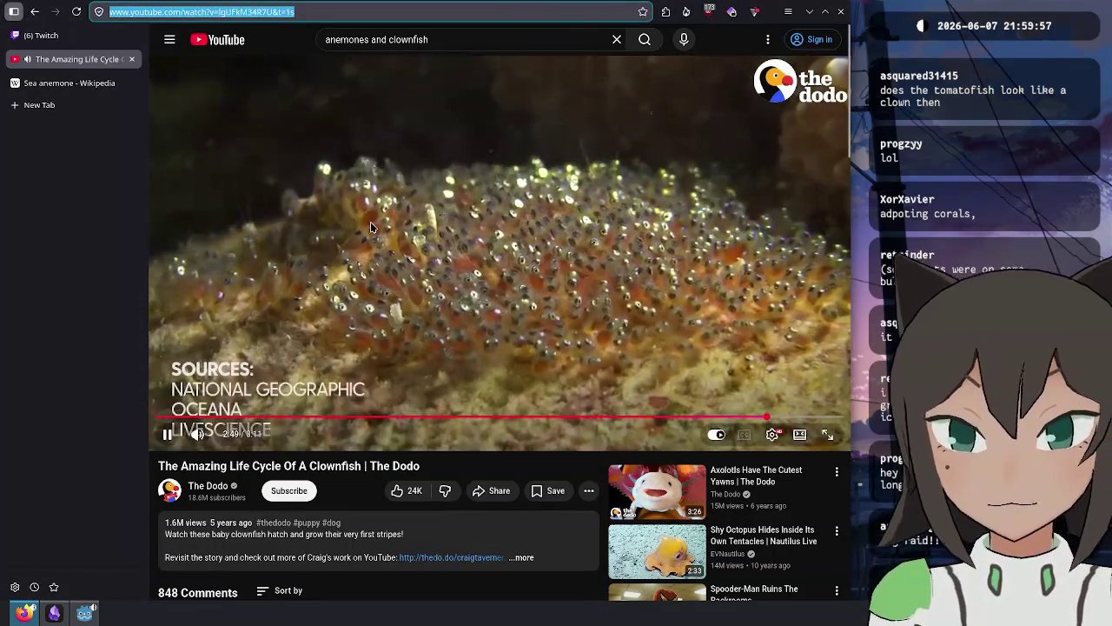
pyautogui.click(370, 226)
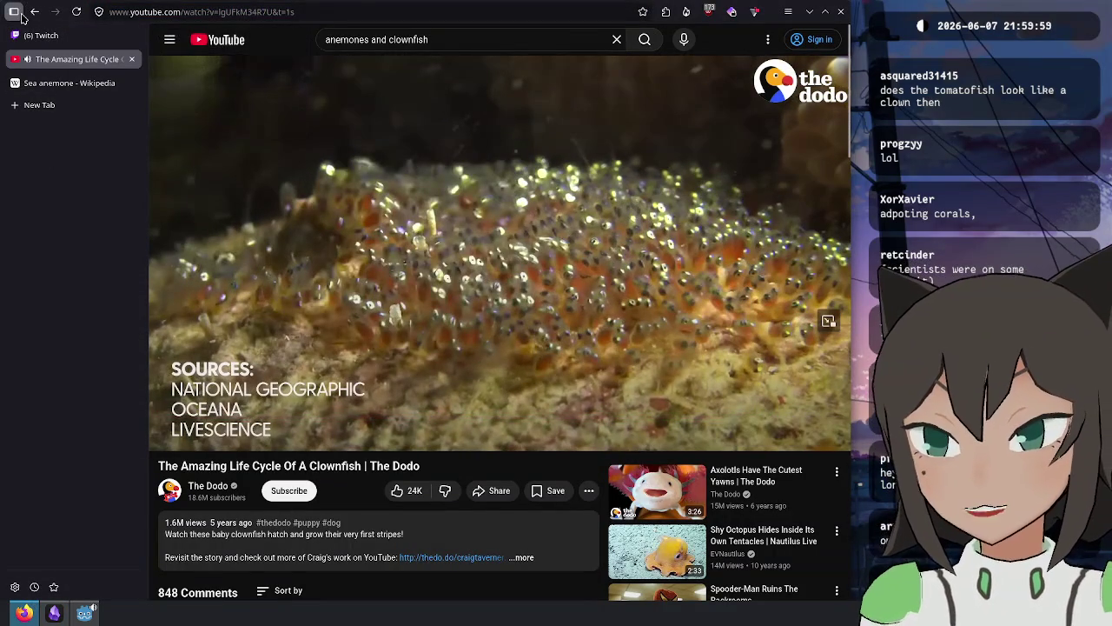
pyautogui.click(35, 12)
pyautogui.scroll(-3, 670, 417)
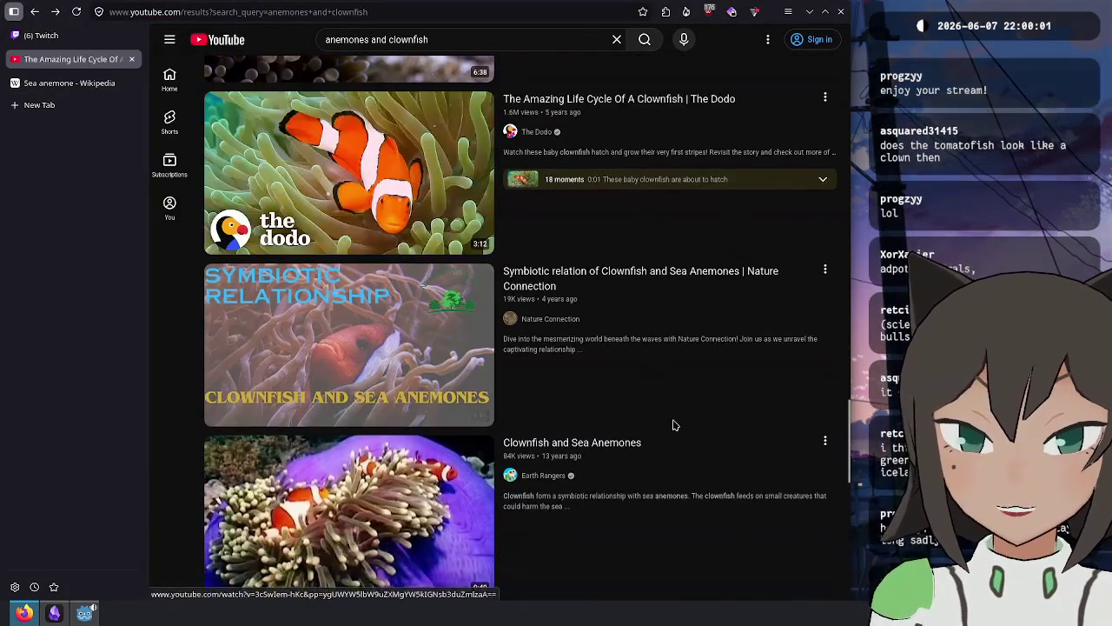
pyautogui.scroll(-4, 652, 305)
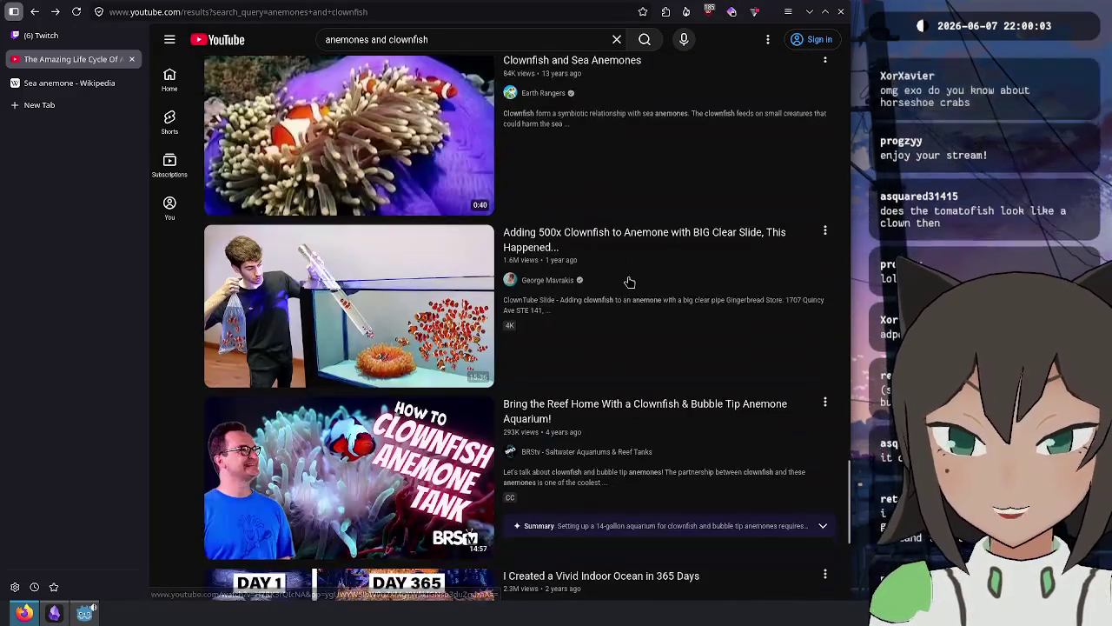
pyautogui.moveTo(629, 283)
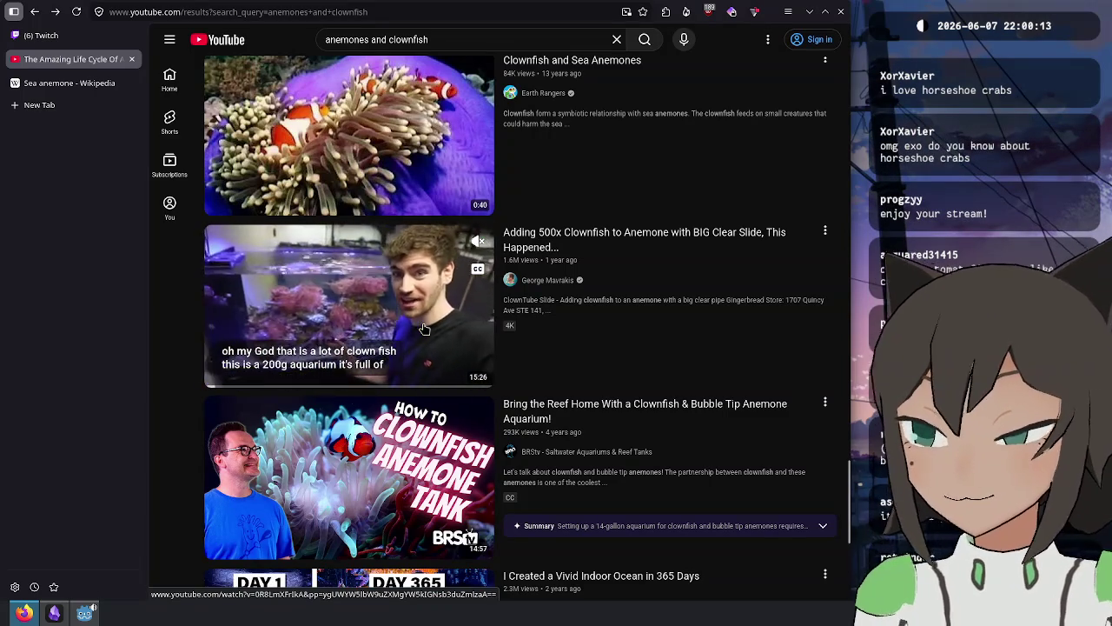
pyautogui.middleClick(375, 299)
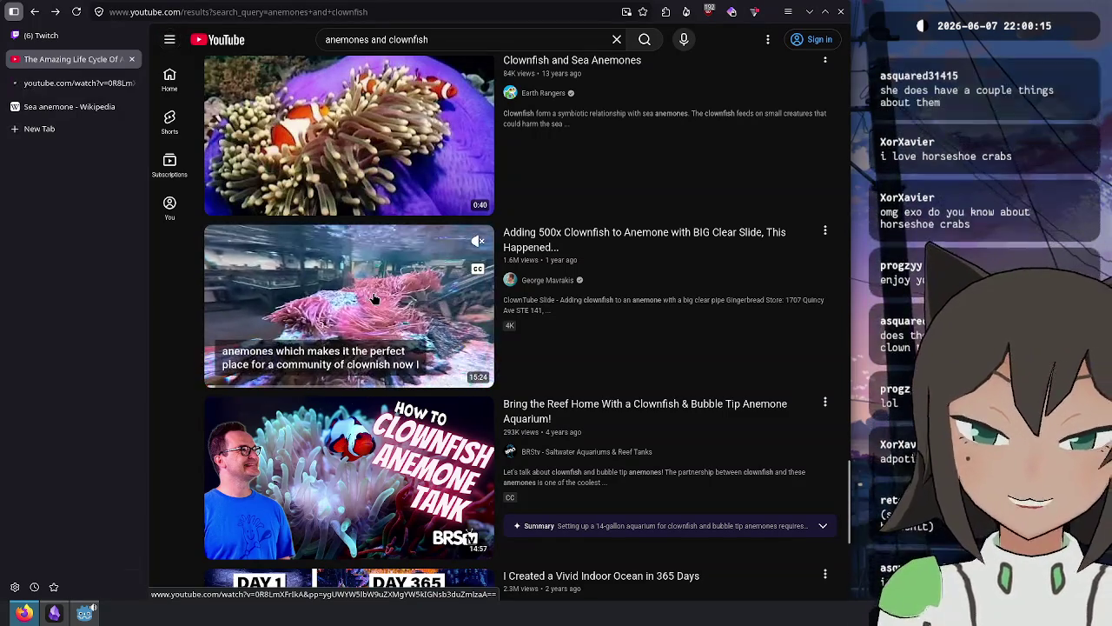
# Step: Turn on captions in the Adding 500x Clownfish video, skip ahead to the 13:37 anemone scene, then close it
pyautogui.click(48, 87)
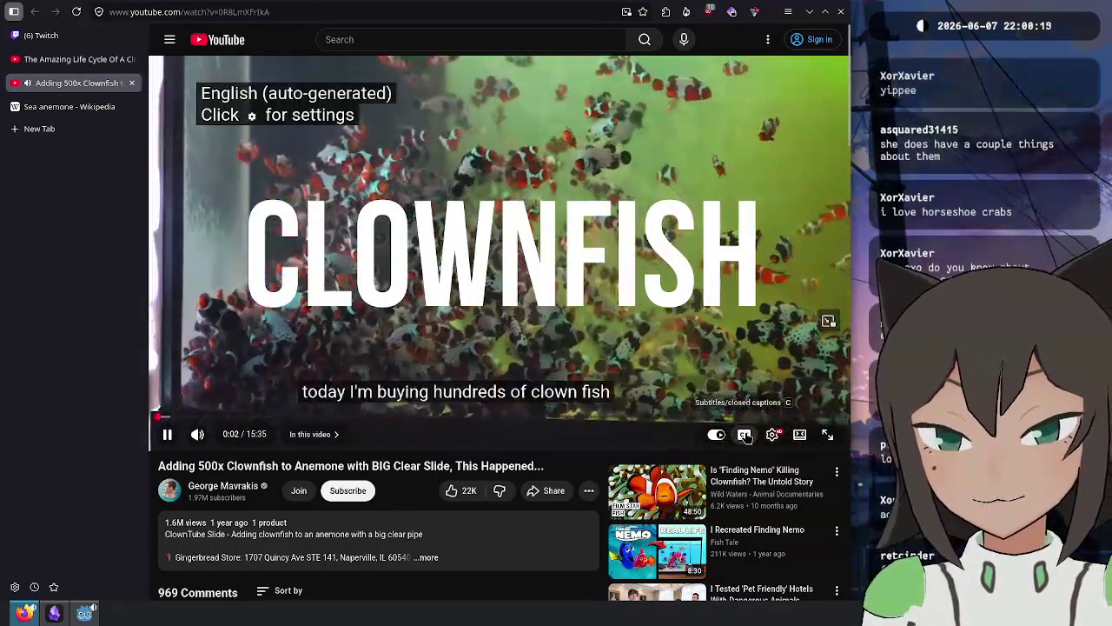
pyautogui.click(745, 434)
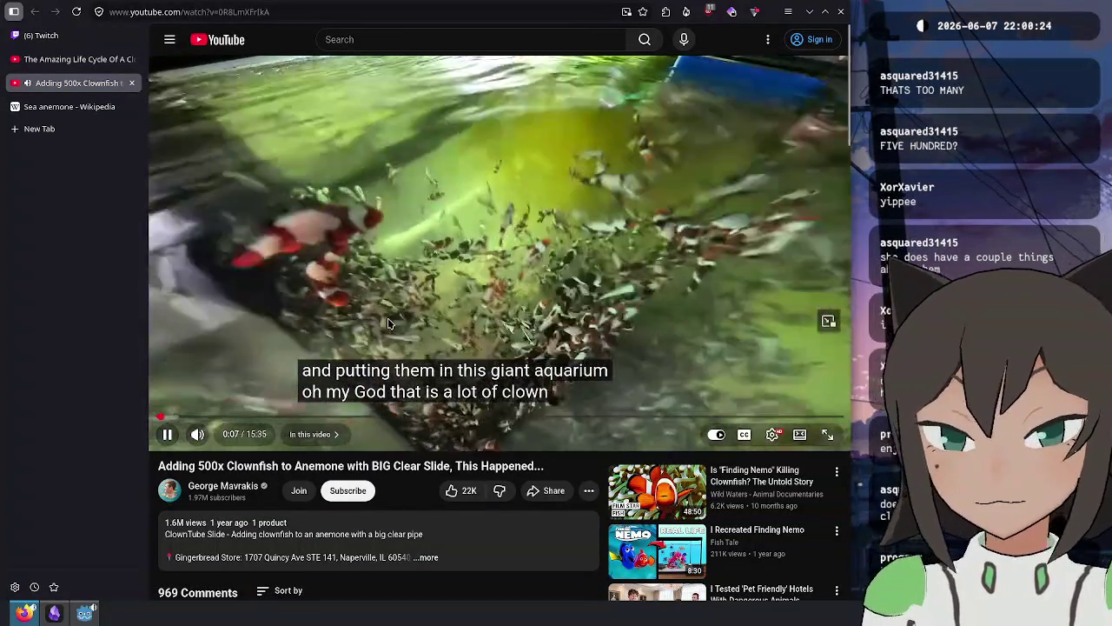
pyautogui.click(556, 434)
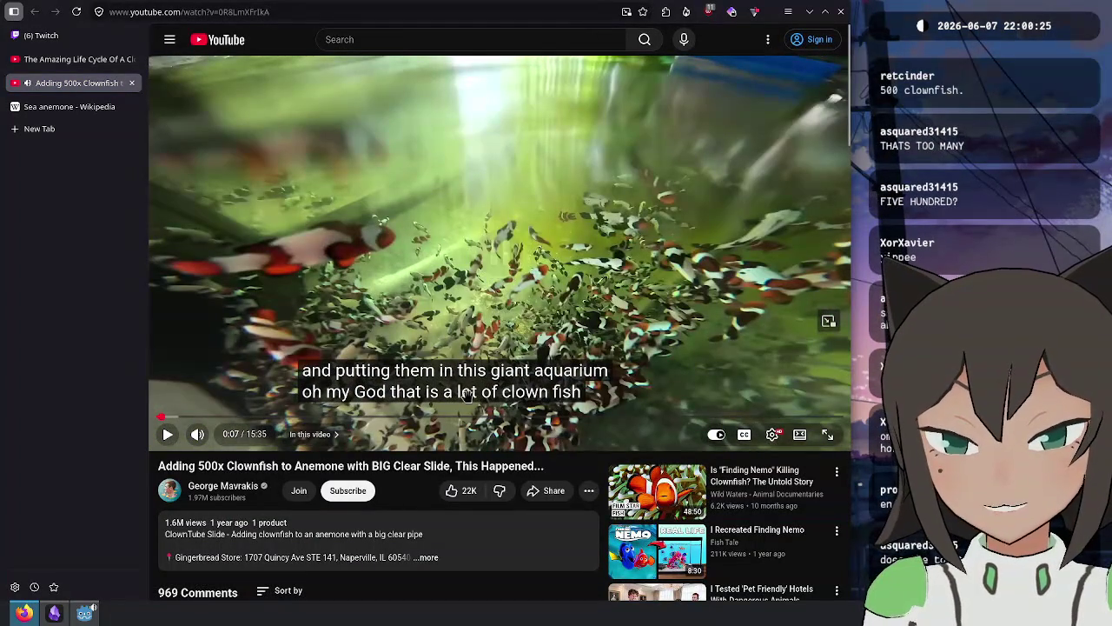
pyautogui.moveTo(517, 417)
pyautogui.mouseDown()
pyautogui.moveTo(591, 396)
pyautogui.moveTo(681, 412)
pyautogui.mouseUp()
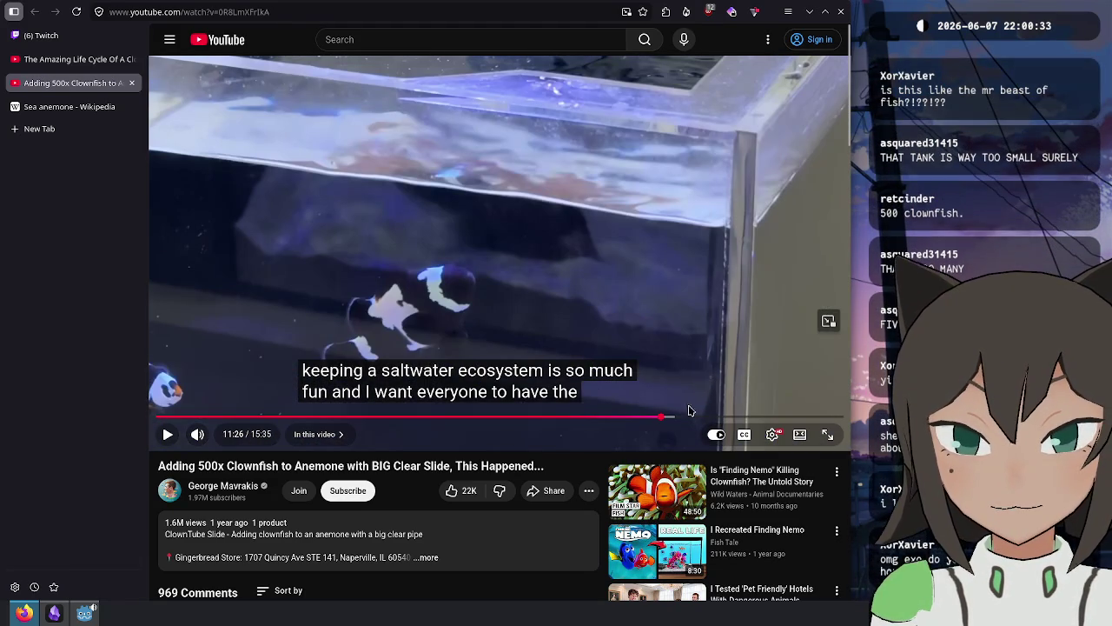
pyautogui.moveTo(690, 405)
pyautogui.mouseDown()
pyautogui.moveTo(671, 421)
pyautogui.moveTo(736, 418)
pyautogui.mouseUp()
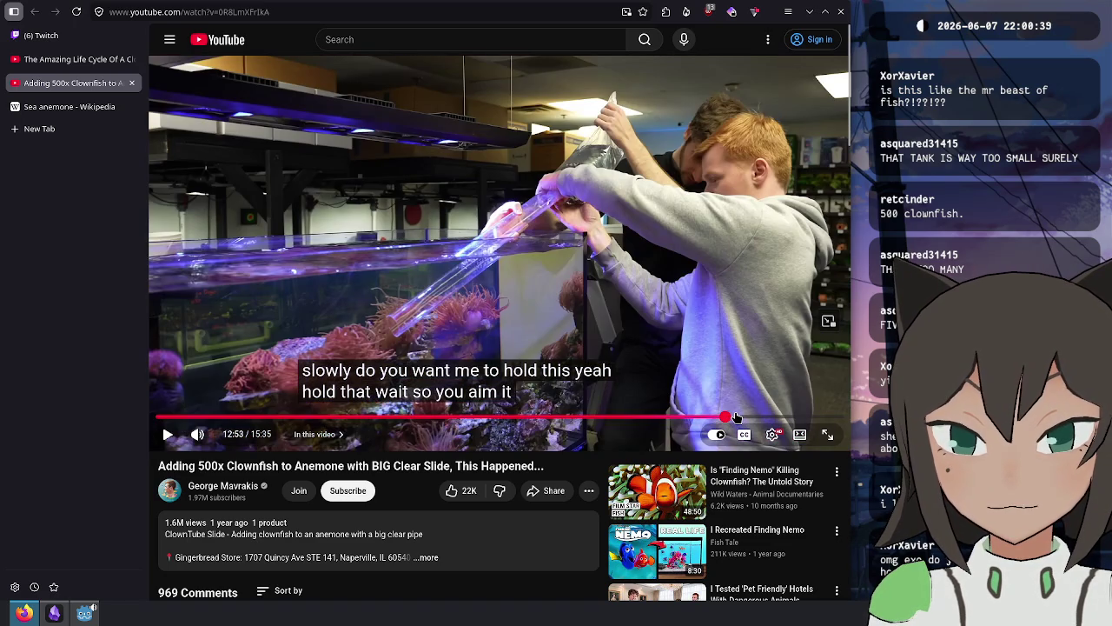
pyautogui.click(736, 418)
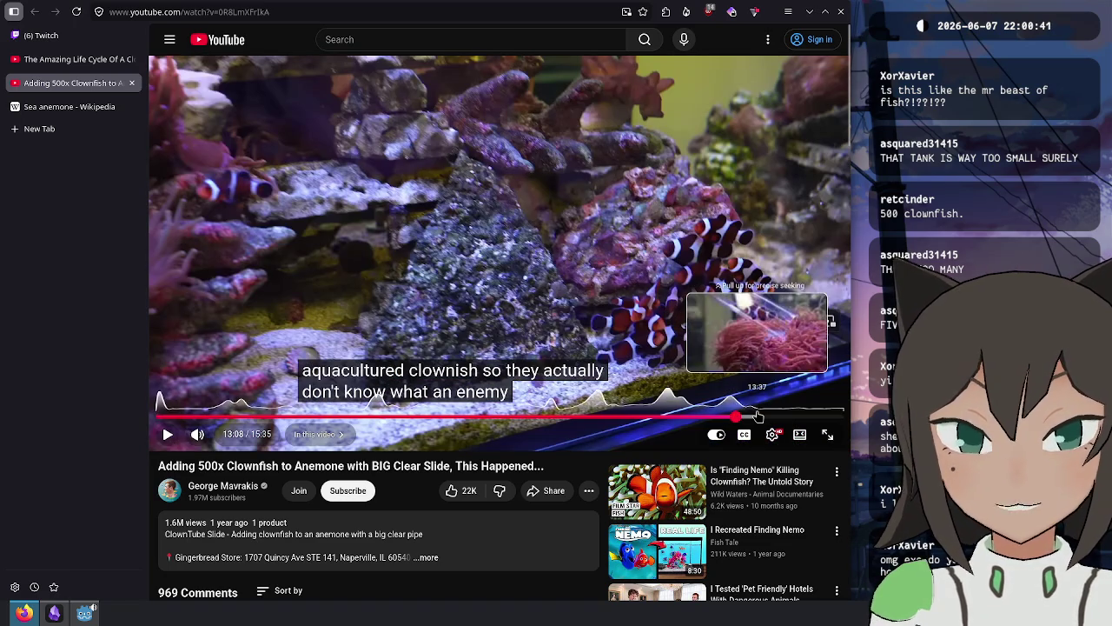
pyautogui.click(758, 417)
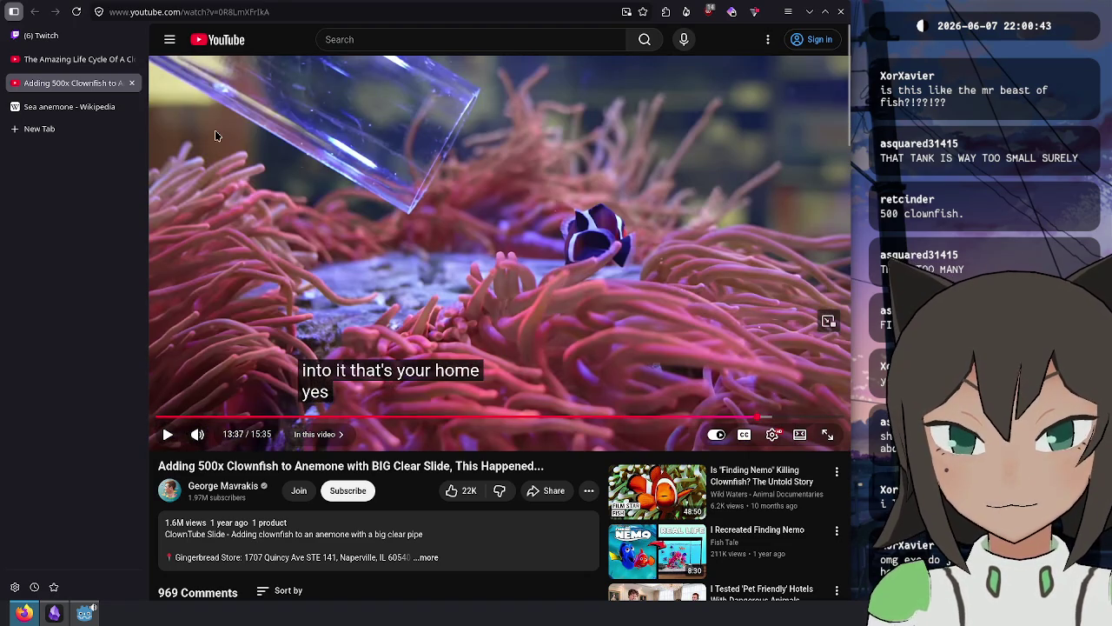
pyautogui.middleClick(67, 83)
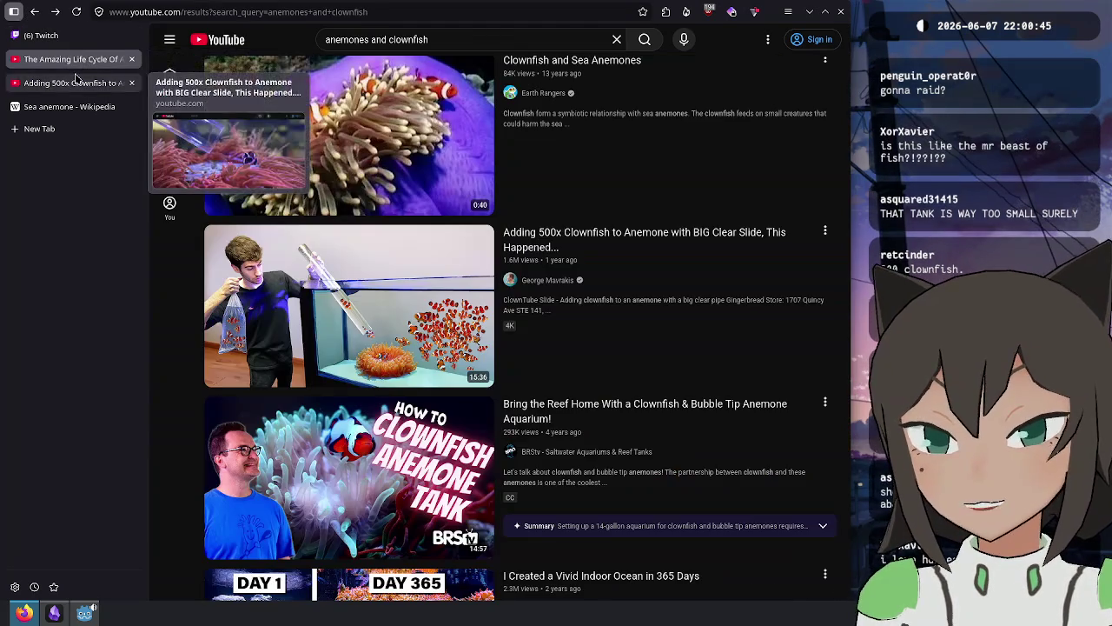
# Step: Open The Insane Biology of: The Sea Anemone from the results, pause and resume it, and expand its description
pyautogui.scroll(-3, 574, 298)
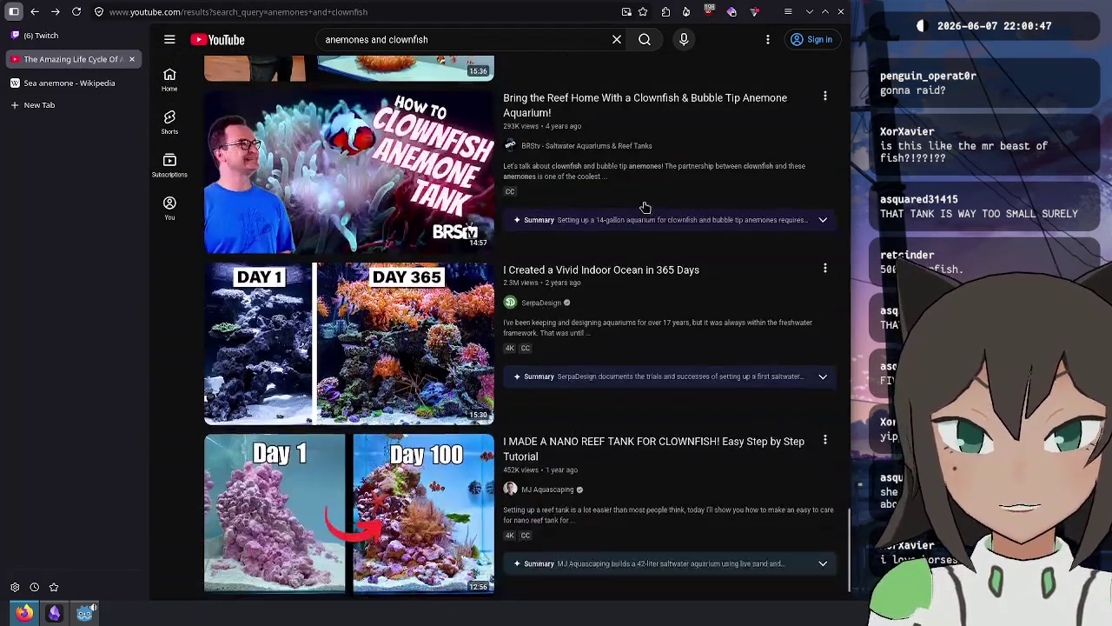
pyautogui.scroll(-4, 565, 298)
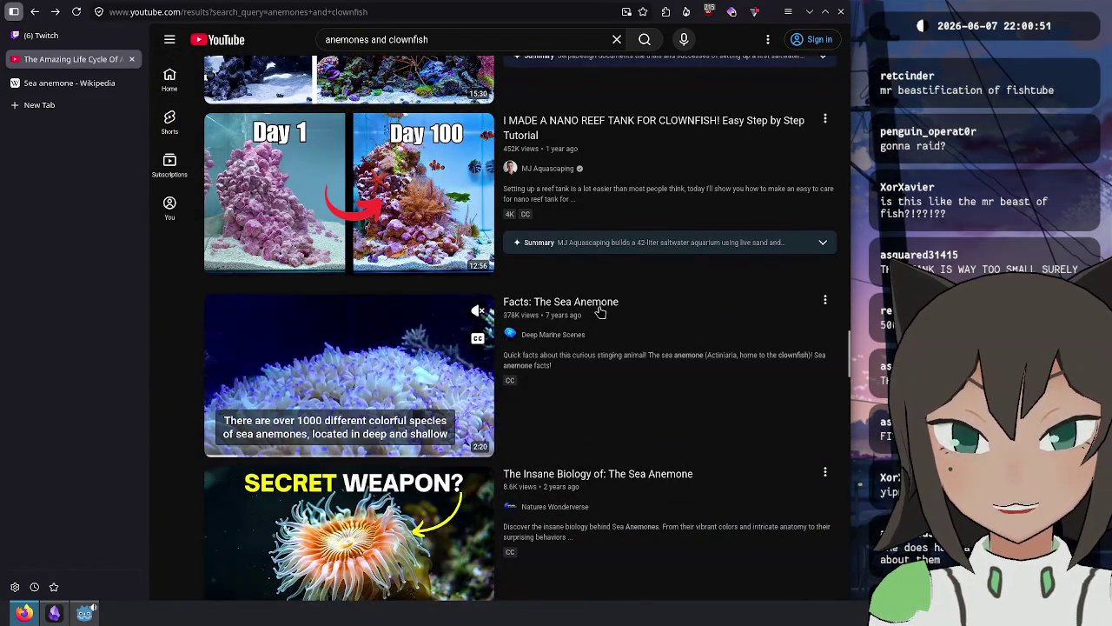
pyautogui.scroll(-3, 599, 312)
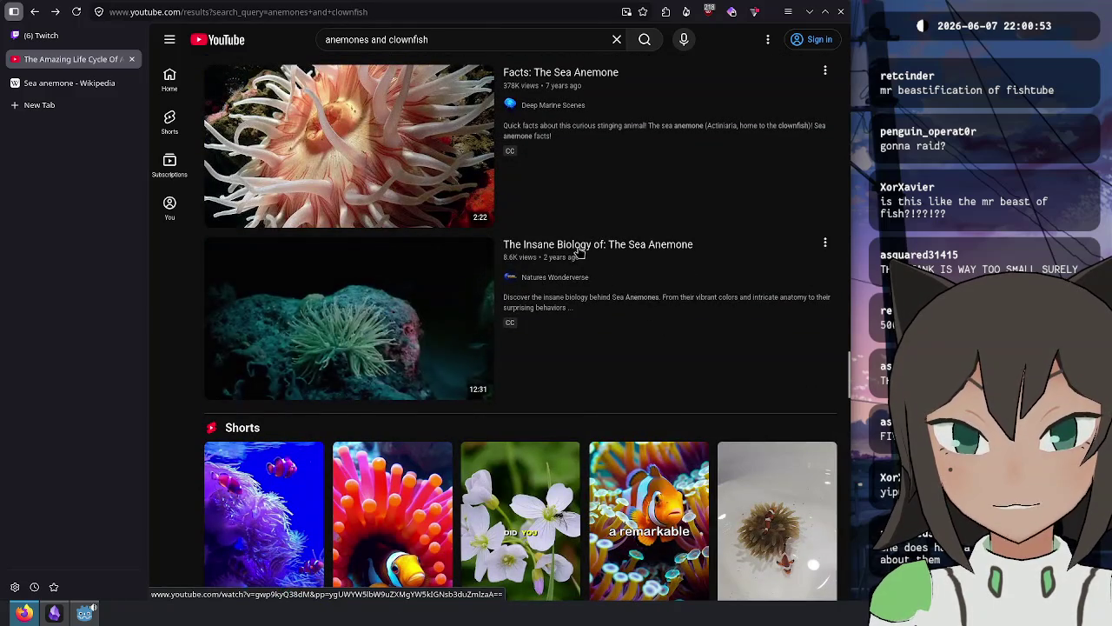
pyautogui.click(612, 246)
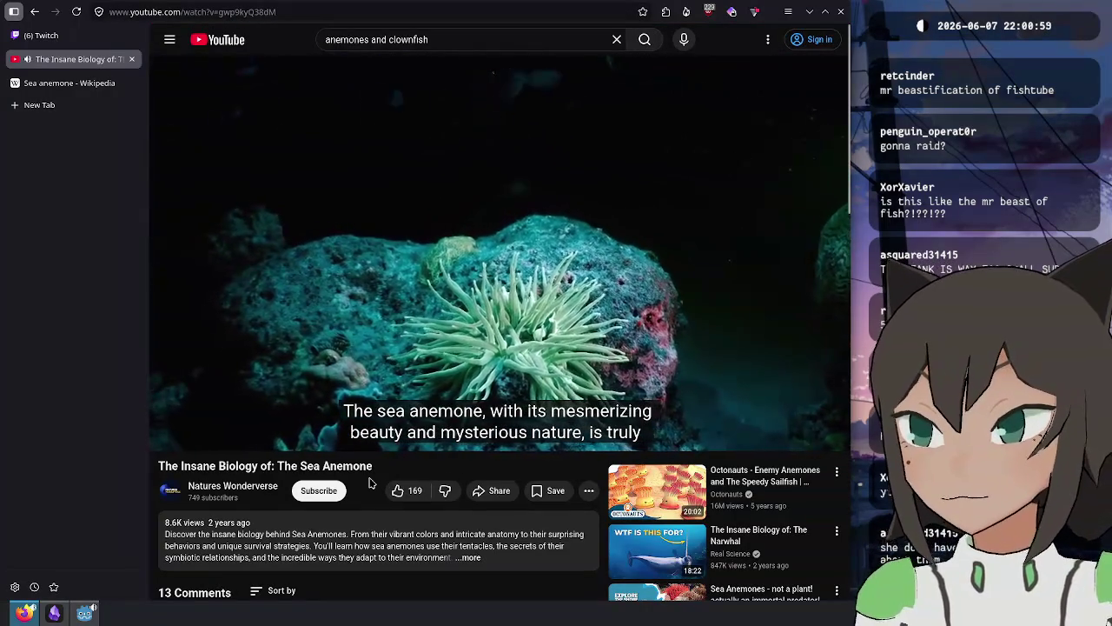
pyautogui.click(395, 254)
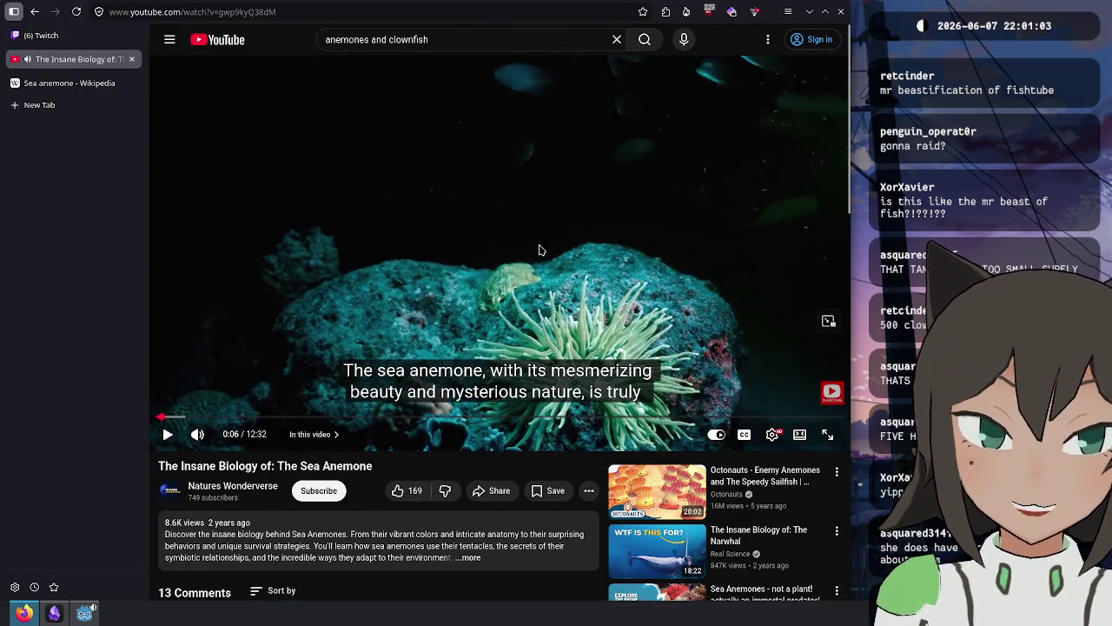
pyautogui.click(488, 181)
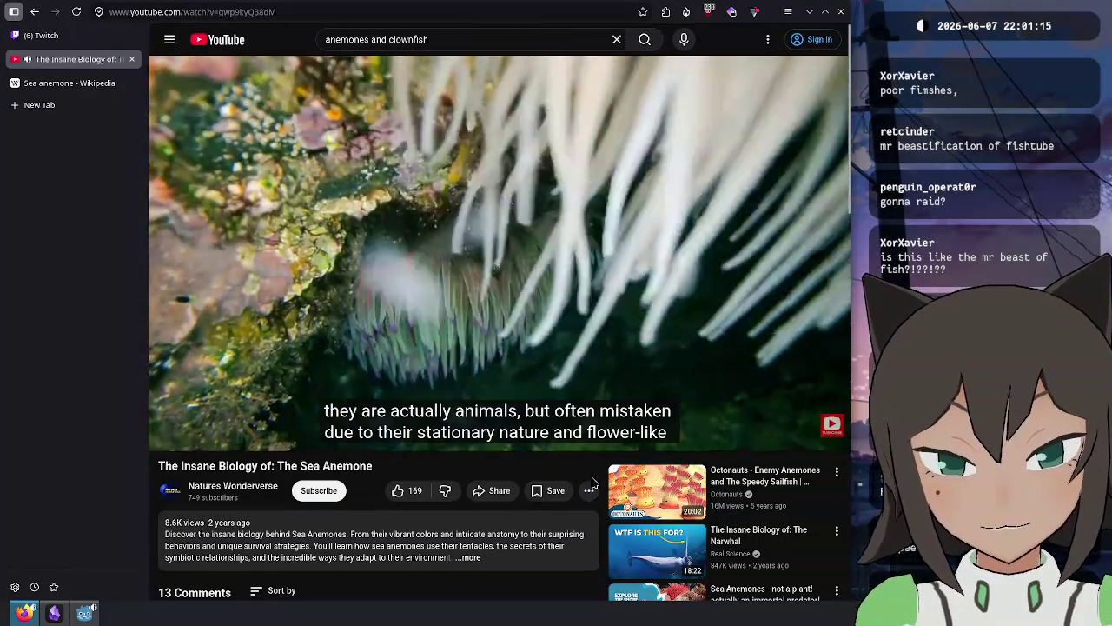
pyautogui.scroll(-4, 374, 201)
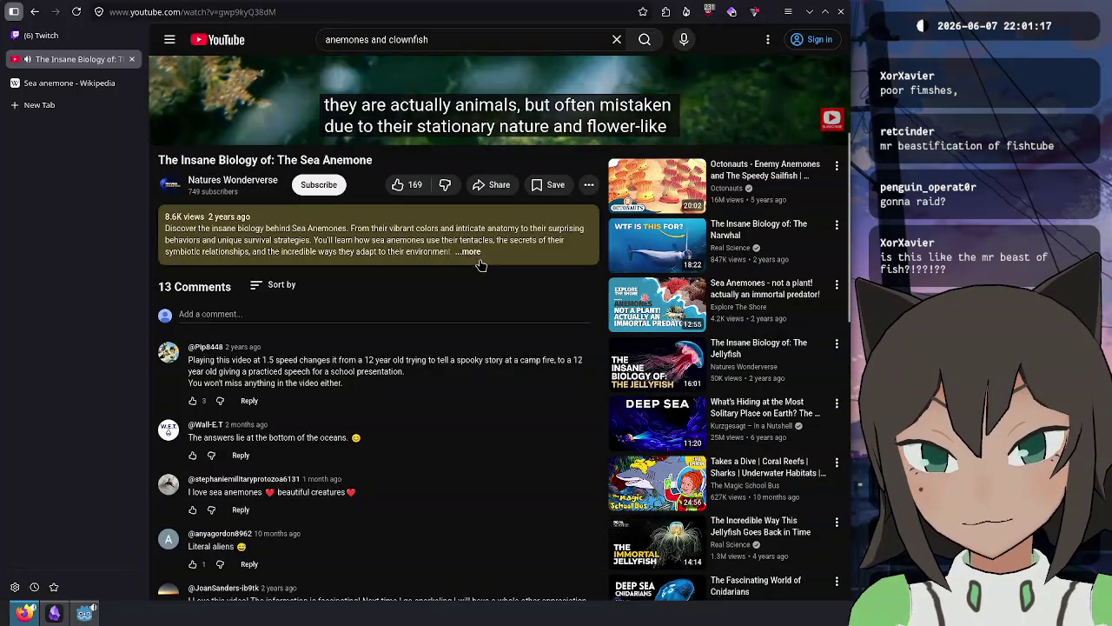
pyautogui.click(391, 248)
pyautogui.scroll(4, 284, 356)
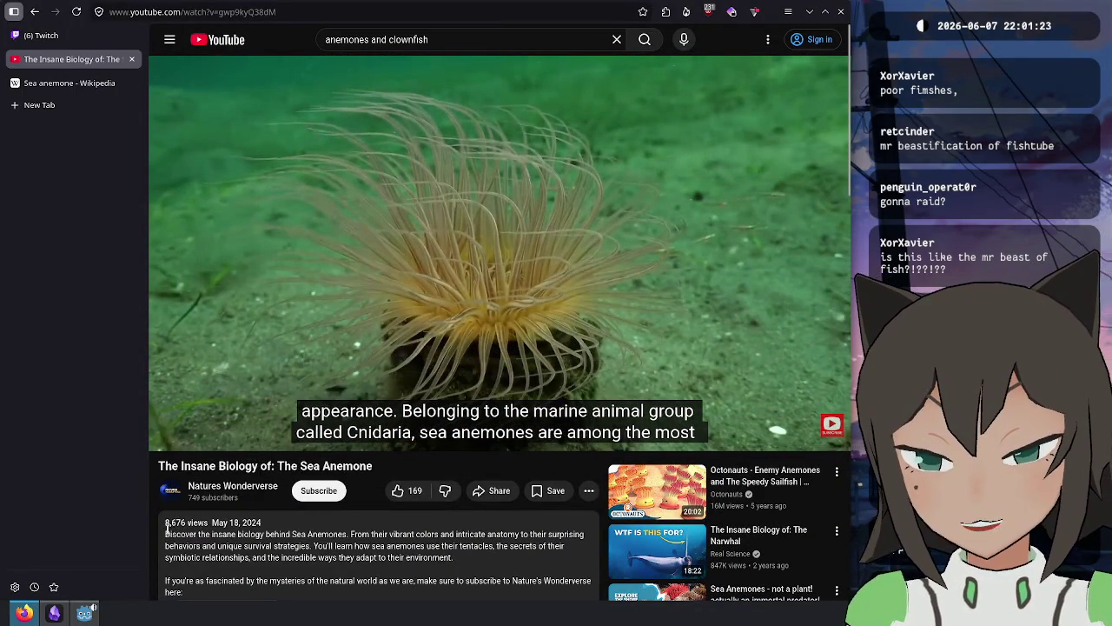
# Step: Return to the anemones and clownfish results, scroll through them, and select the current search query
pyautogui.click(35, 11)
pyautogui.scroll(-5, 565, 365)
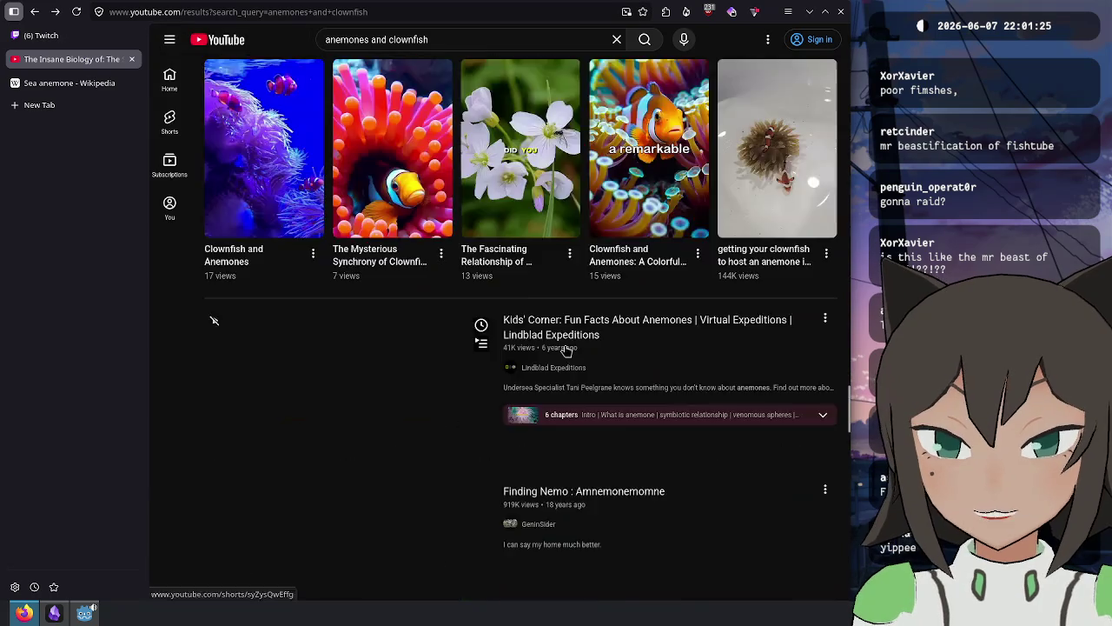
pyautogui.scroll(-6, 566, 376)
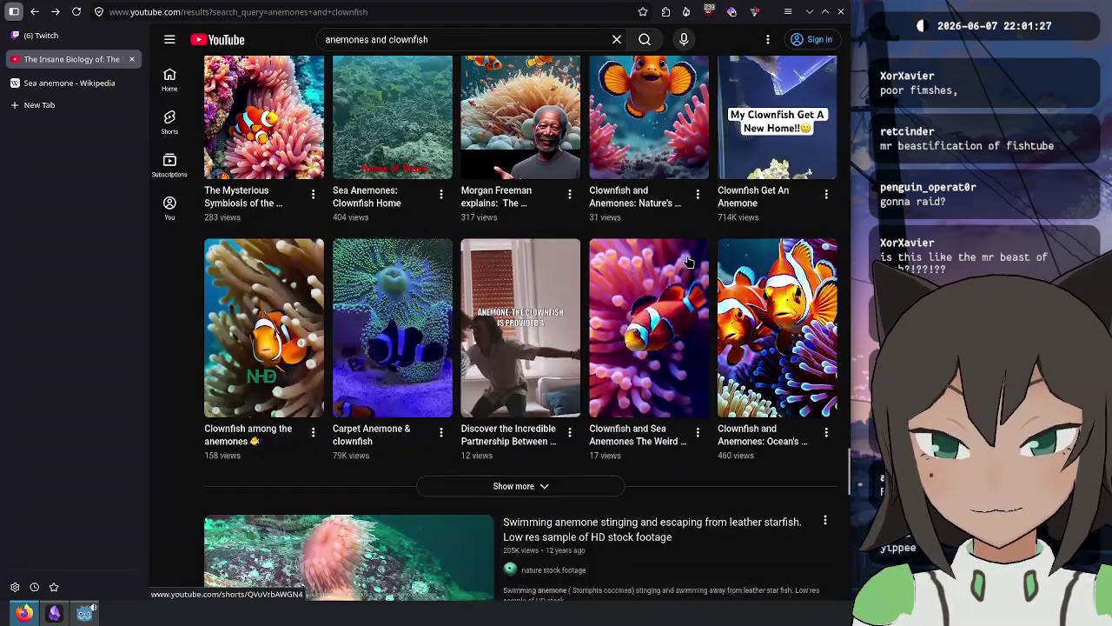
pyautogui.scroll(-9, 545, 376)
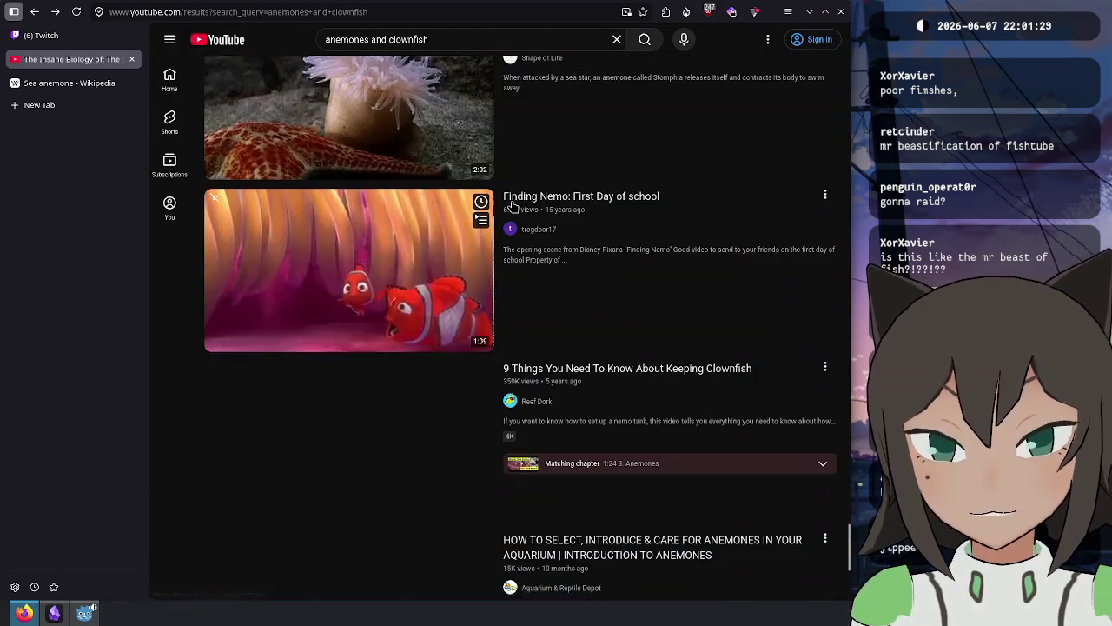
pyautogui.scroll(-2, 600, 326)
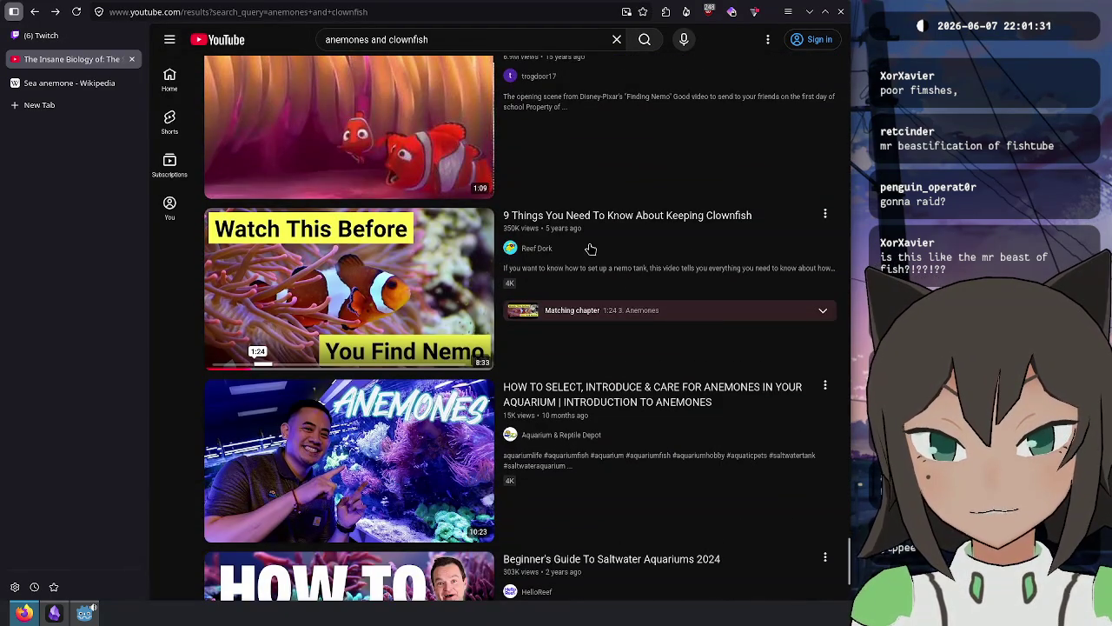
pyautogui.scroll(-3, 626, 313)
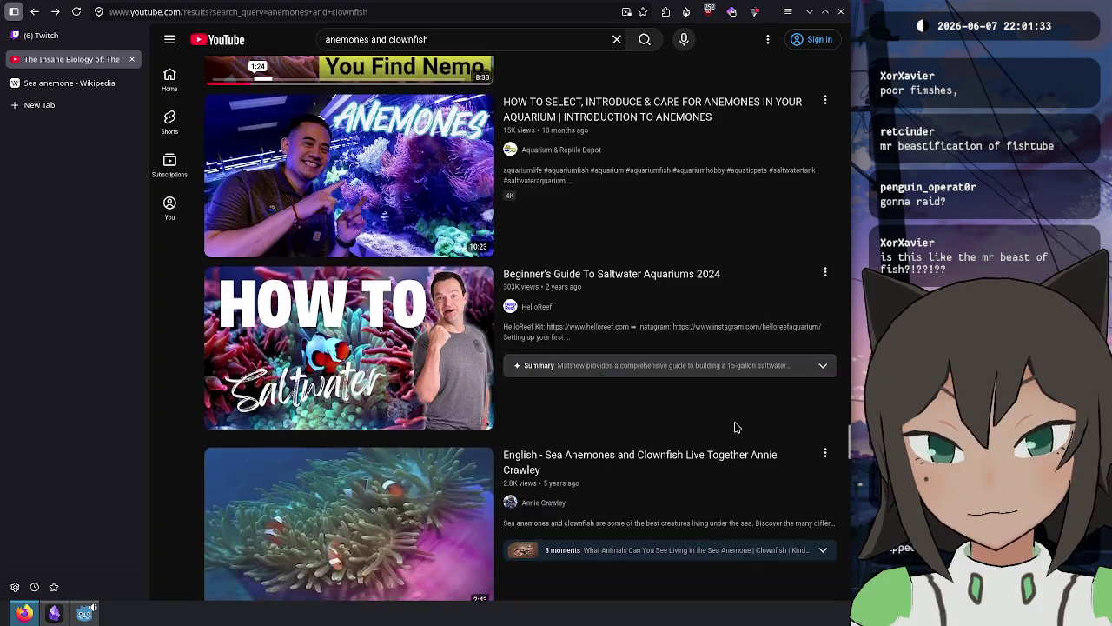
pyautogui.scroll(-15, 776, 414)
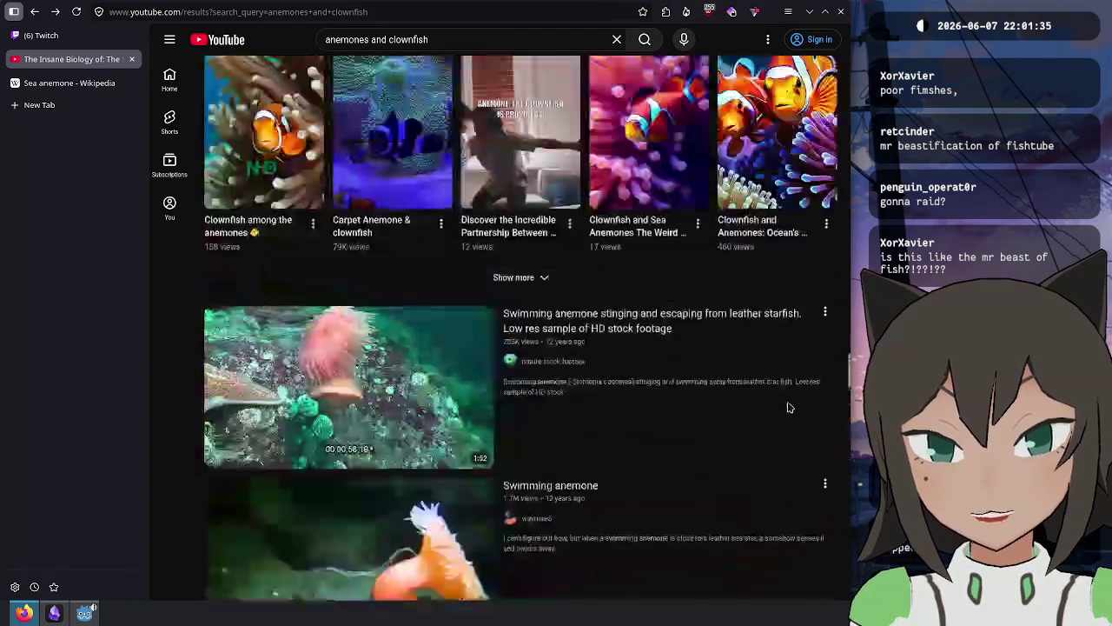
pyautogui.scroll(-15, 782, 387)
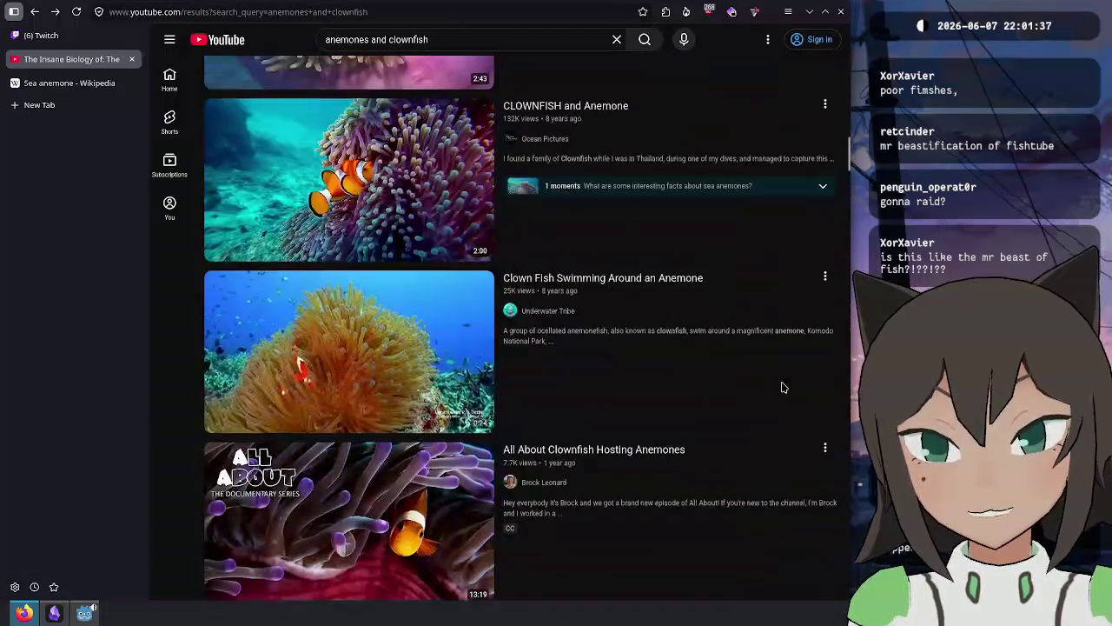
pyautogui.scroll(-1, 686, 382)
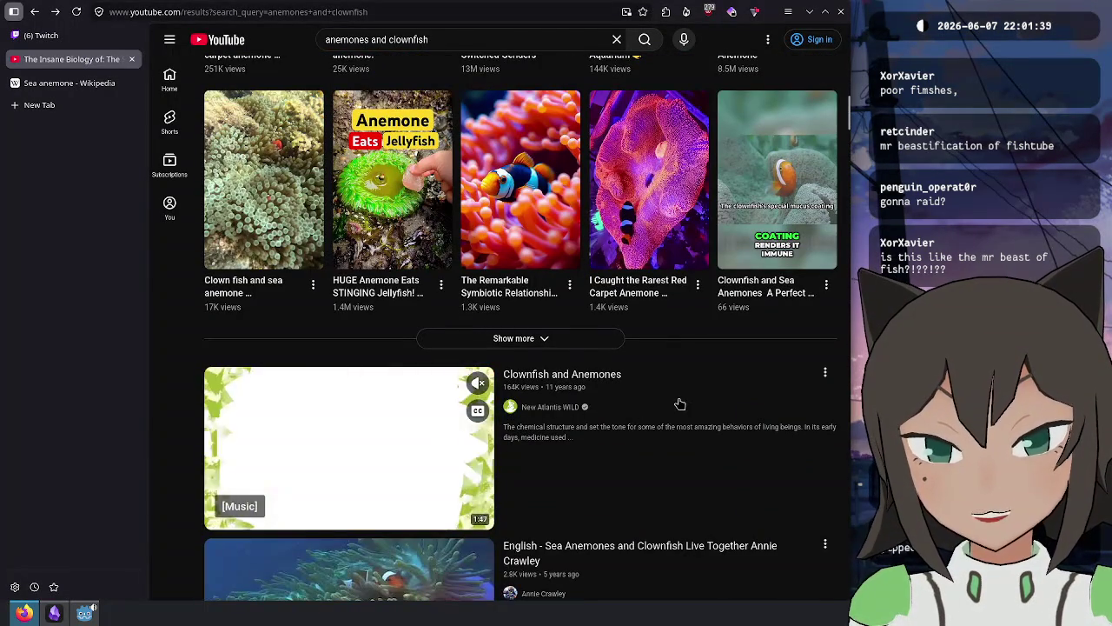
pyautogui.scroll(4, 581, 325)
pyautogui.scroll(5, 580, 325)
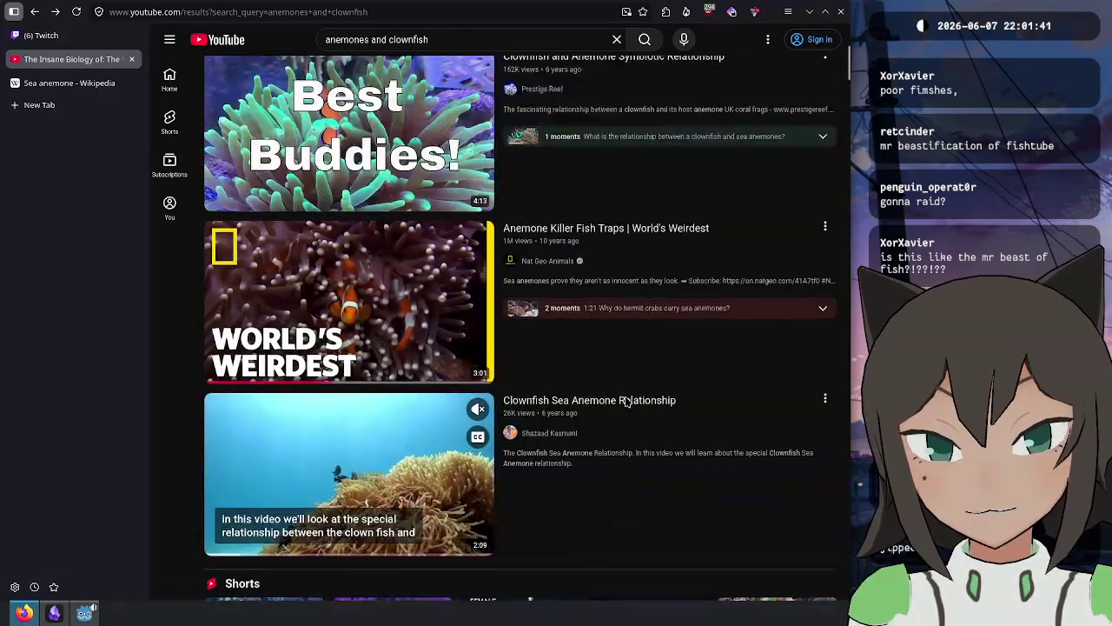
pyautogui.scroll(1, 661, 387)
pyautogui.scroll(-2, 600, 378)
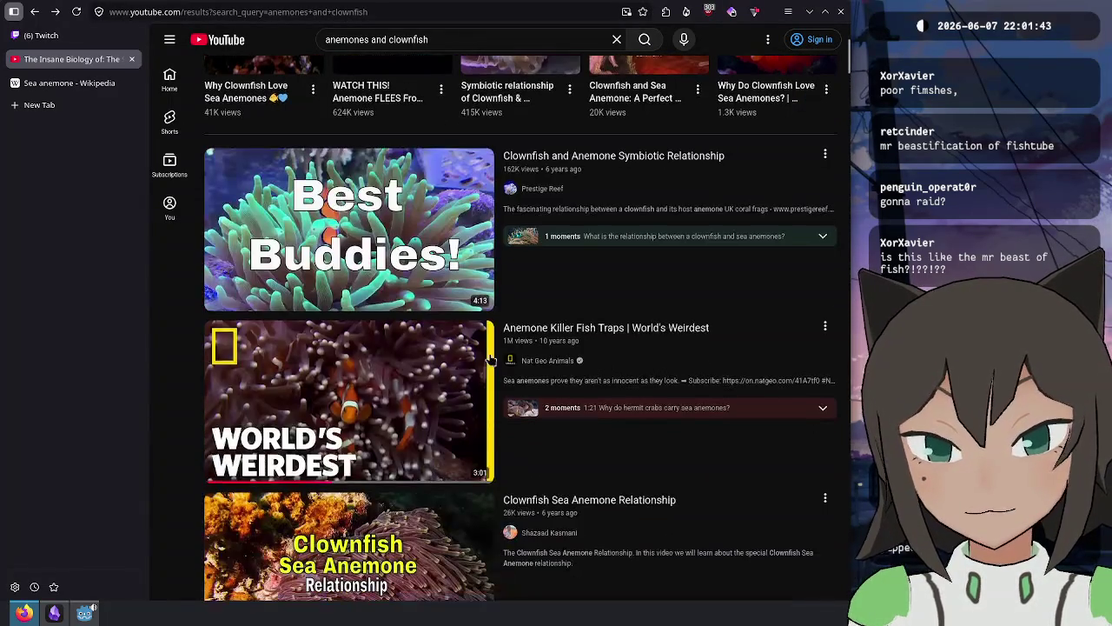
pyautogui.scroll(2, 546, 362)
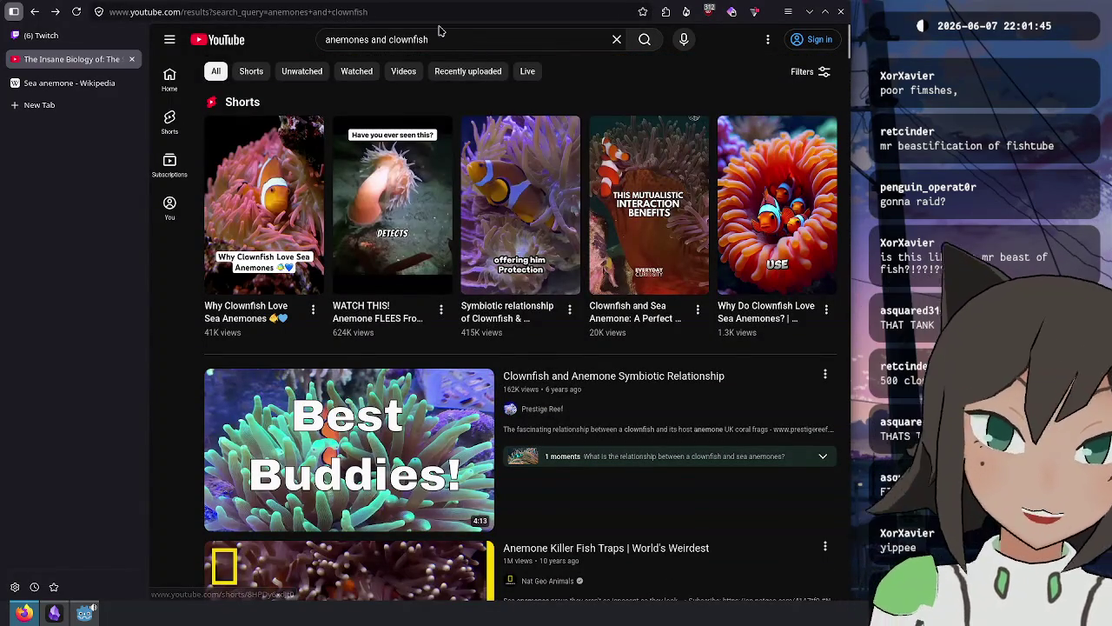
pyautogui.hotkey('ctrl', 'a')
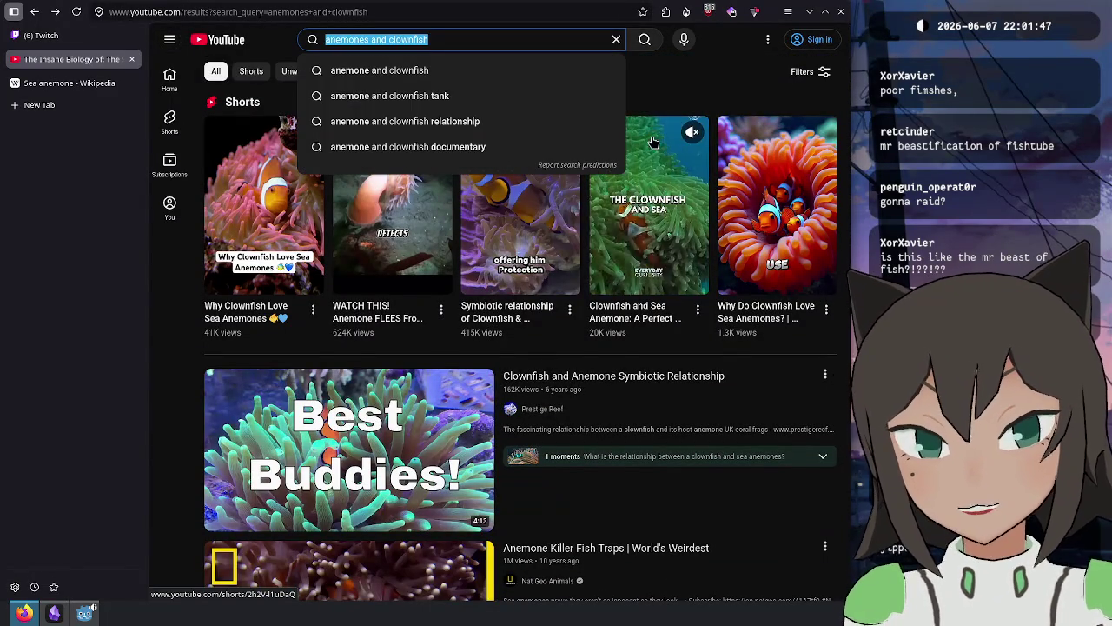
# Step: Search 'bbc sea anemone' and open BBC's 'This crab has a jealous rival', pausing it at 0:07
pyautogui.write('bbs se')
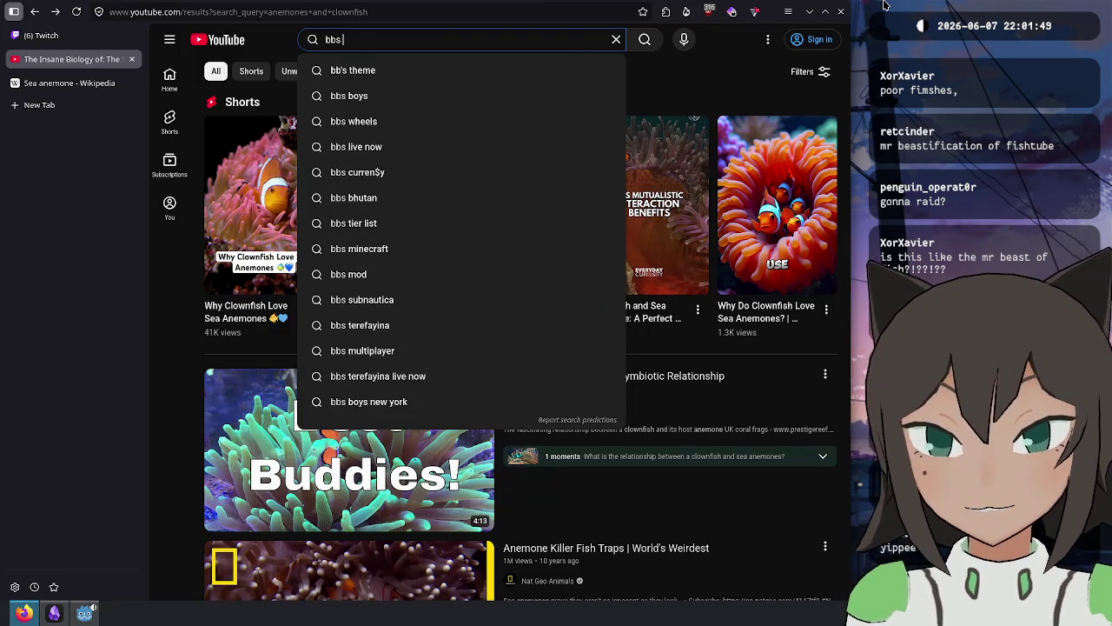
pyautogui.write('a anemone')
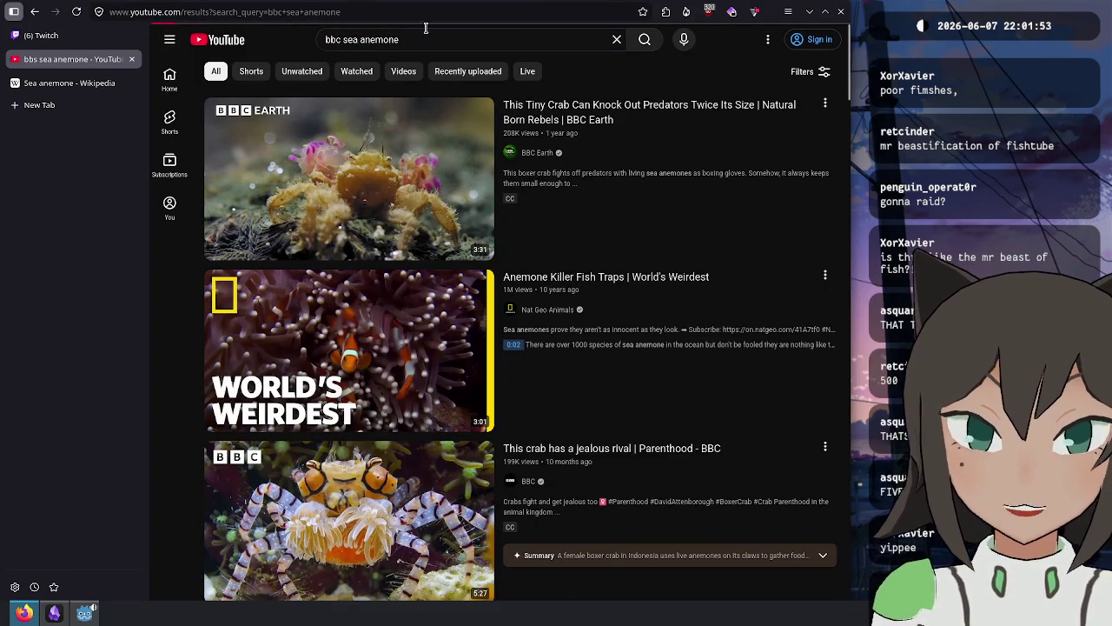
pyautogui.scroll(-3, 652, 104)
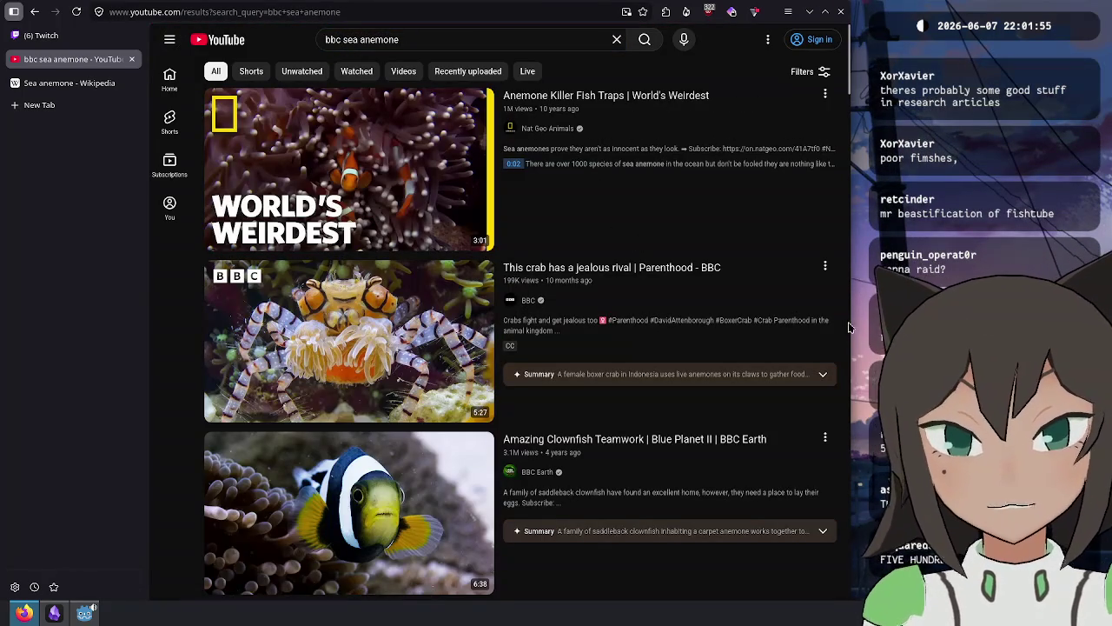
pyautogui.click(567, 267)
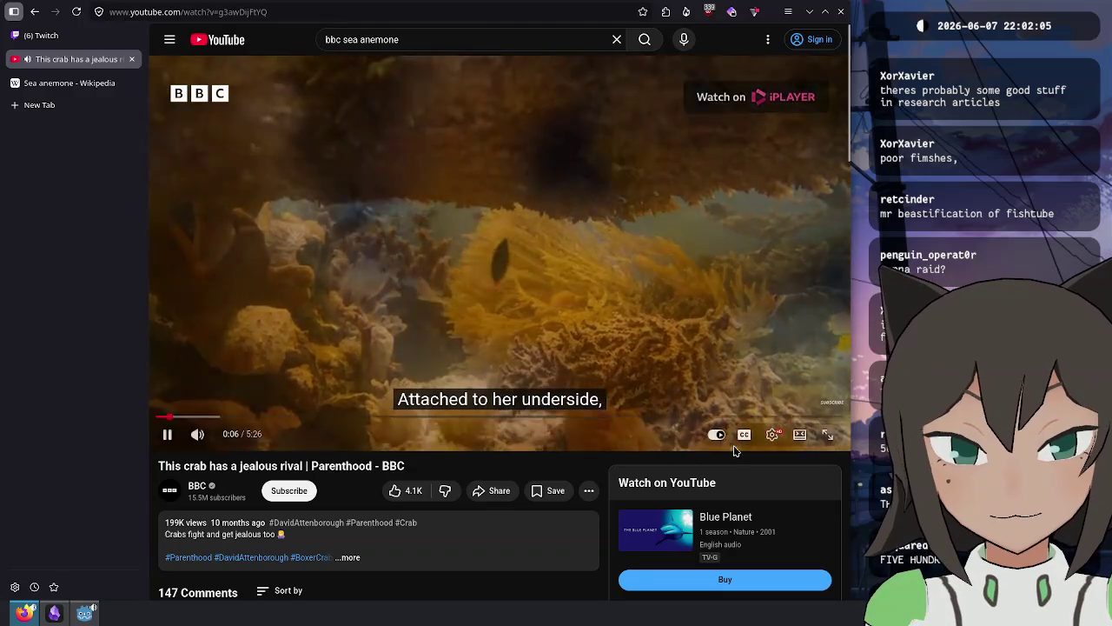
pyautogui.click(563, 371)
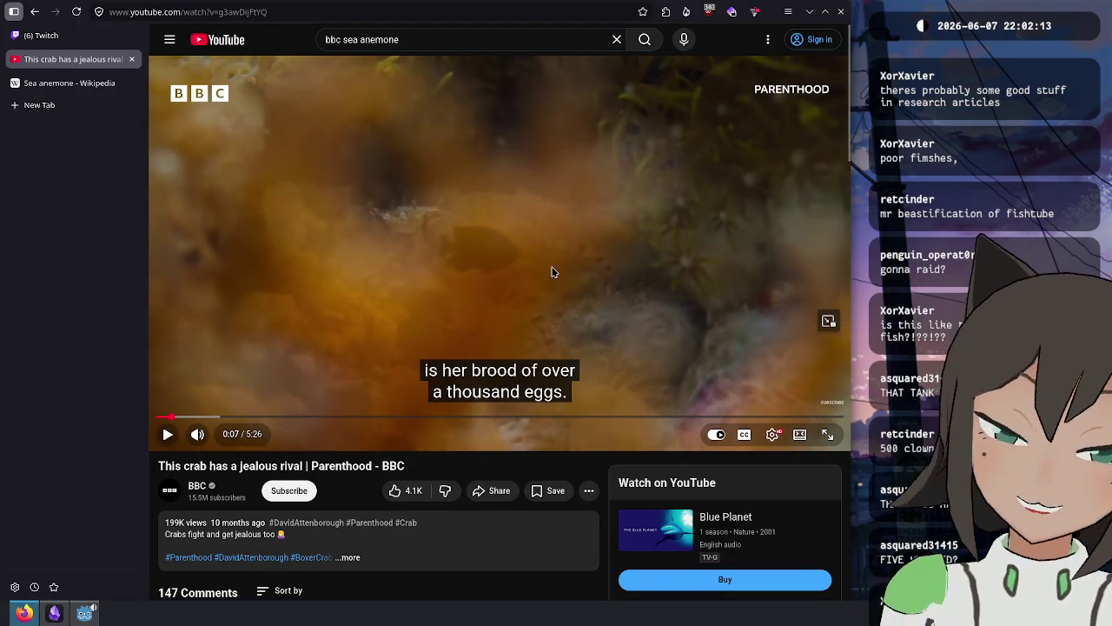
# Step: Play the jealous rival crab video with subtitles off, pausing at 0:40 and again at 0:59
pyautogui.click(280, 290)
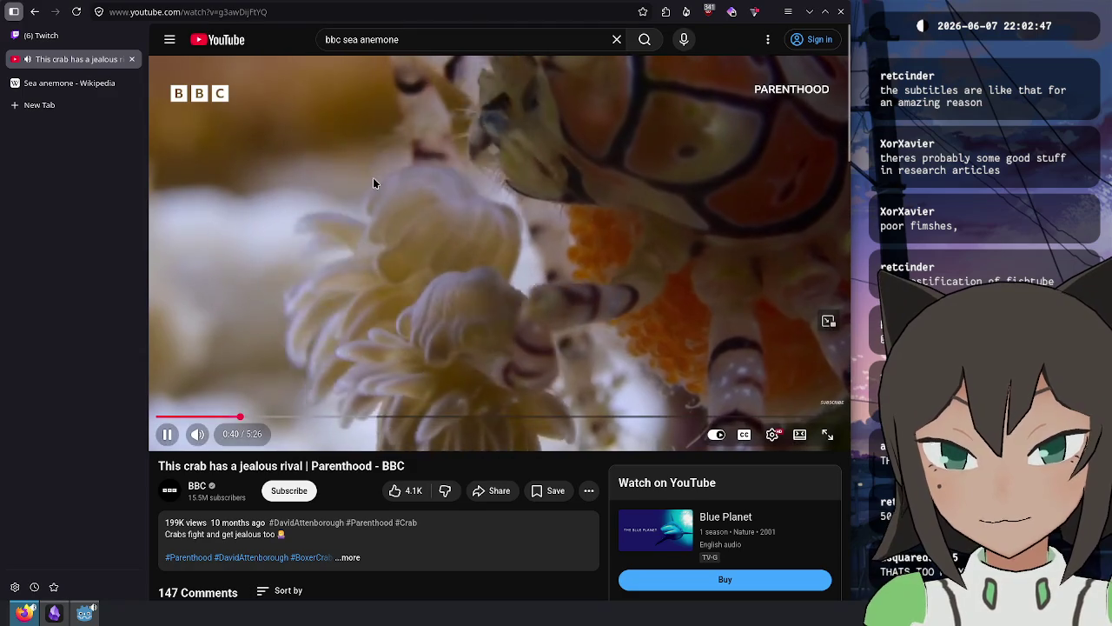
pyautogui.click(313, 337)
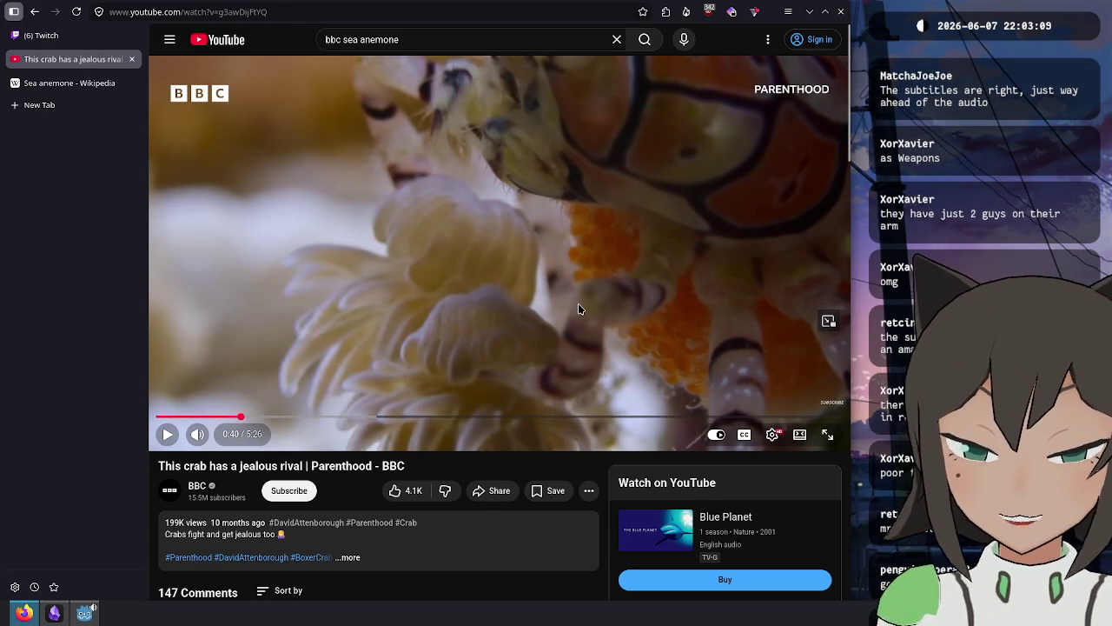
pyautogui.click(185, 287)
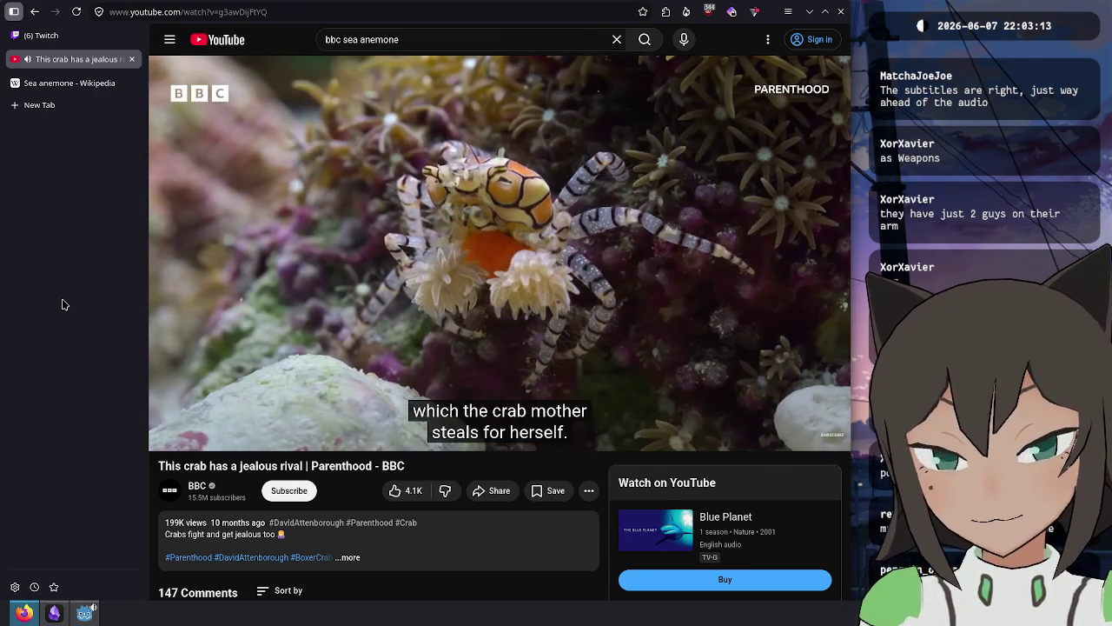
pyautogui.click(759, 434)
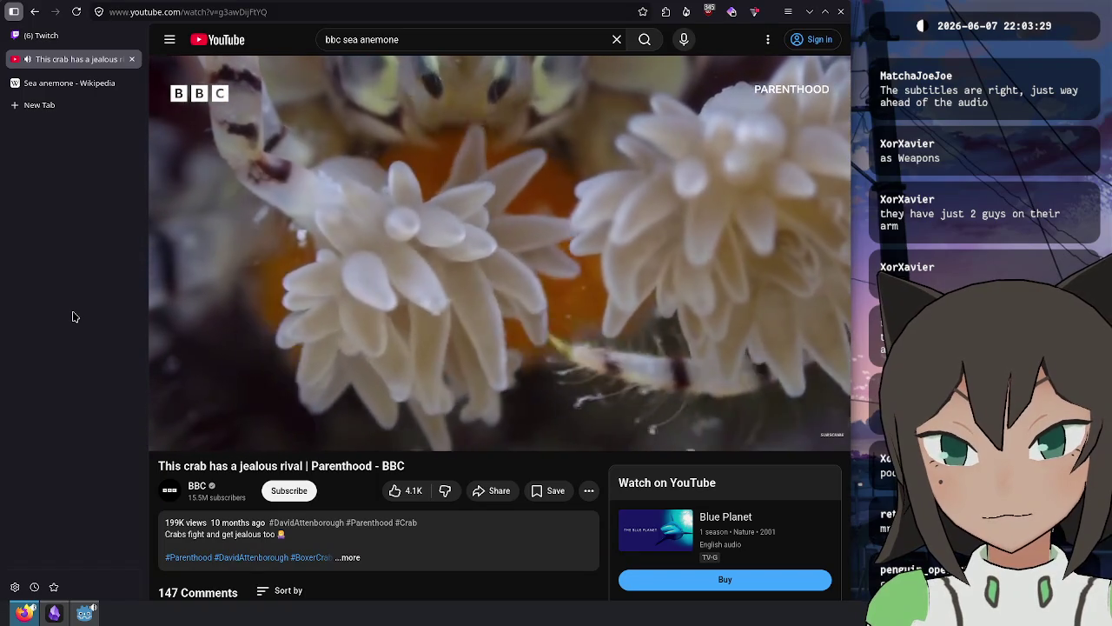
pyautogui.press('space')
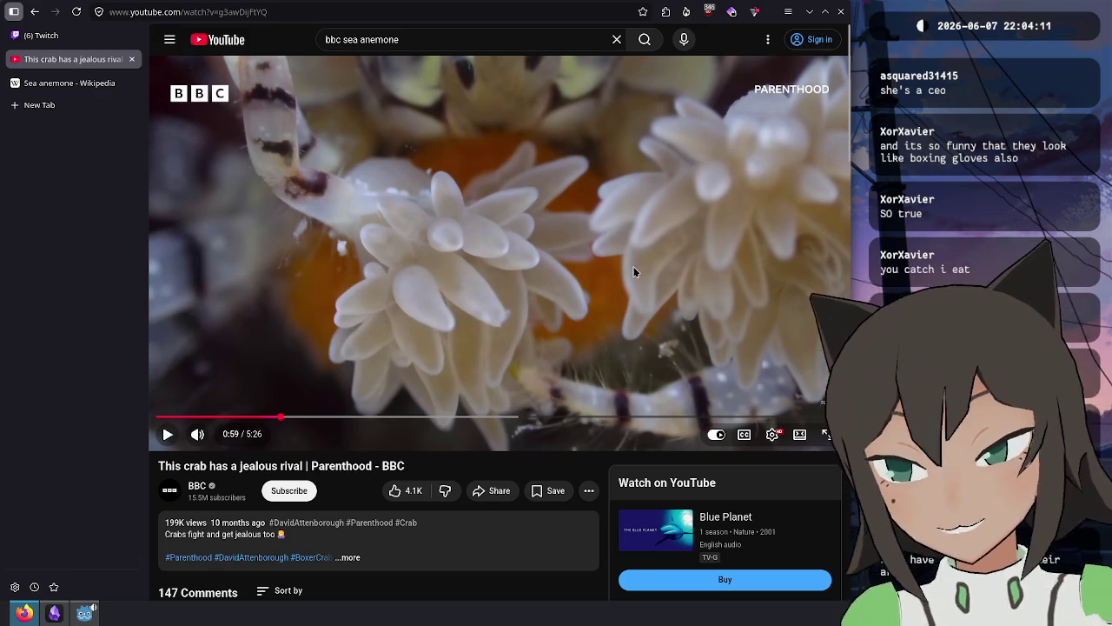
# Step: Keep playing the BBC crab video, pausing twice briefly, until it passes 1:24
pyautogui.press('space')
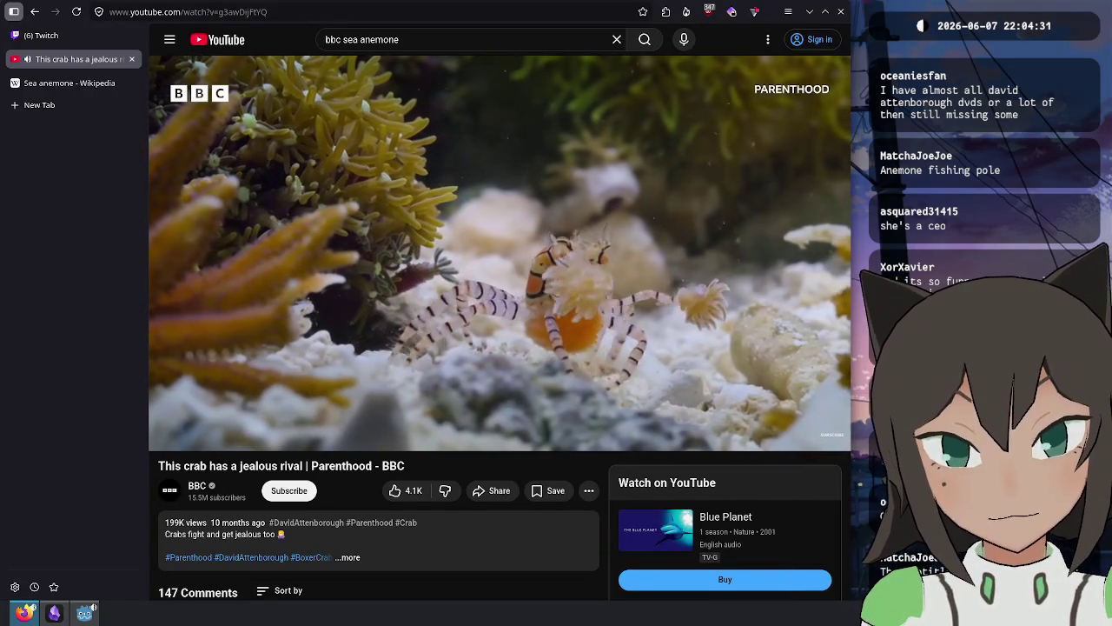
pyautogui.click(659, 361)
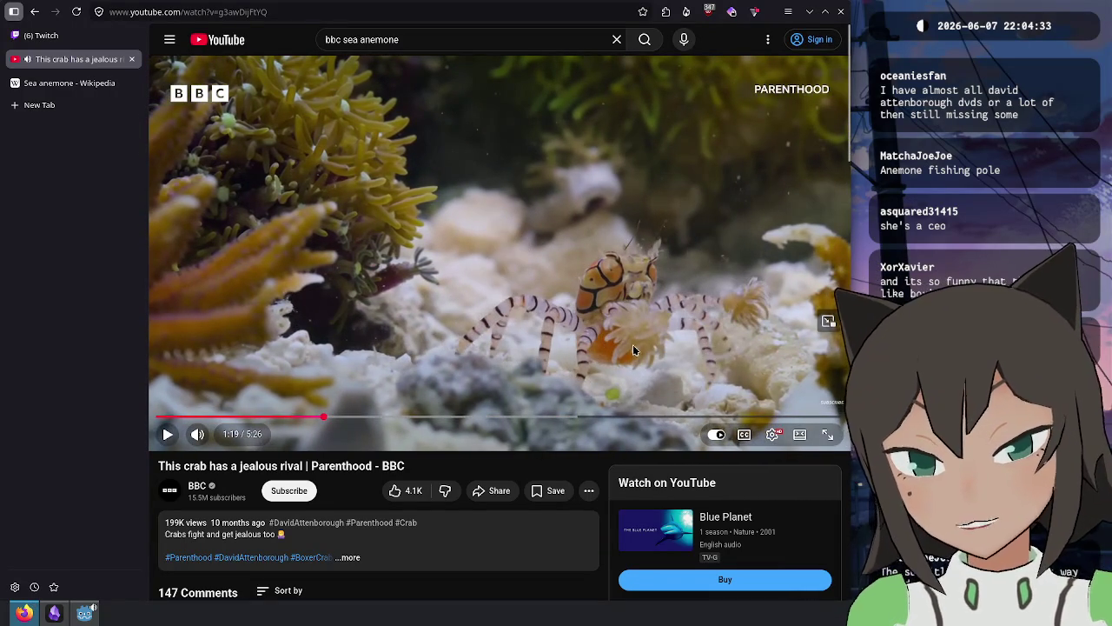
pyautogui.click(787, 224)
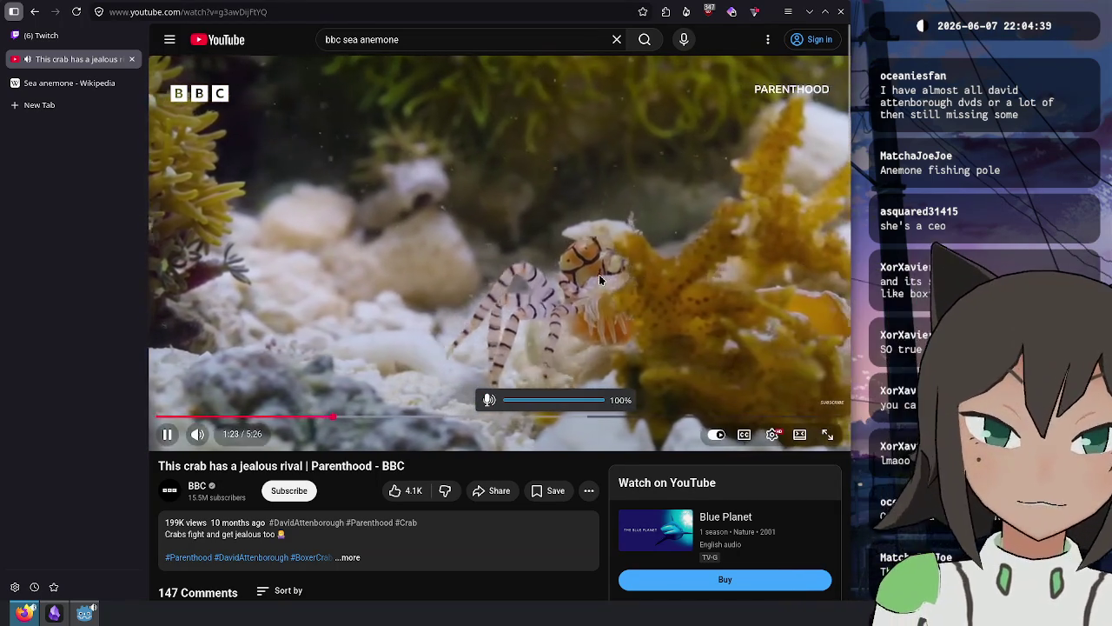
pyautogui.click(615, 297)
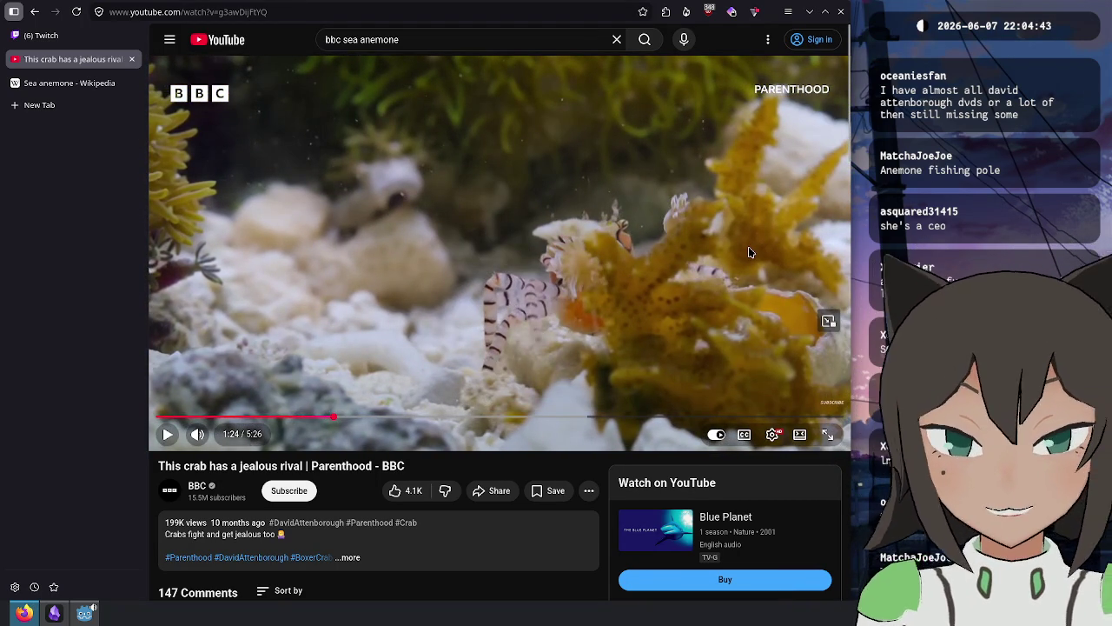
pyautogui.click(705, 249)
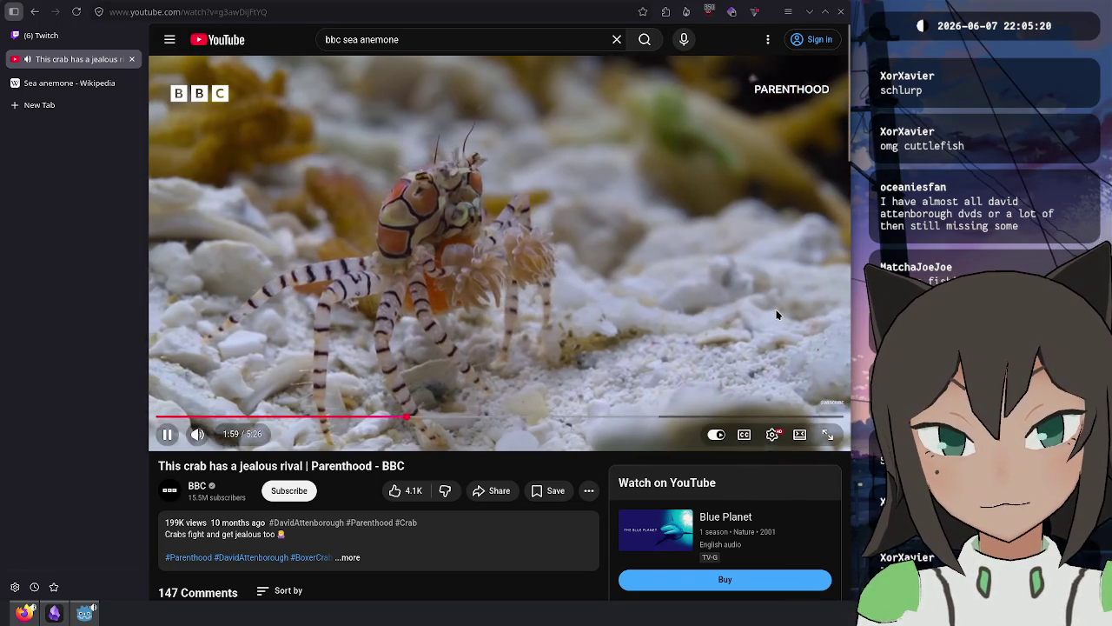
# Step: Pause the crab video at 1:59, then resume it to the boxer crab holding anemones
pyautogui.click(776, 308)
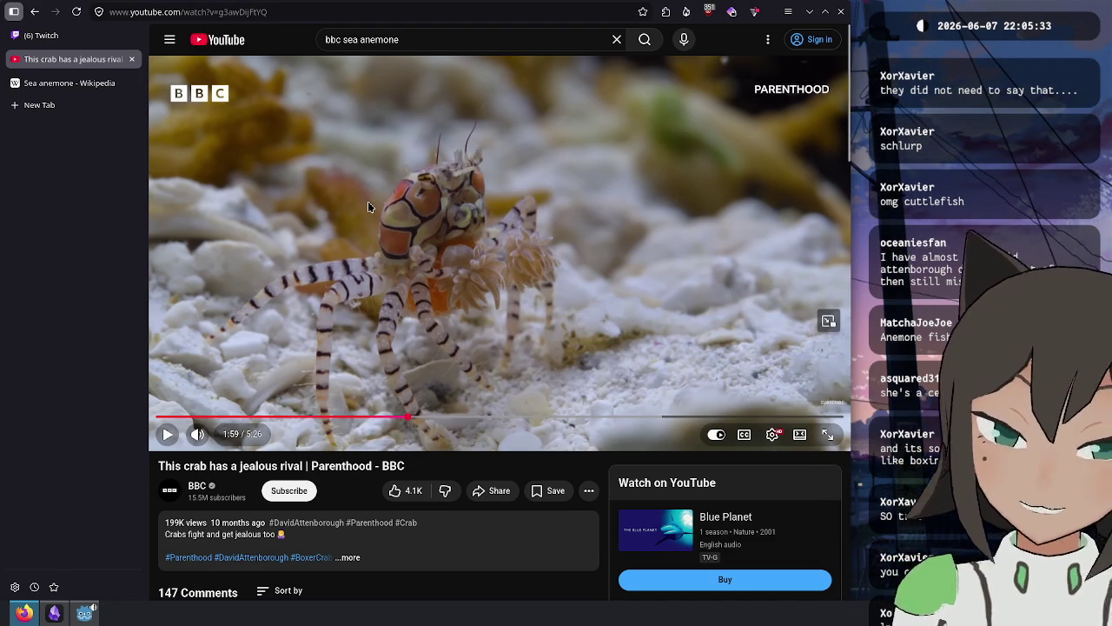
pyautogui.click(369, 205)
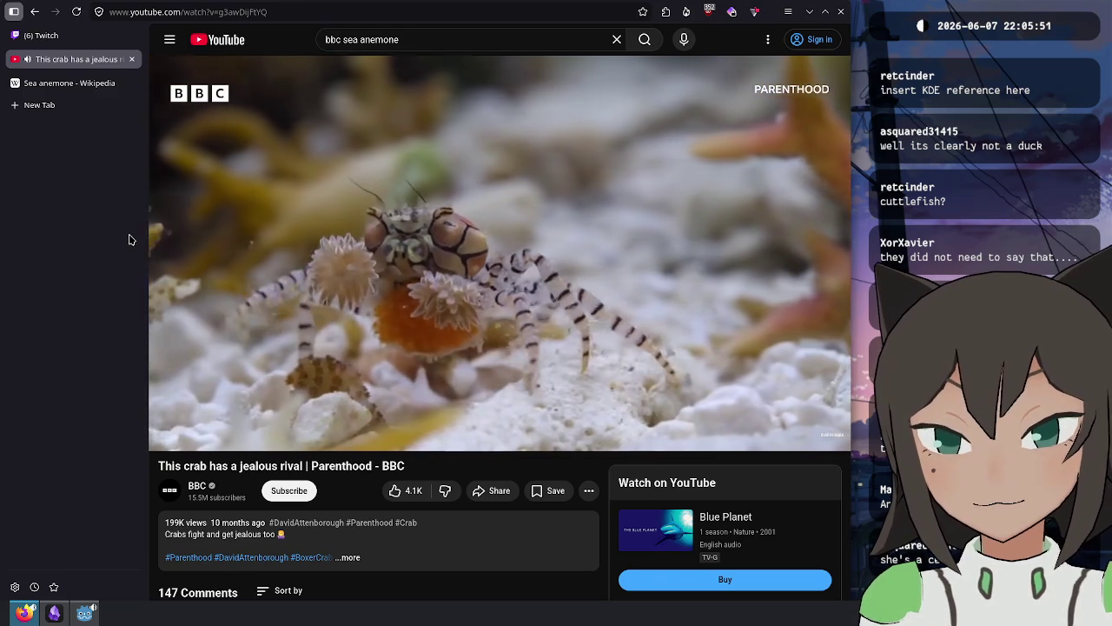
pyautogui.click(236, 211)
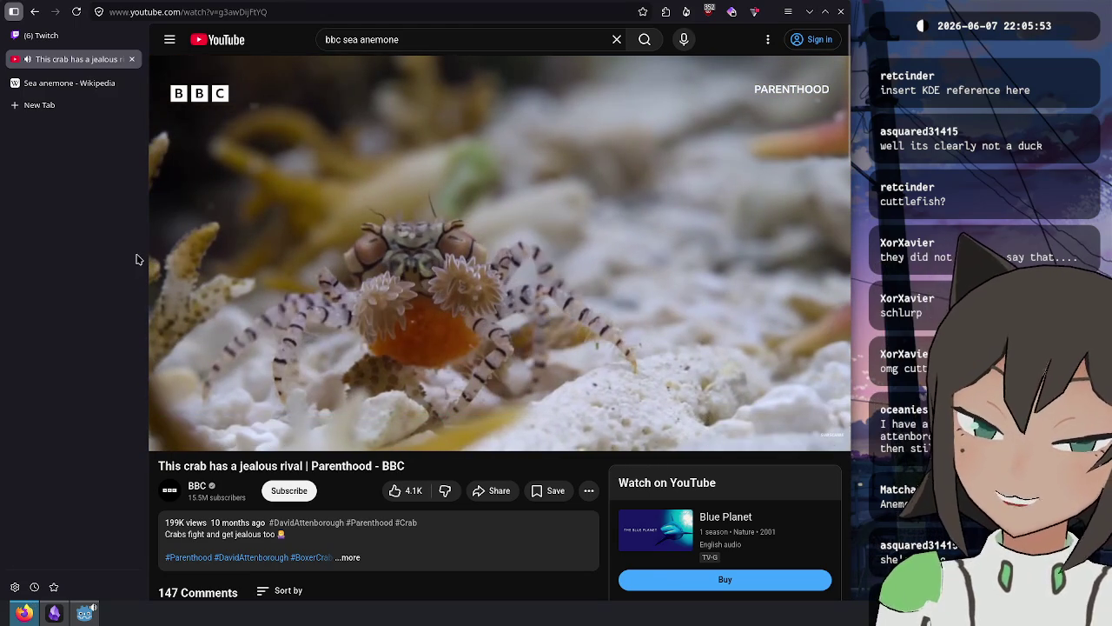
pyautogui.rightClick(487, 300)
pyautogui.click(569, 204)
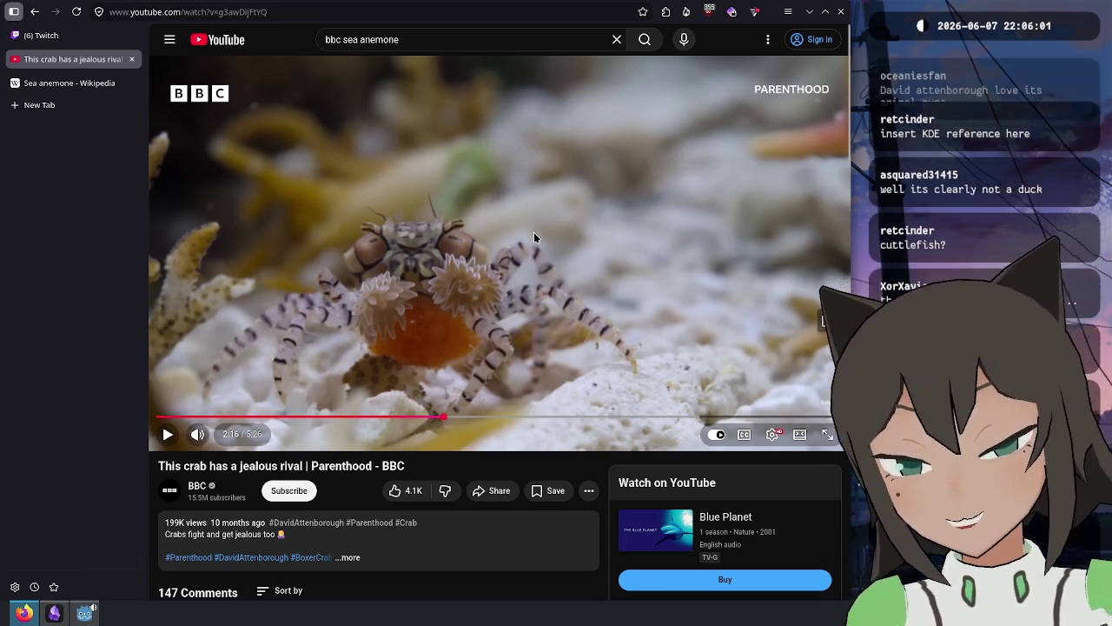
pyautogui.click(523, 283)
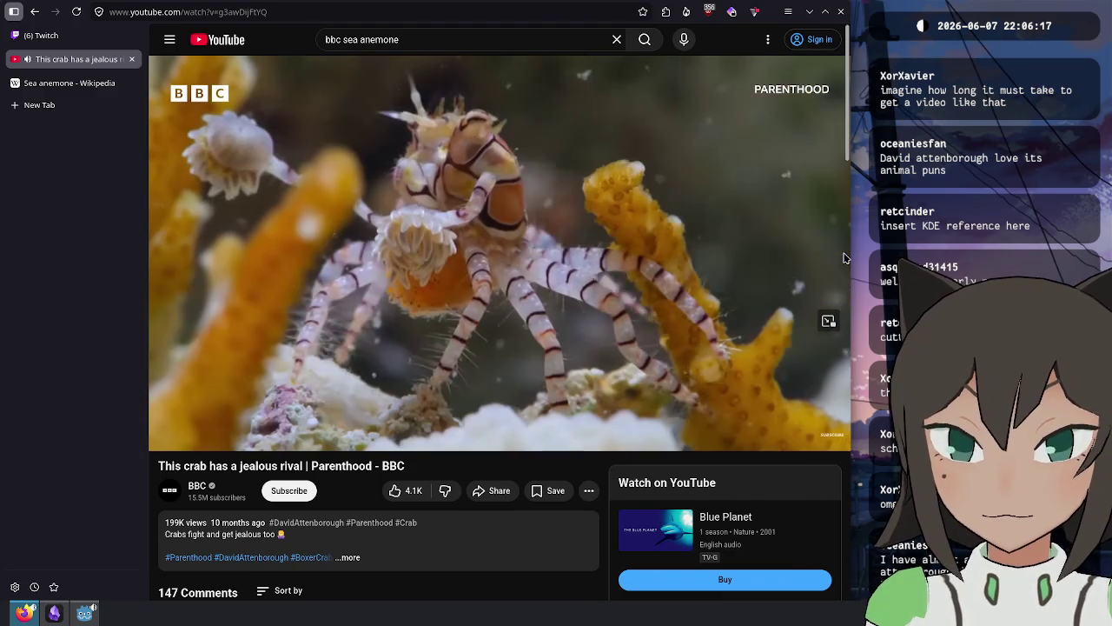
pyautogui.moveTo(843, 257)
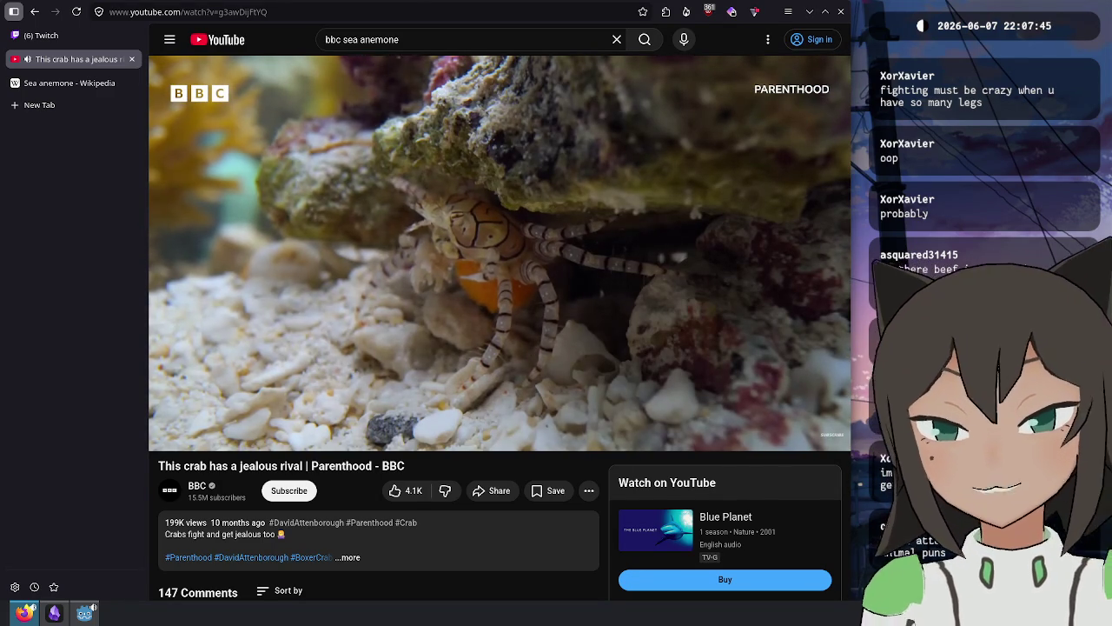
pyautogui.click(754, 235)
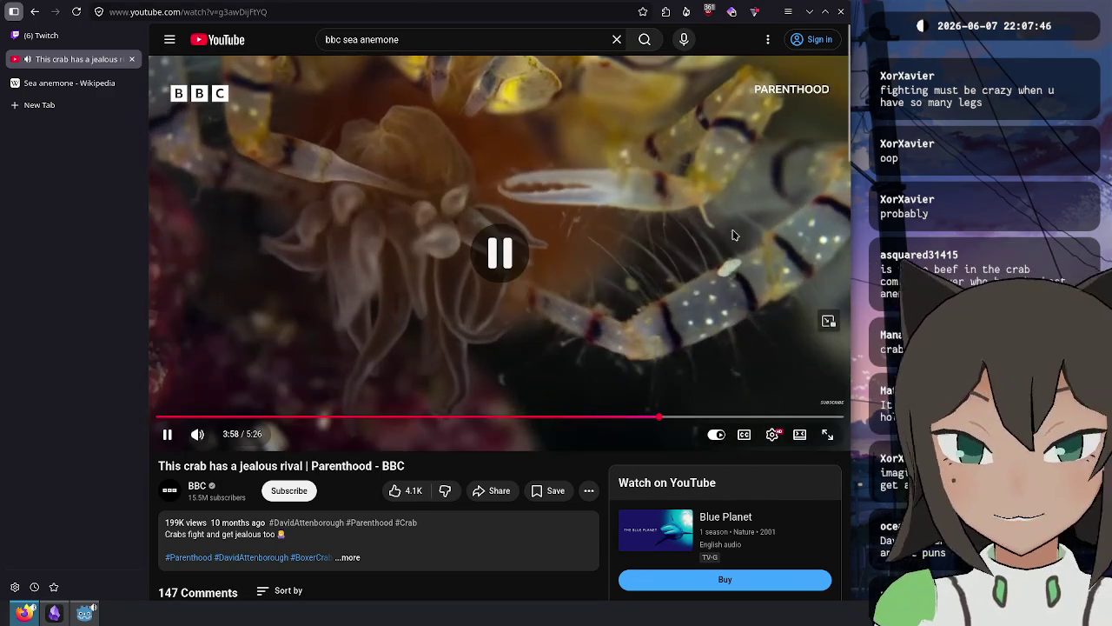
# Step: Play the crab video on, pausing at 4:11 and on the crab's eye close-up
pyautogui.click(795, 232)
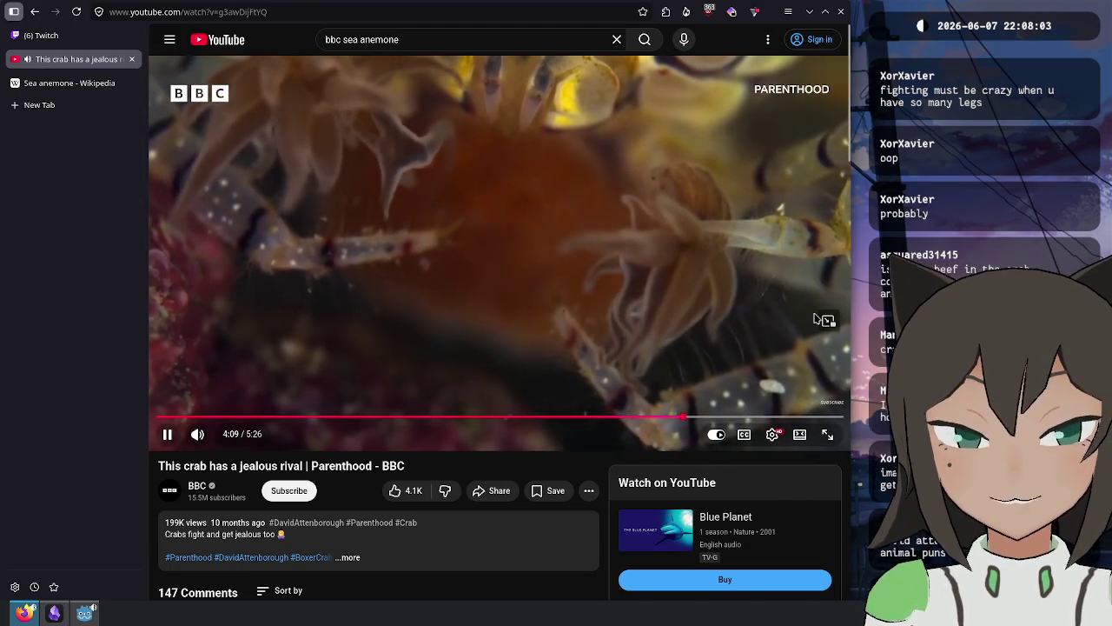
pyautogui.click(783, 280)
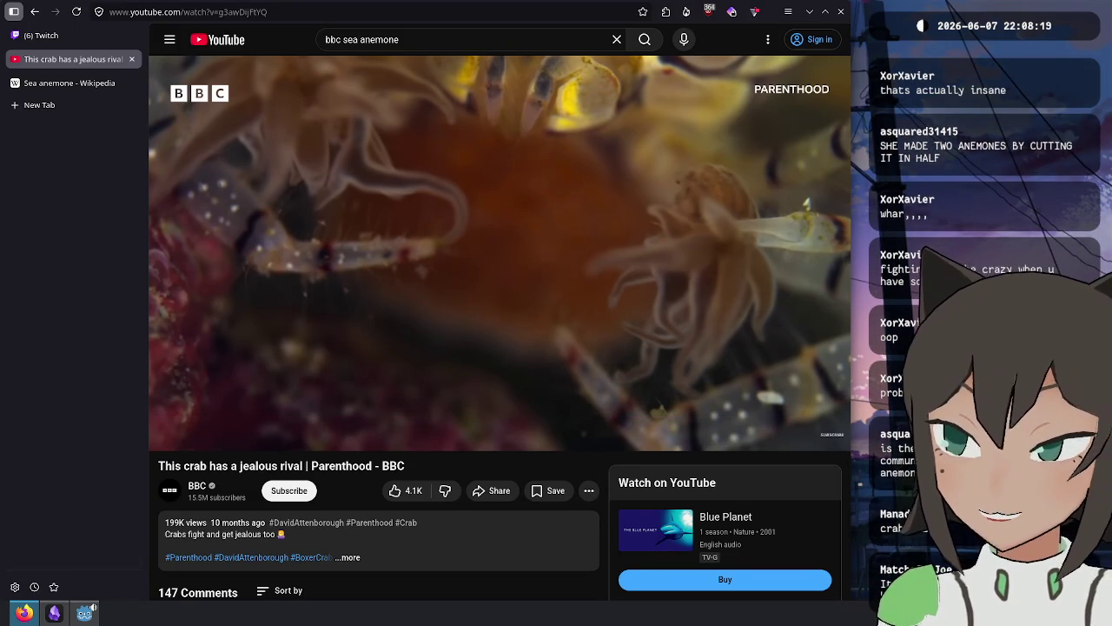
pyautogui.click(745, 215)
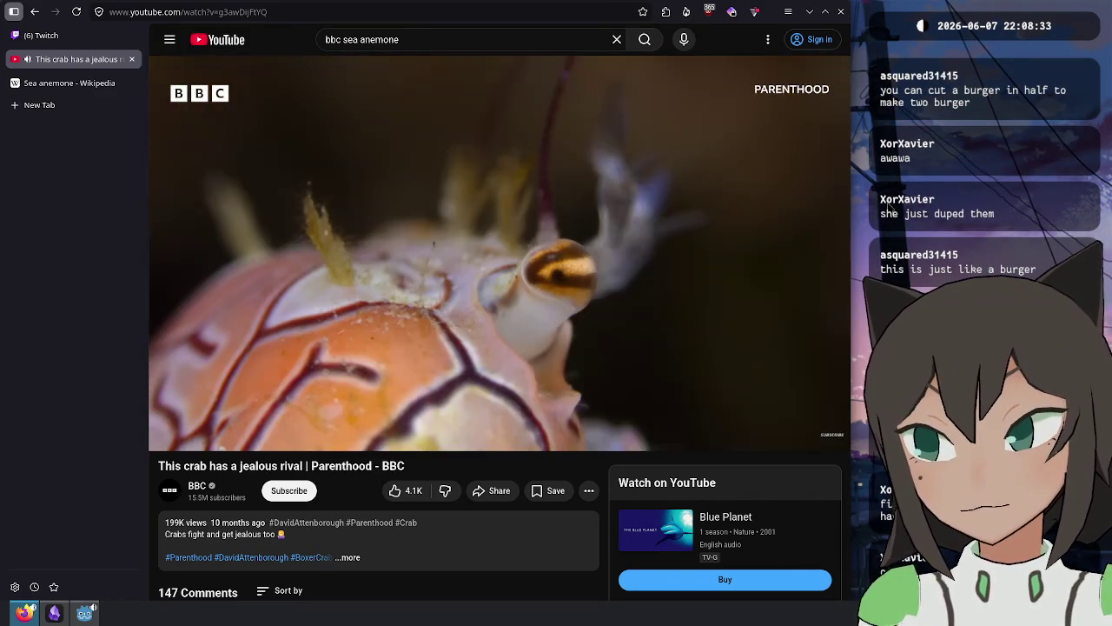
pyautogui.click(765, 194)
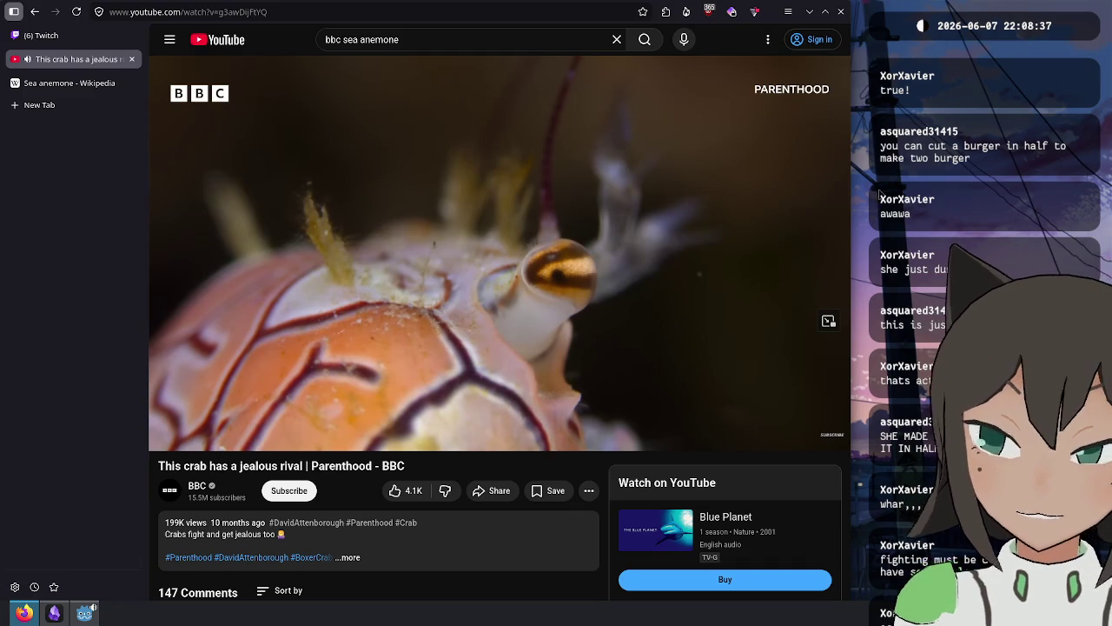
pyautogui.click(658, 211)
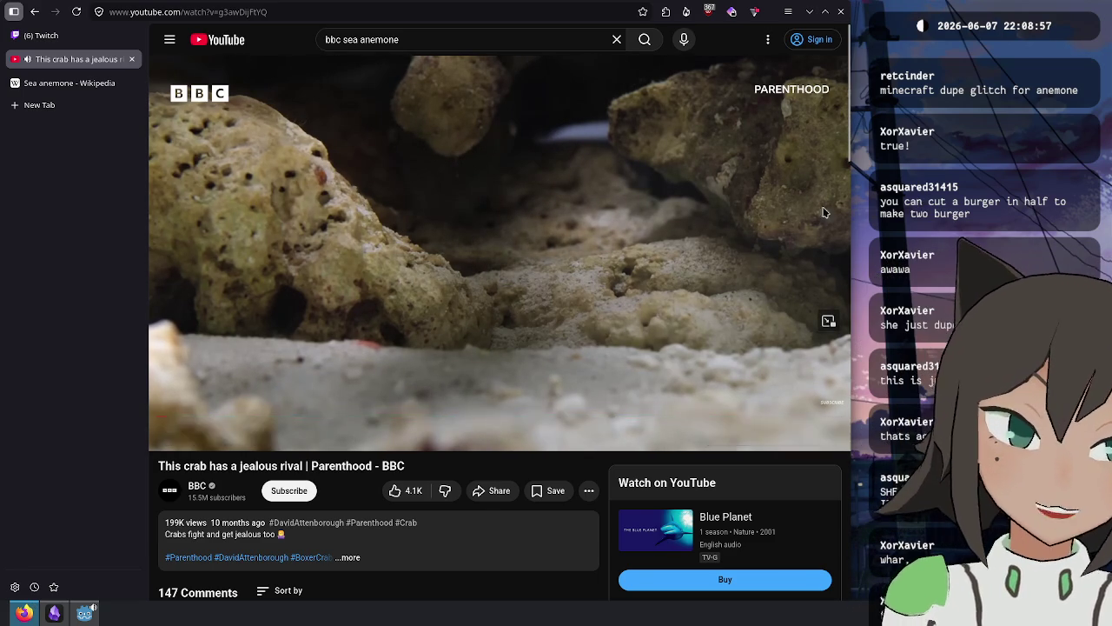
# Step: Play the crab video to its Parenthood end card near 5:19 and select its web address
pyautogui.click(815, 263)
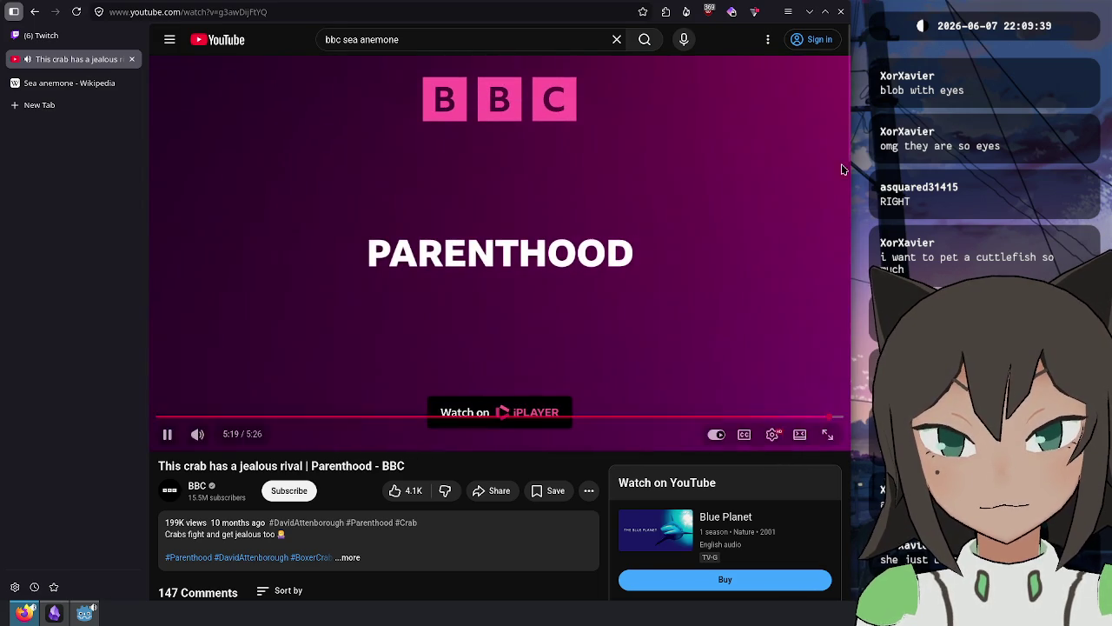
pyautogui.click(519, 206)
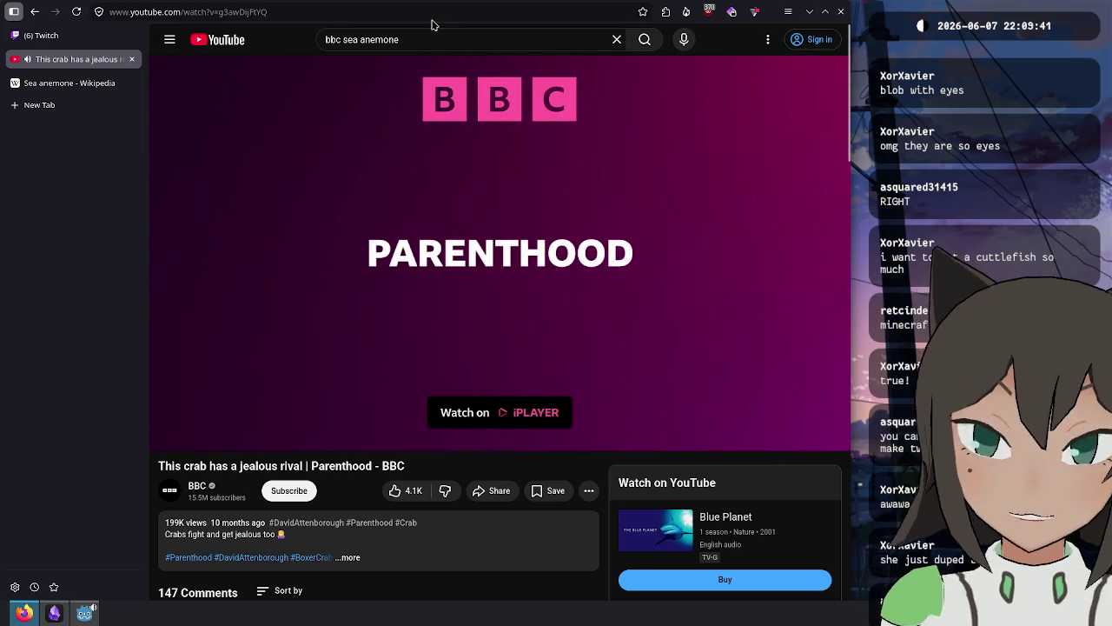
pyautogui.click(432, 12)
# Step: Add a bullet above Game ideas saying crabs use Sea Anemones for food and defence, citing the BBC video link
pyautogui.hotkey('alt', 'Tab')
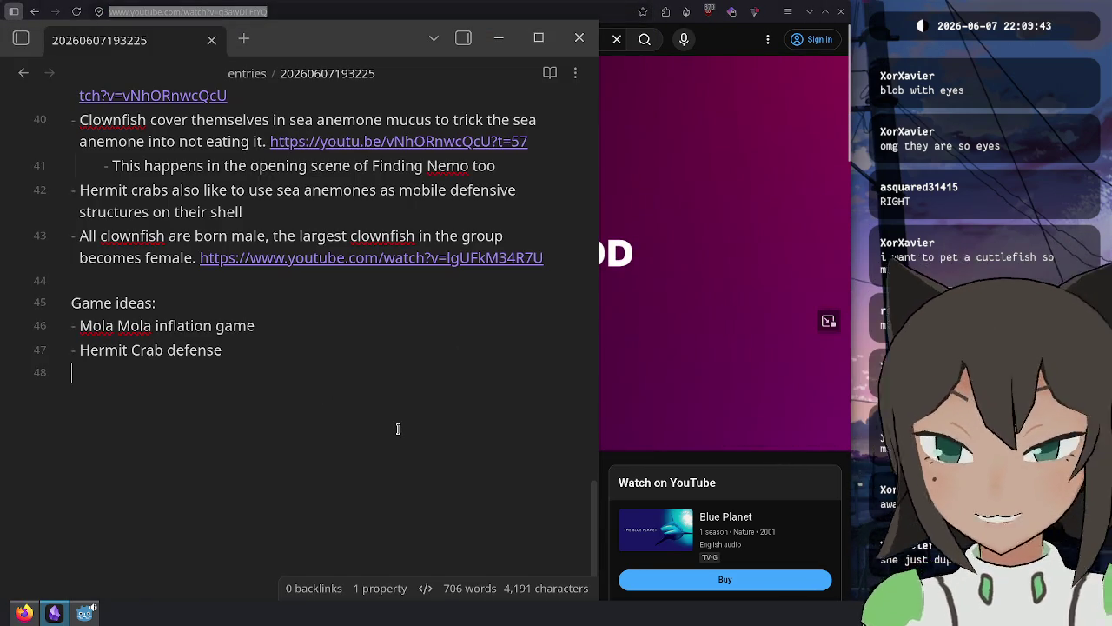
pyautogui.press('Up')
pyautogui.press('Up')
pyautogui.press('Up')
pyautogui.press('Return')
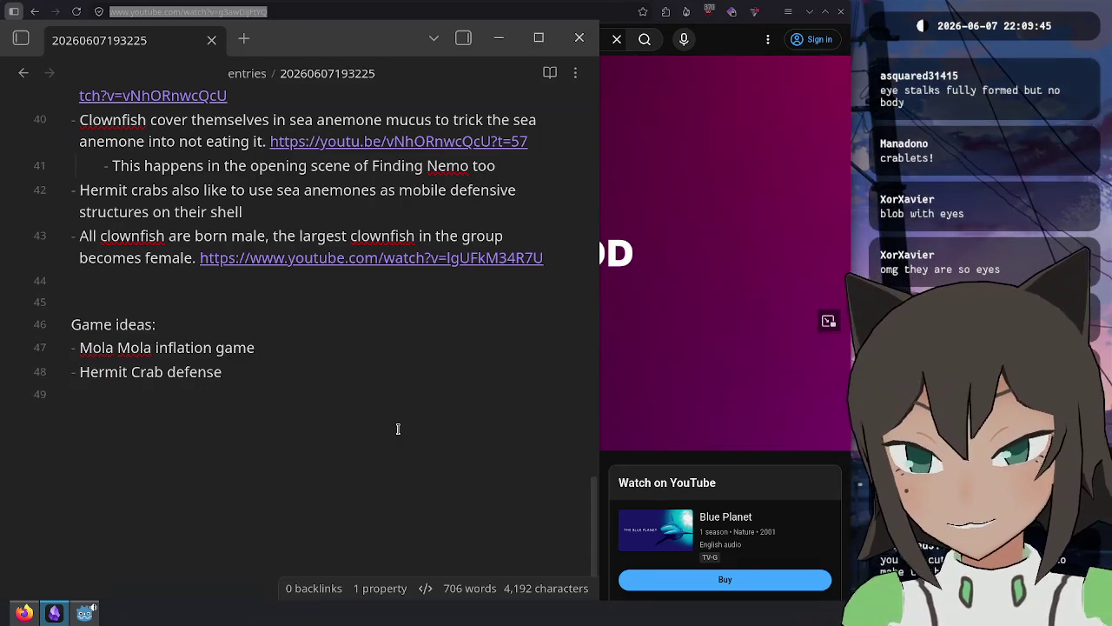
pyautogui.write('- Crabs can us')
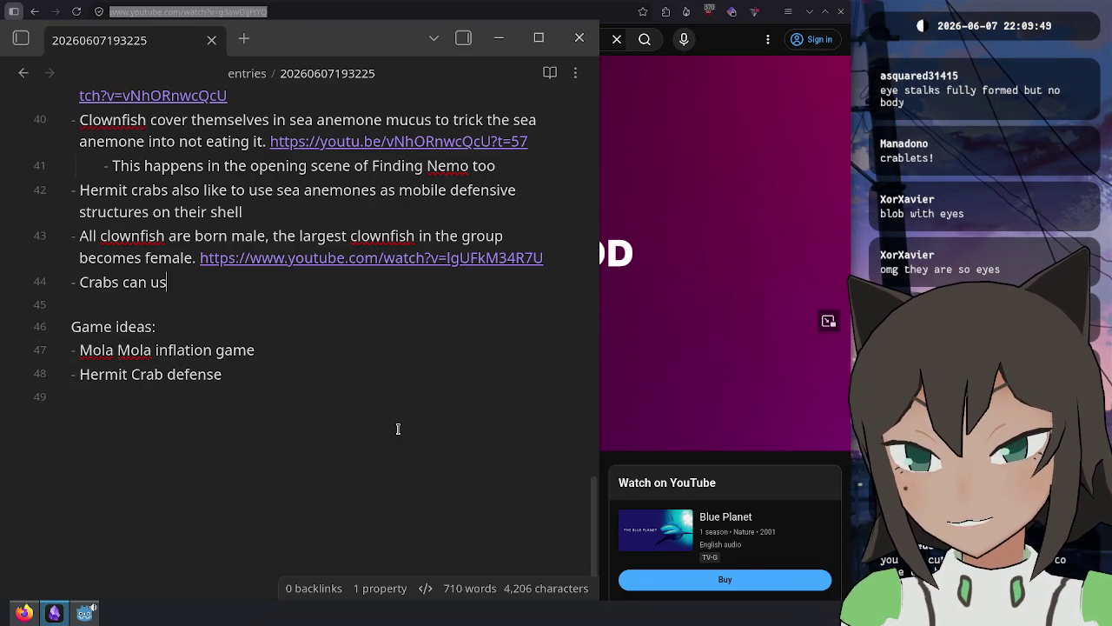
pyautogui.write('emones for collecting food')
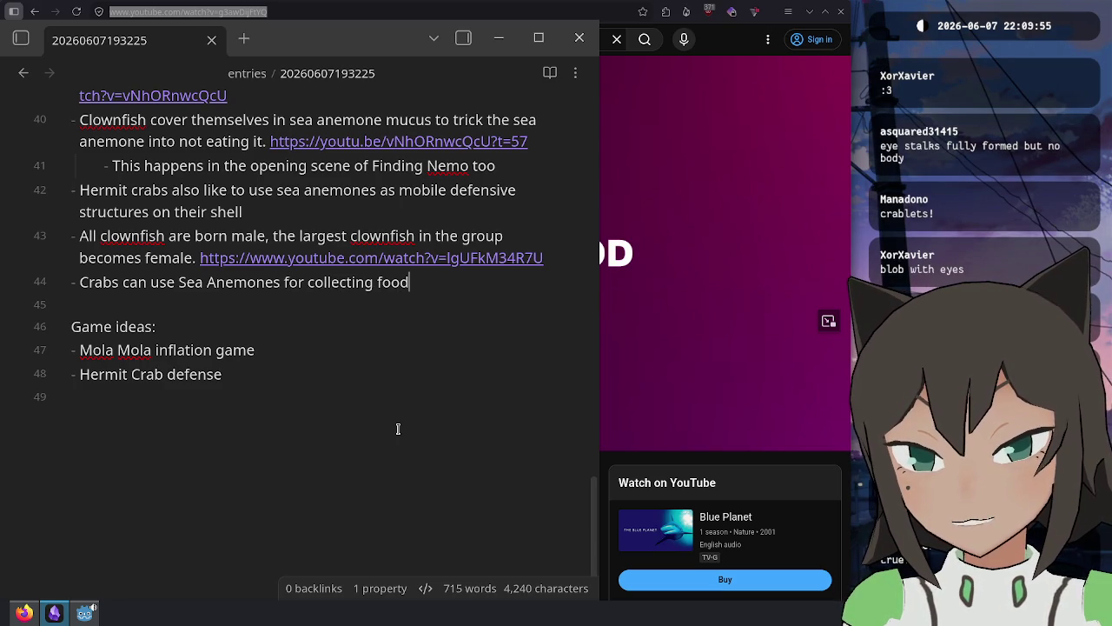
pyautogui.write(' (by ')
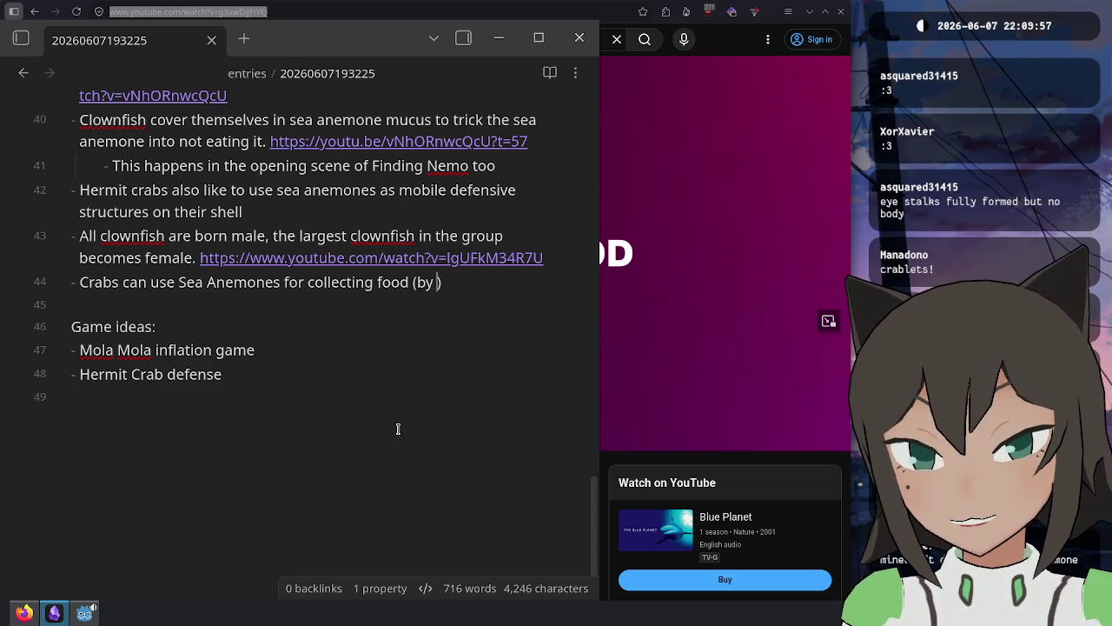
pyautogui.write(' the ')
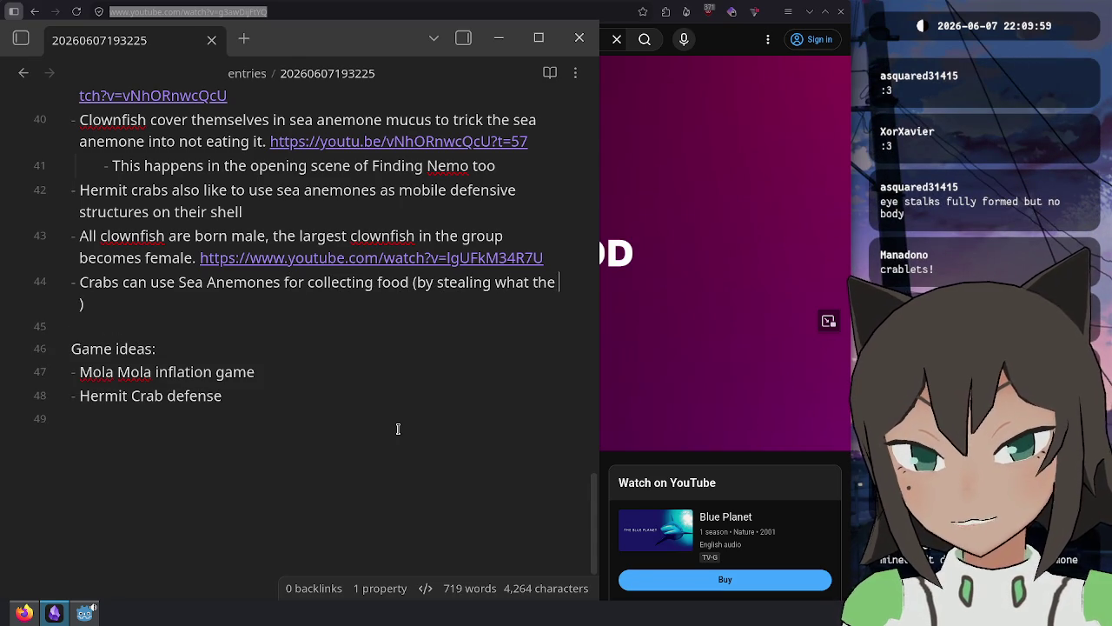
pyautogui.write('catches')
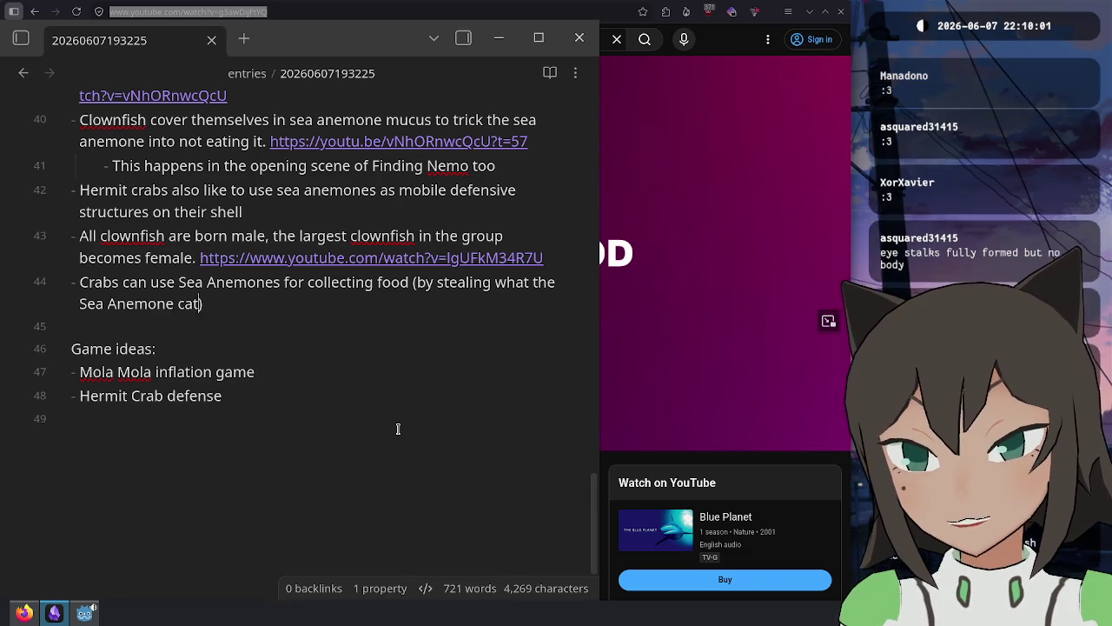
pyautogui.write(', for defense (by using the toxin')
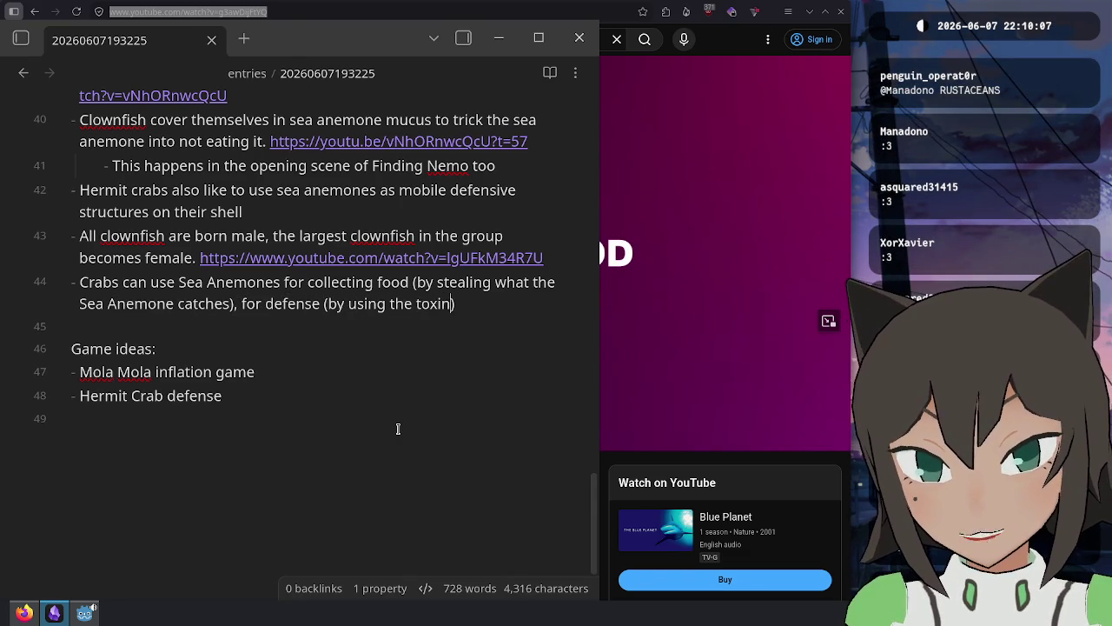
pyautogui.write('f the Se')
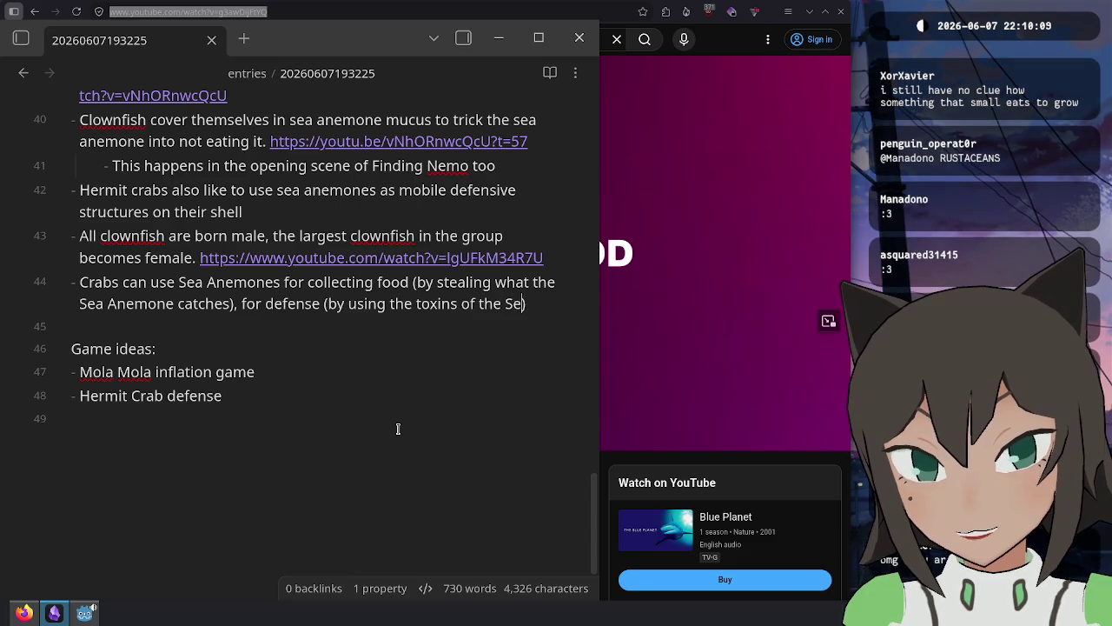
pyautogui.write('nemone to ward of predators')
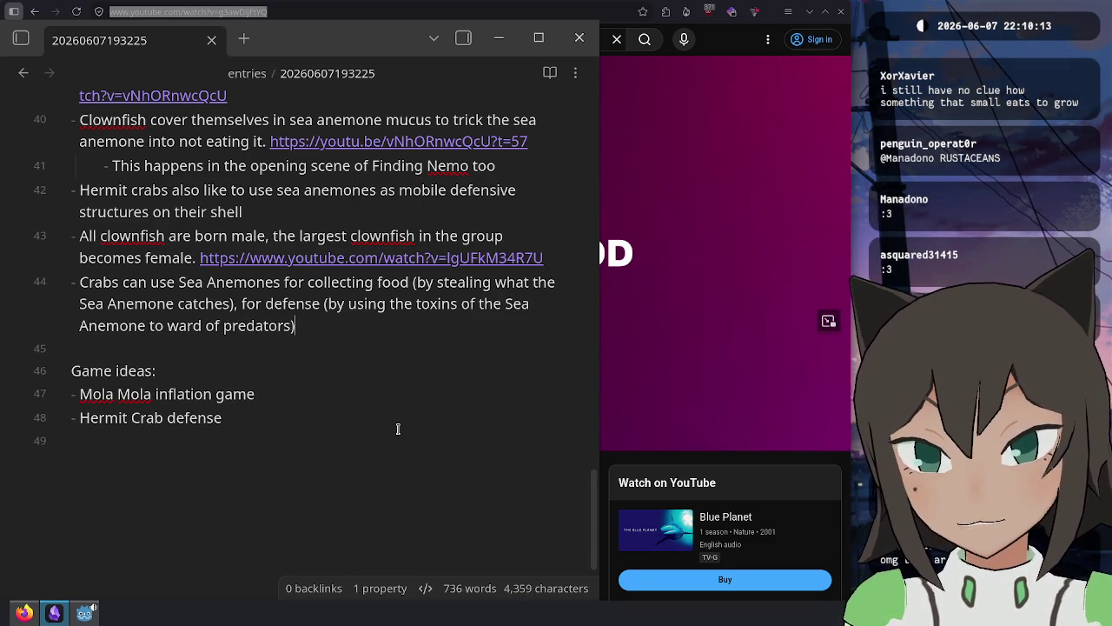
pyautogui.write('and will also')
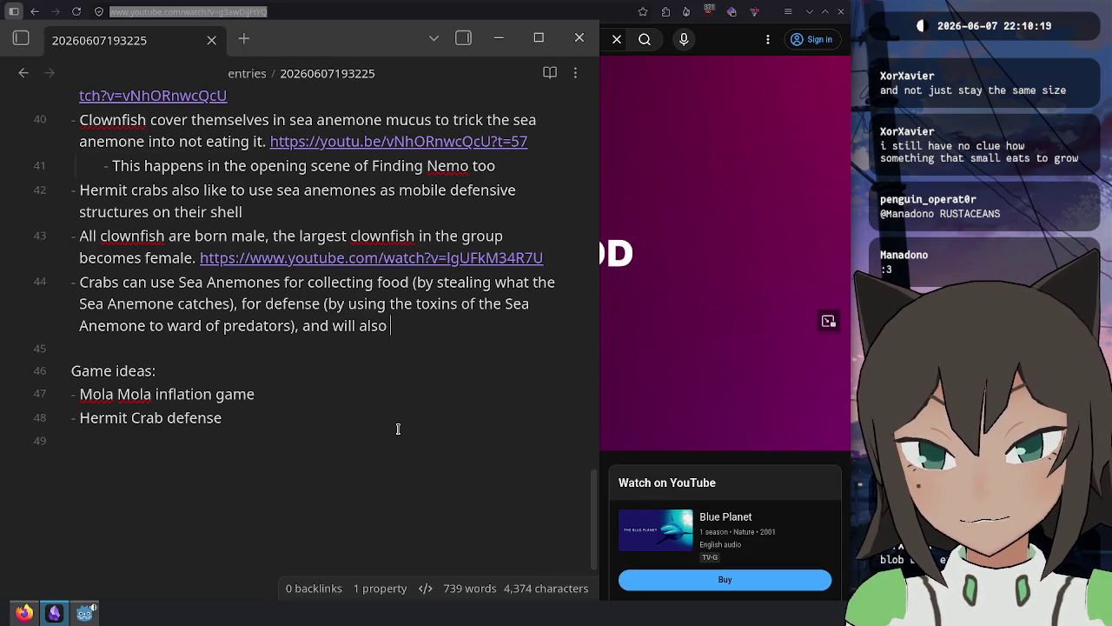
pyautogui.write('Sea Anemone')
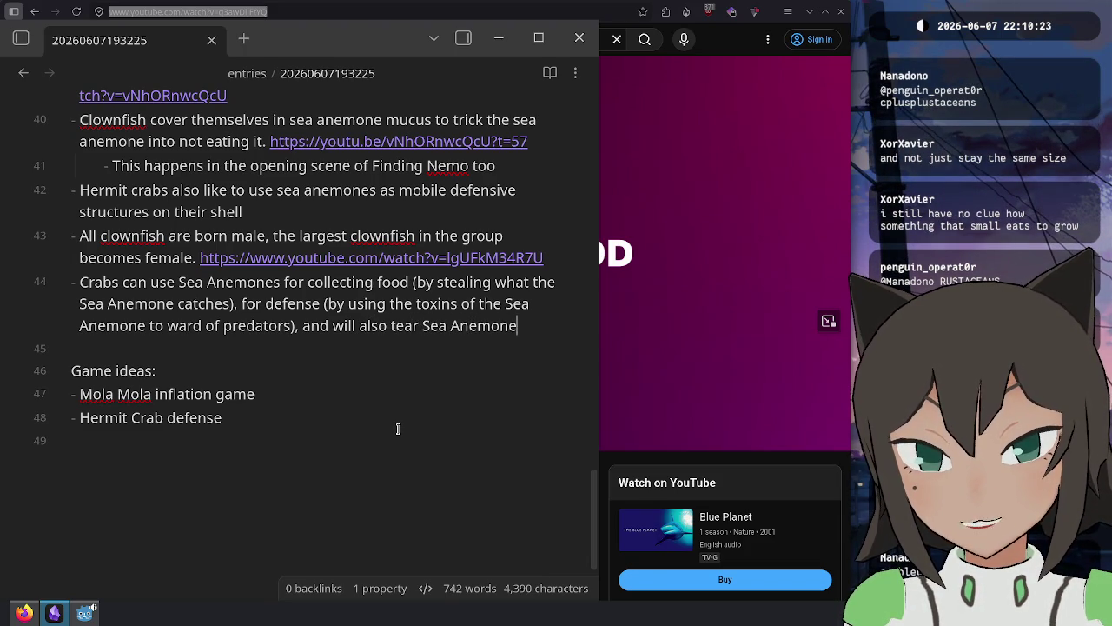
pyautogui.write(' to')
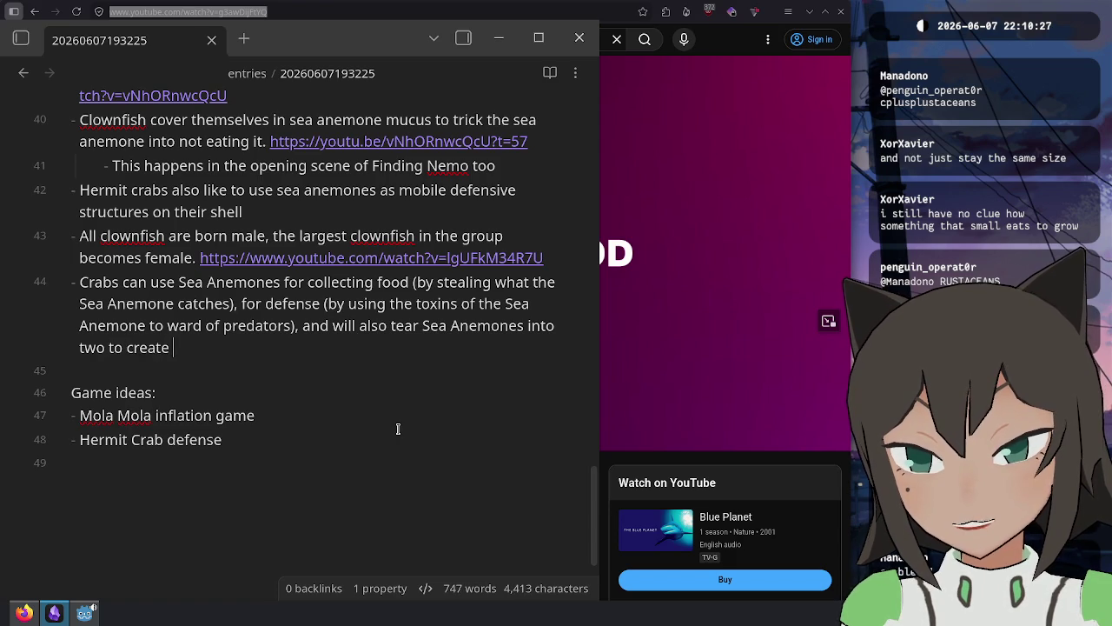
pyautogui.write('https://www.youtube.com/watch?v=g3awDijFtYQ')
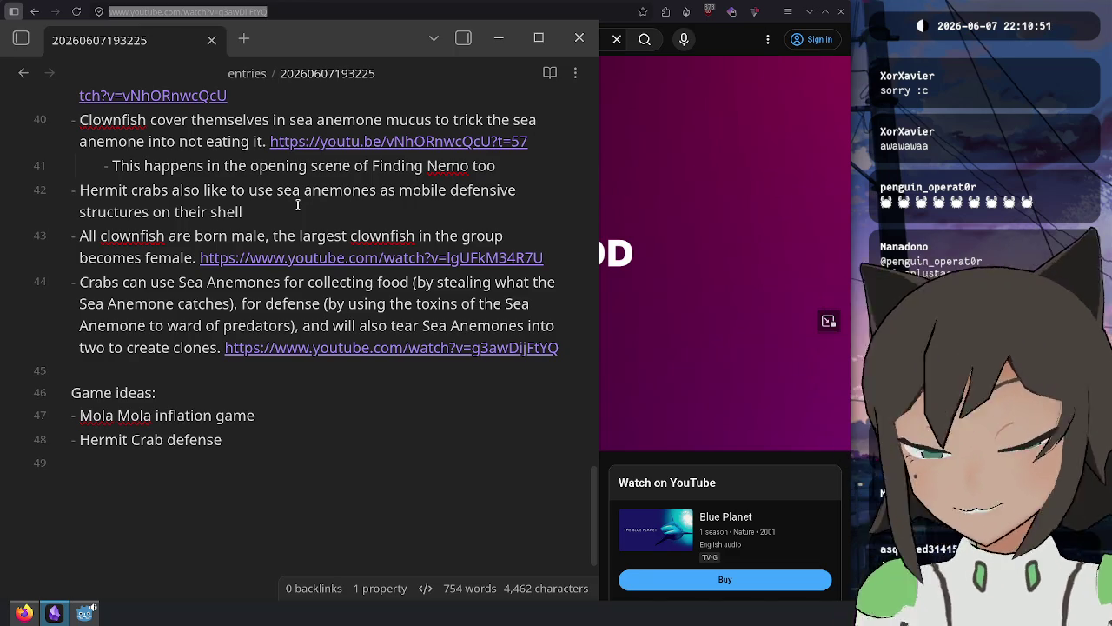
pyautogui.click(466, 6)
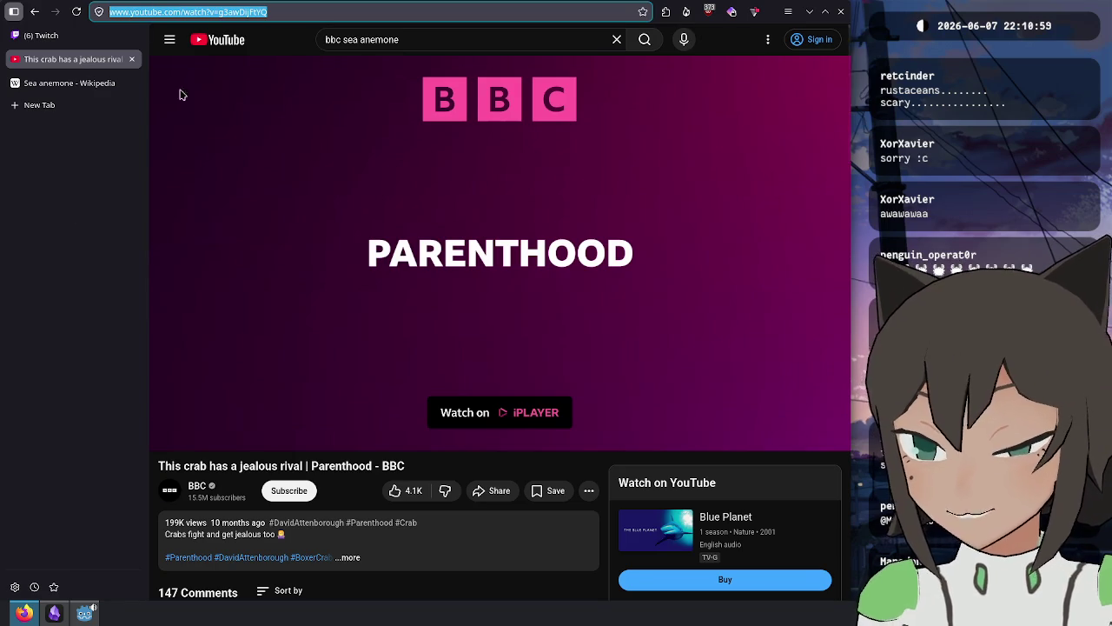
# Step: Scroll through the earlier Twitch stream chat, then return to the end of the fish-facts note
pyautogui.click(41, 36)
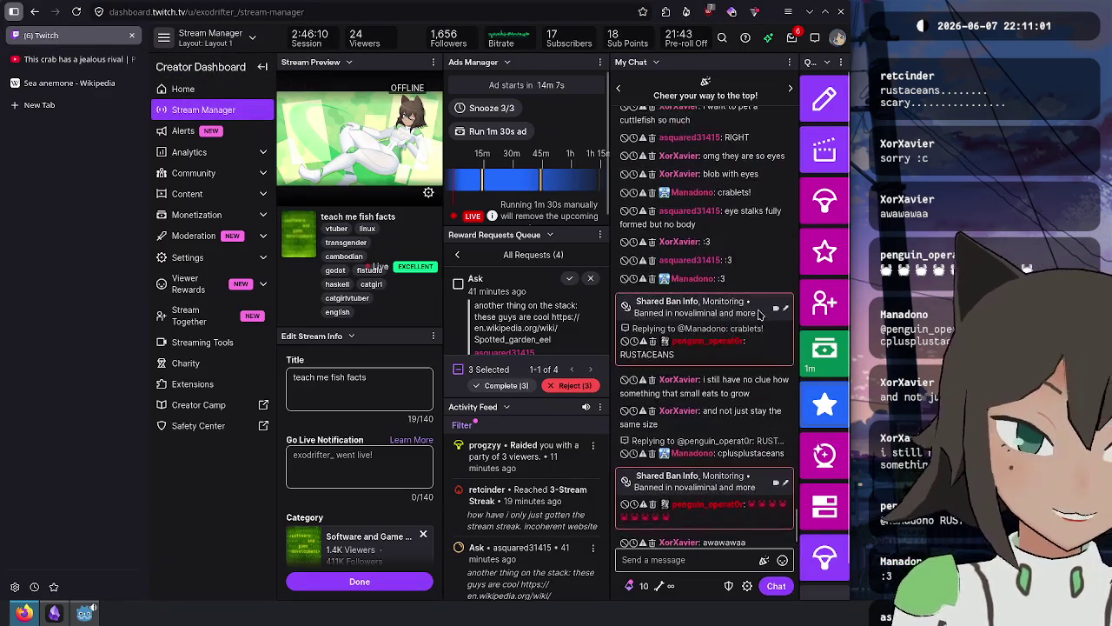
pyautogui.scroll(2, 734, 269)
pyautogui.scroll(2, 719, 236)
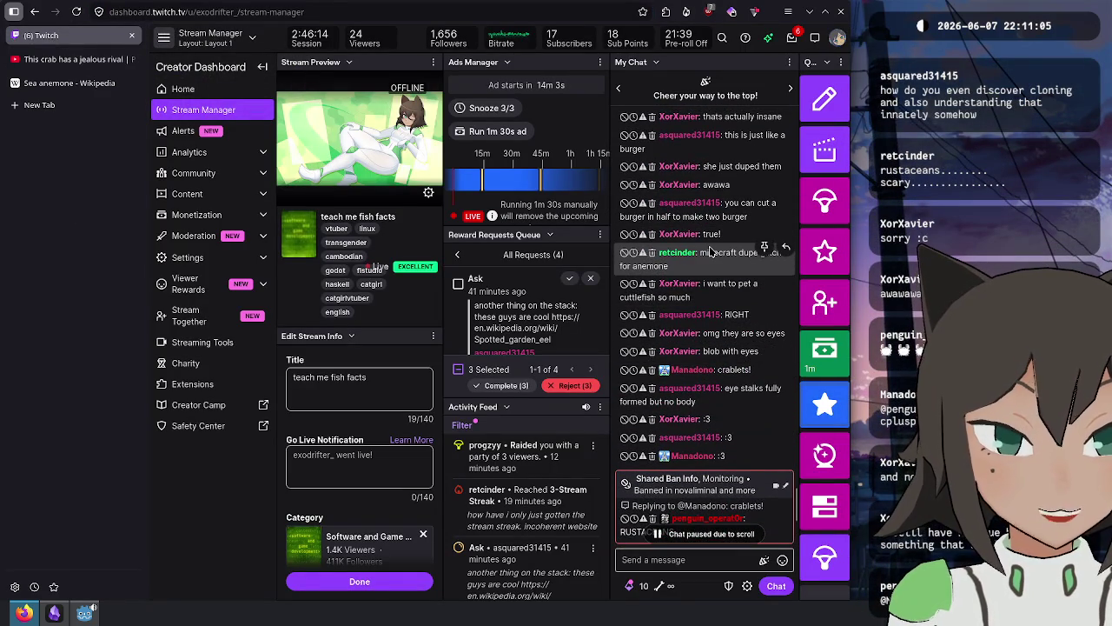
pyautogui.scroll(-4, 710, 250)
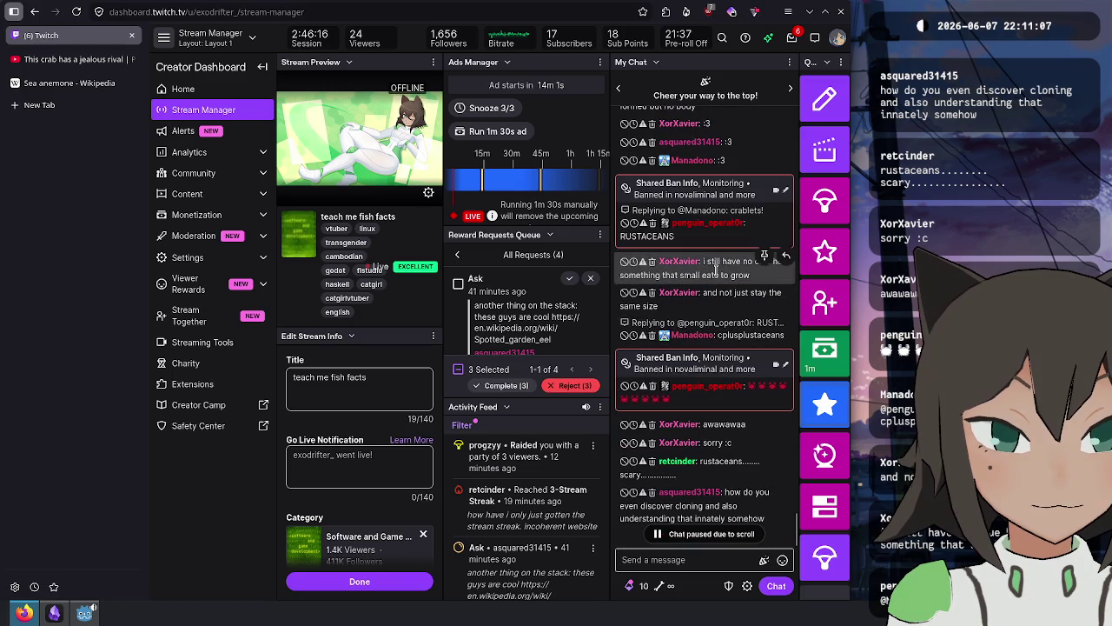
pyautogui.scroll(-1, 686, 260)
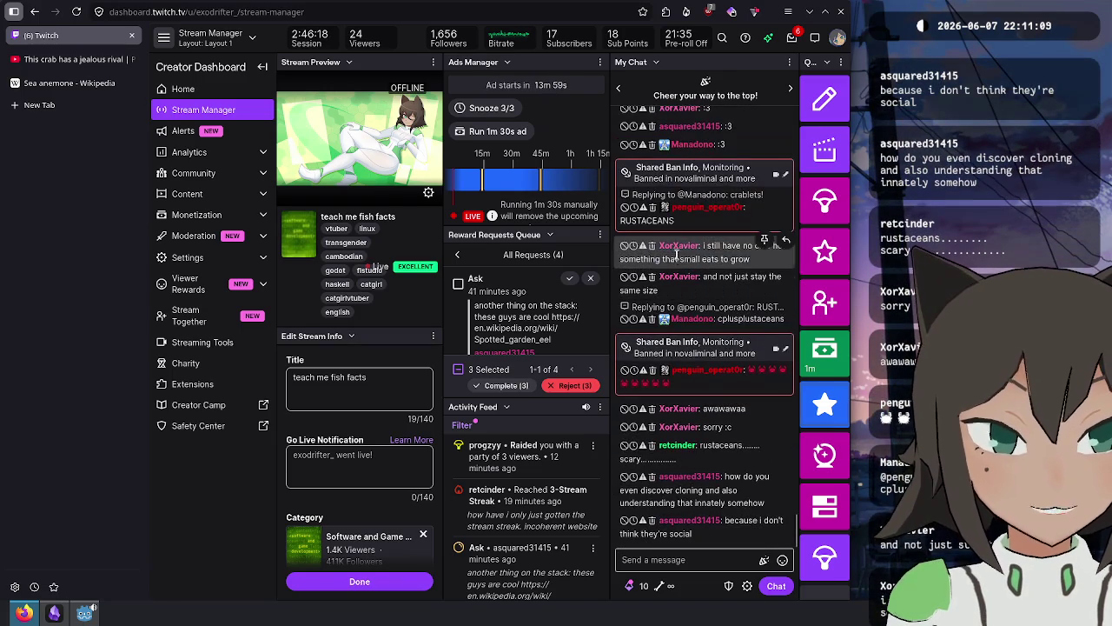
pyautogui.hotkey('ctrl', 'F2')
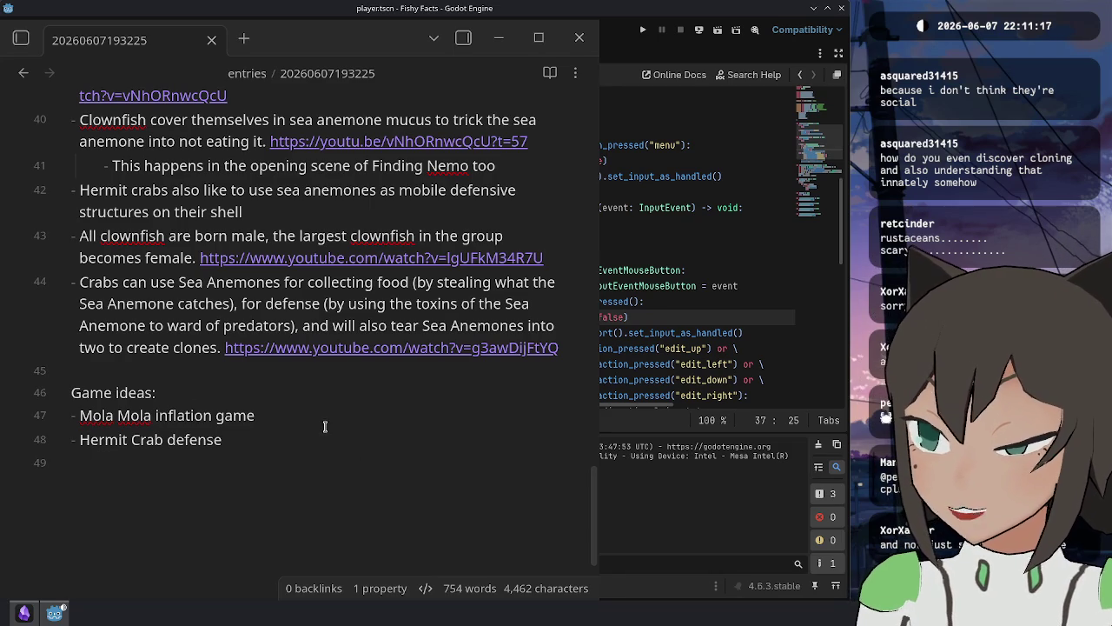
pyautogui.click(320, 461)
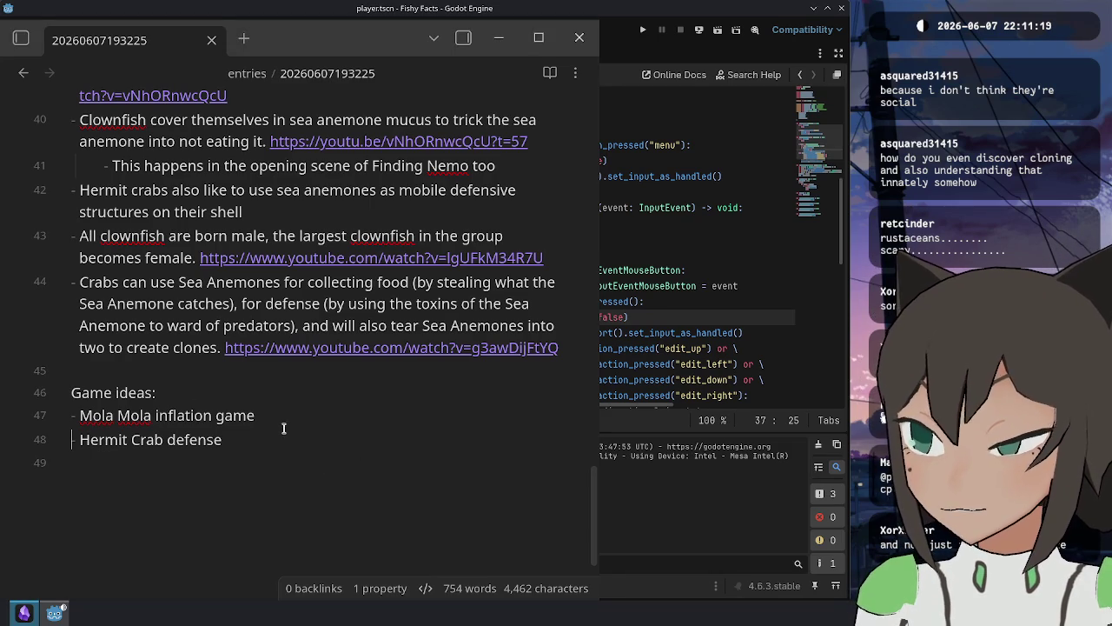
# Step: Reword the crab fact: they tear Sea Anemones apart so they can use them in both hands
pyautogui.click(377, 391)
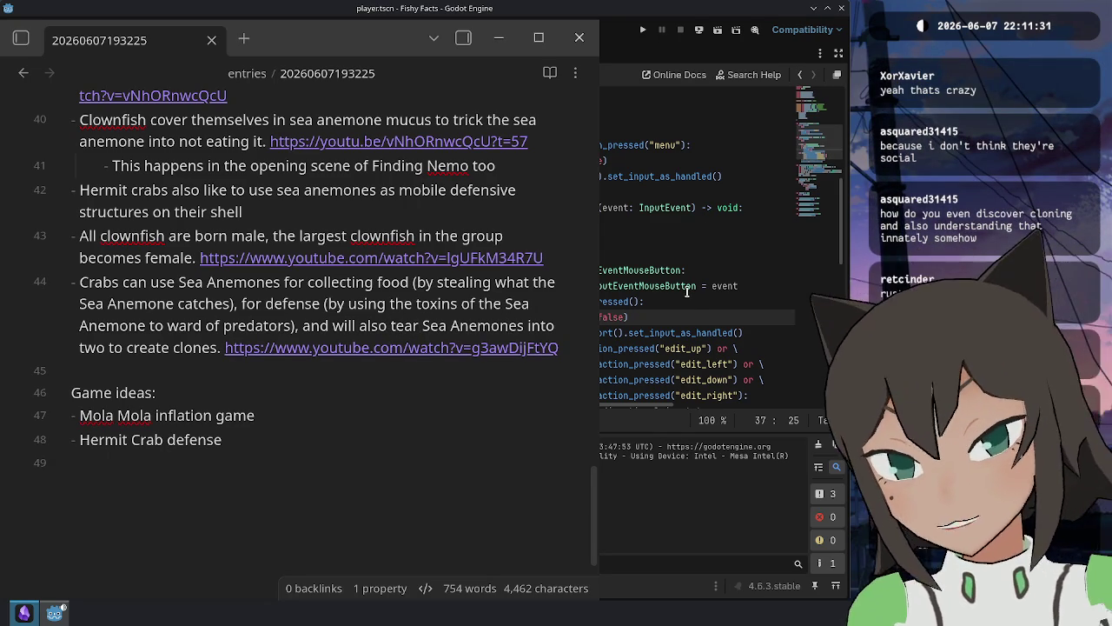
pyautogui.moveTo(687, 292)
pyautogui.write('ap')
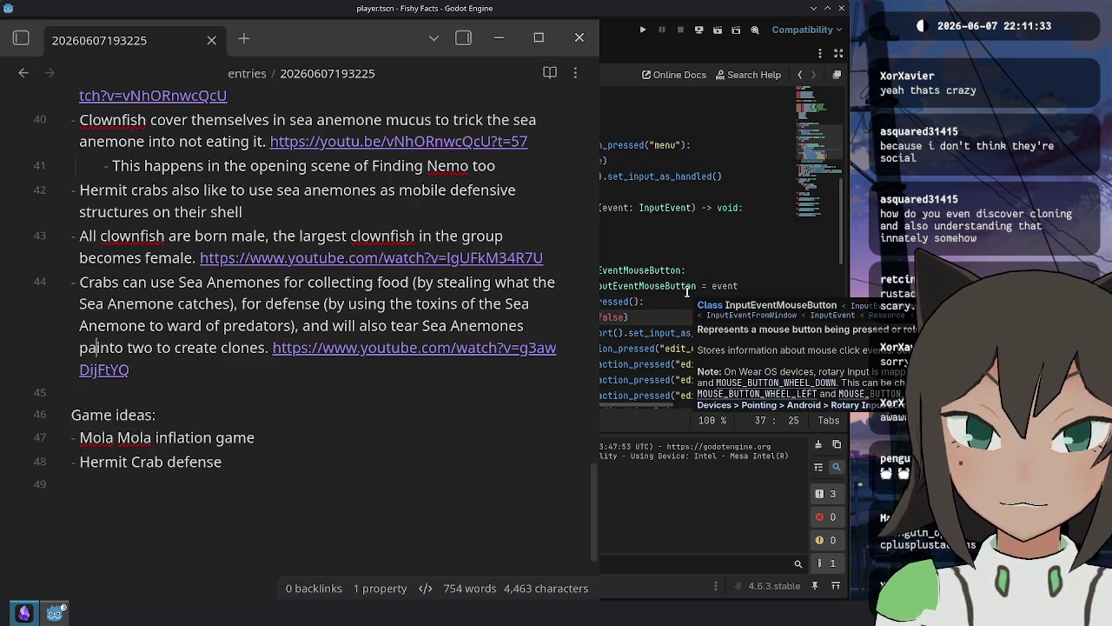
pyautogui.press('BackSpace')
pyautogui.write('pa')
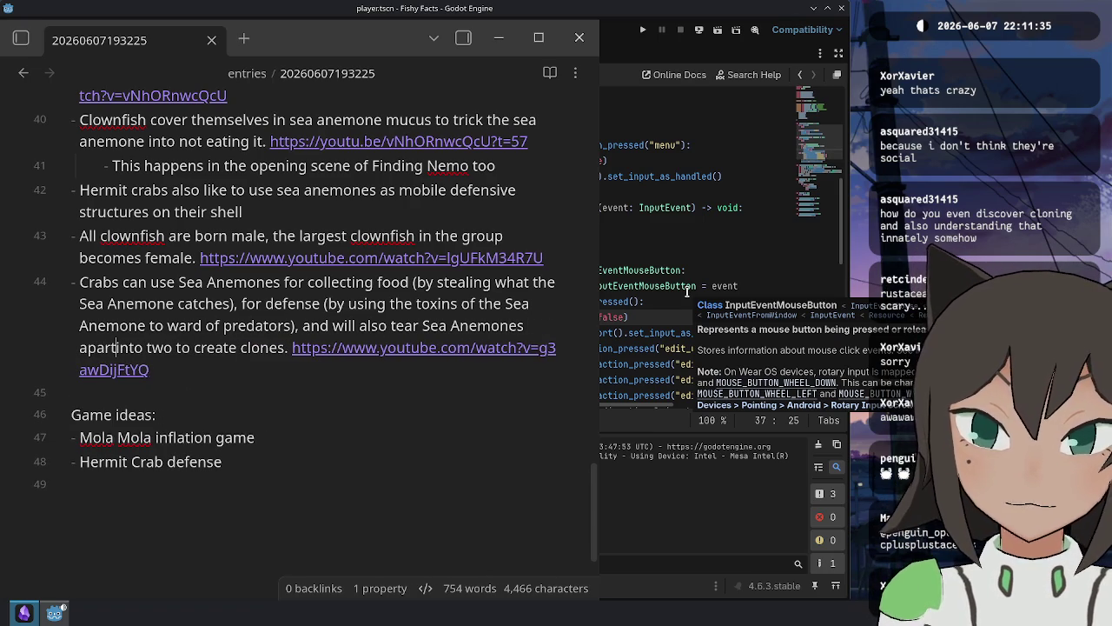
pyautogui.write('rt')
pyautogui.hotkey('ctrl', 'shift', 'Right')
pyautogui.hotkey('ctrl', 'shift', 'Right')
pyautogui.hotkey('ctrl', 'shift', 'Right')
pyautogui.write('so they ')
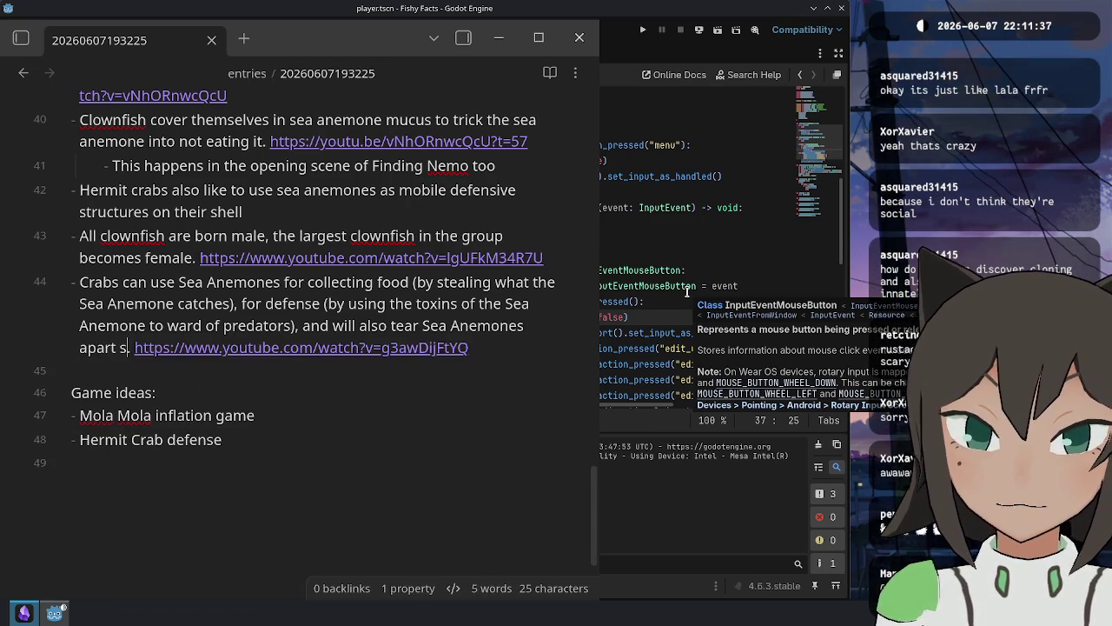
pyautogui.write('can use them in both hands.')
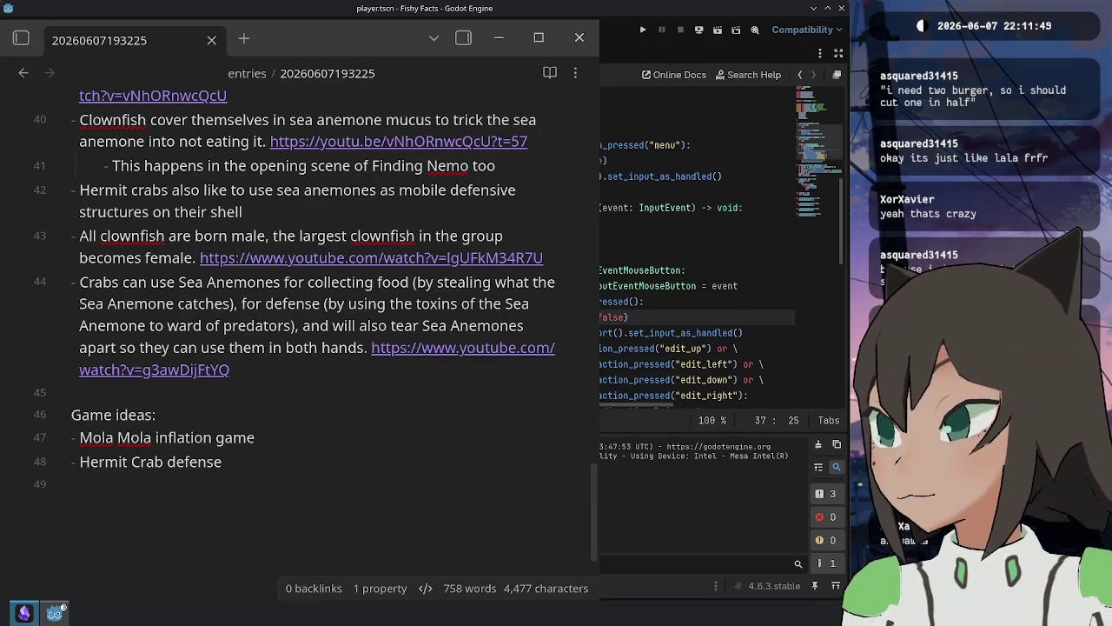
pyautogui.click(154, 369)
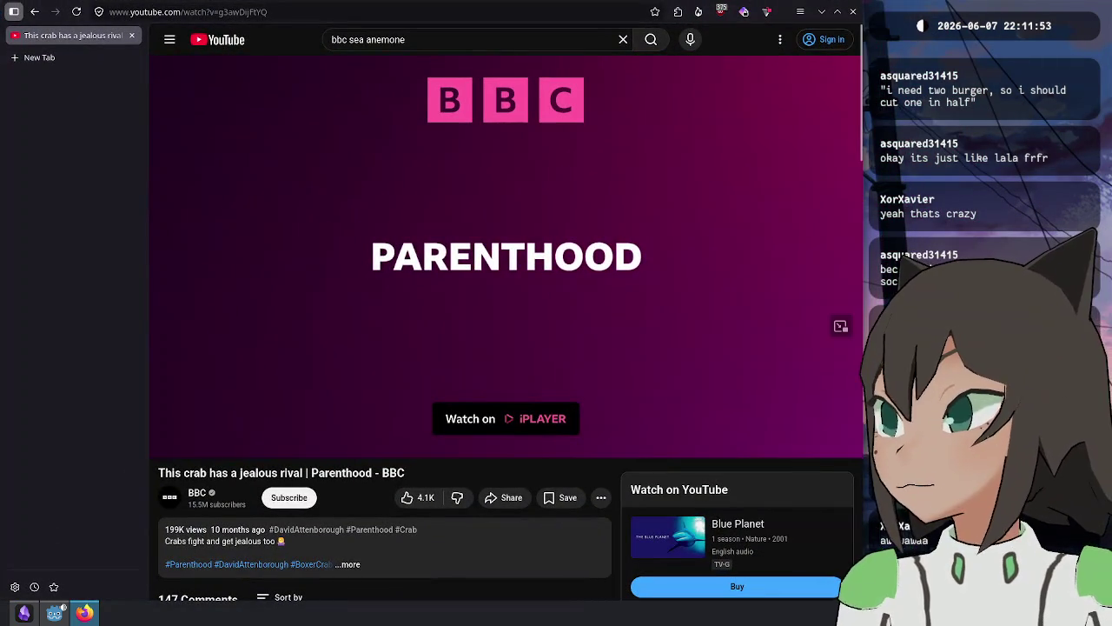
# Step: Find 'sessile' in the Sea anemone Wikipedia article and scroll through its movement sections
pyautogui.moveTo(260, 218); pyautogui.dragTo(53, 59)
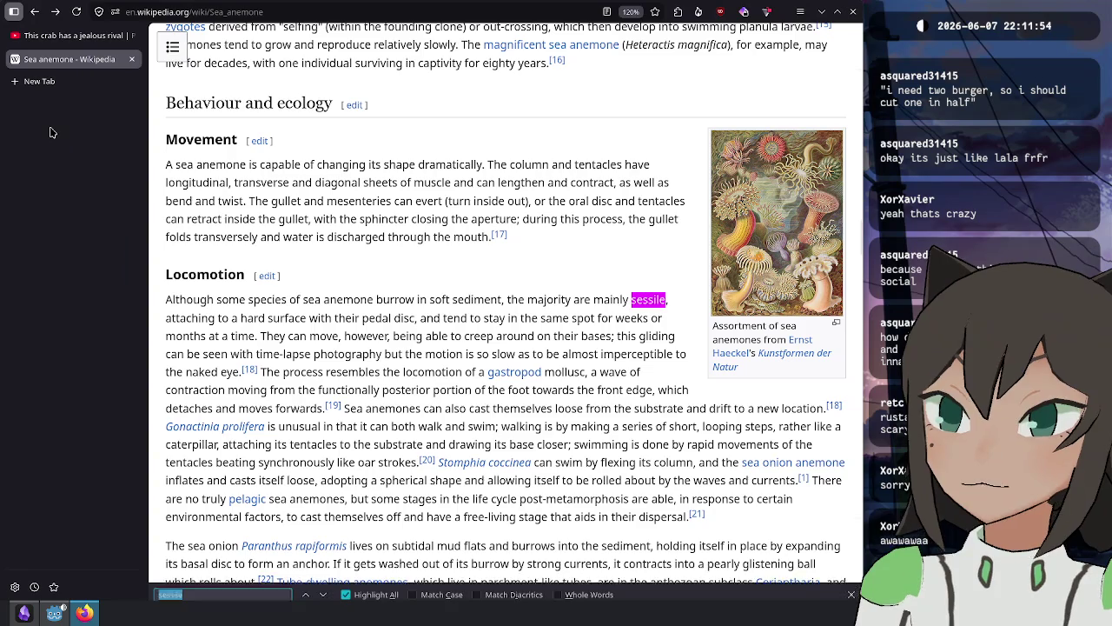
pyautogui.click(357, 266)
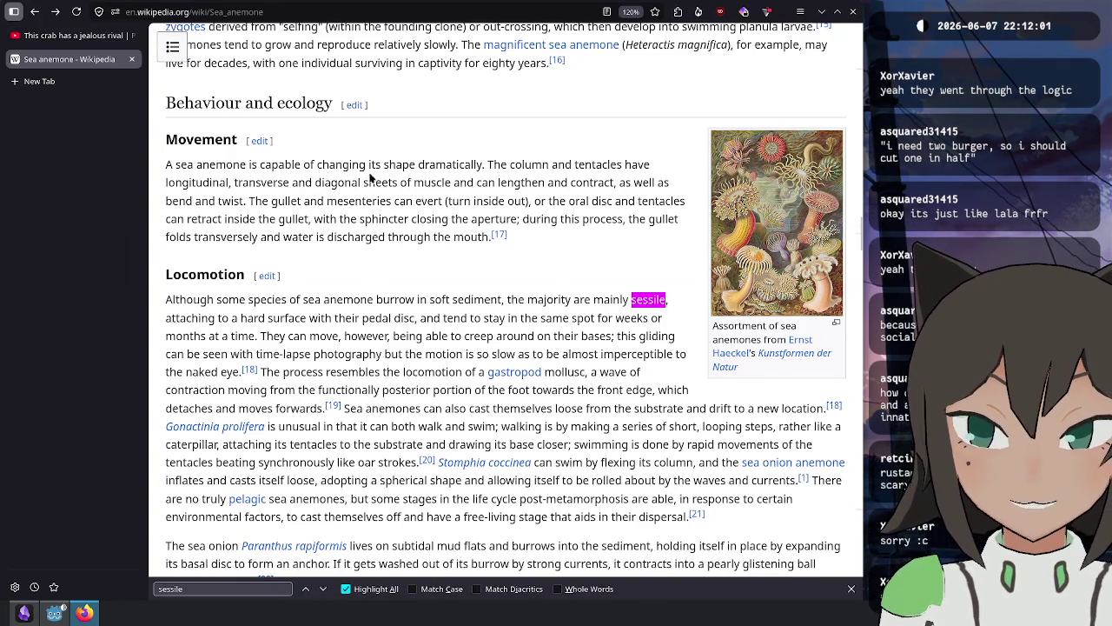
pyautogui.scroll(-3, 461, 273)
pyautogui.scroll(-5, 488, 80)
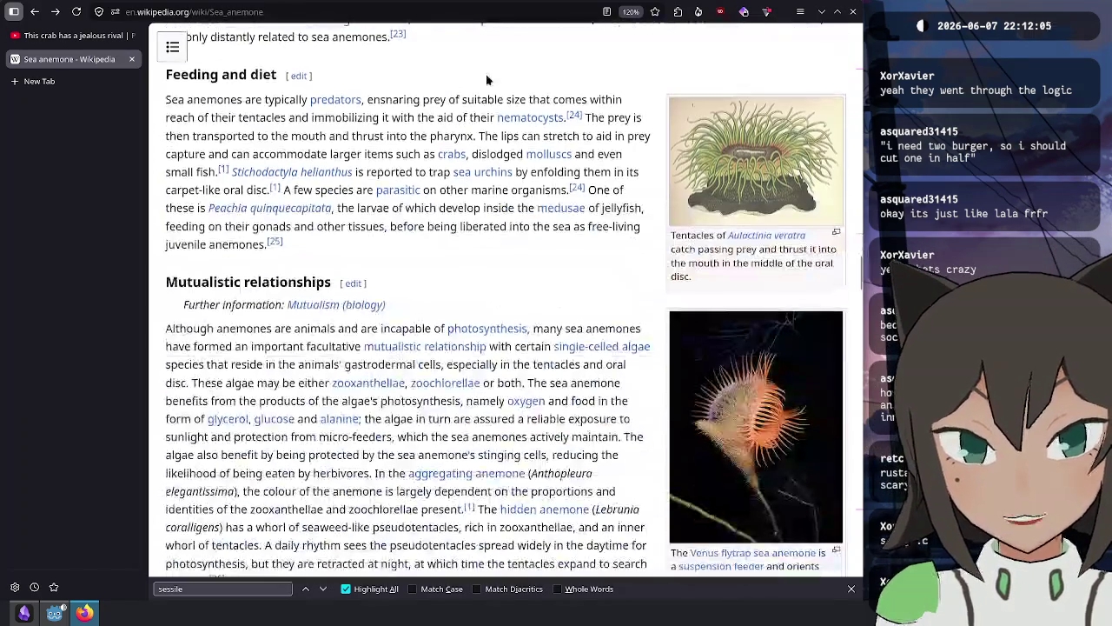
pyautogui.scroll(7, 488, 80)
# Step: Go back to the BBC sea anemone search results, then return to the fish-facts note
pyautogui.click(53, 37)
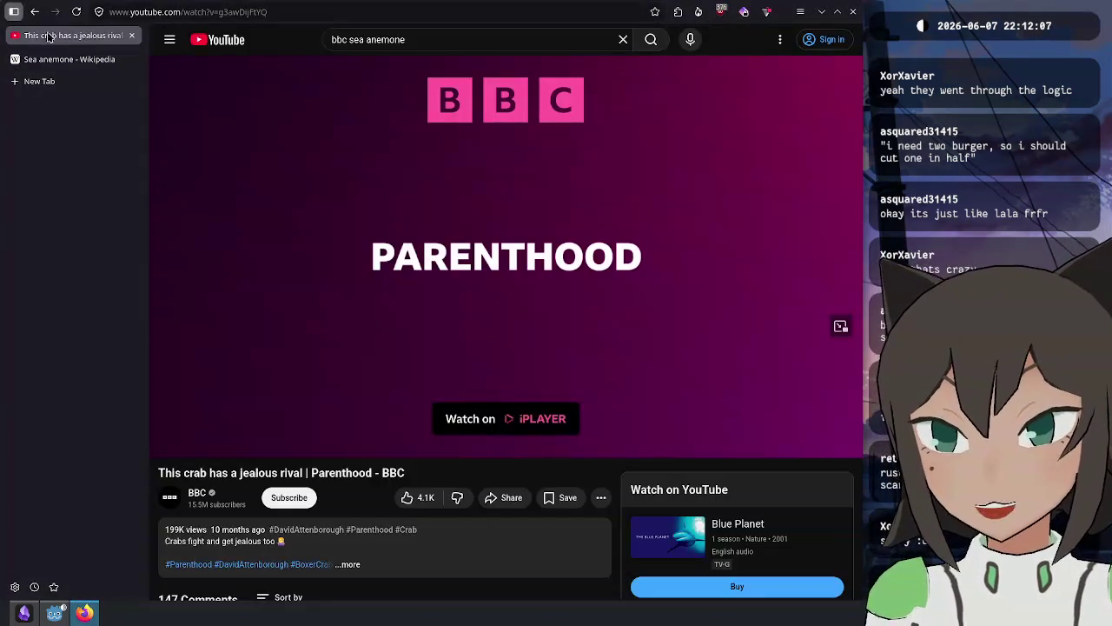
pyautogui.click(35, 12)
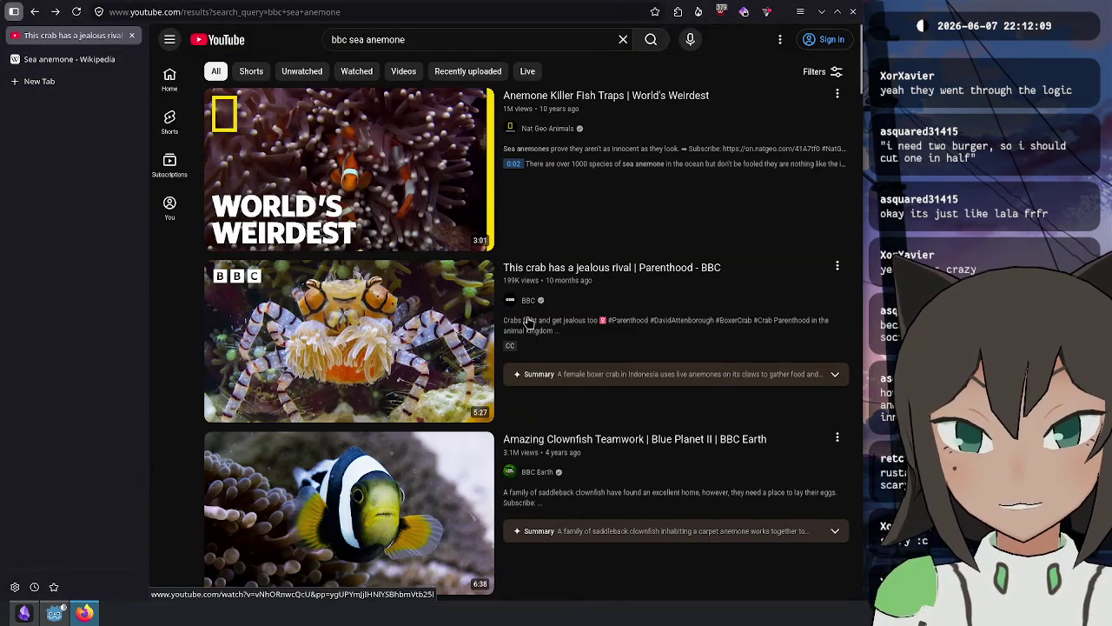
pyautogui.scroll(-4, 539, 330)
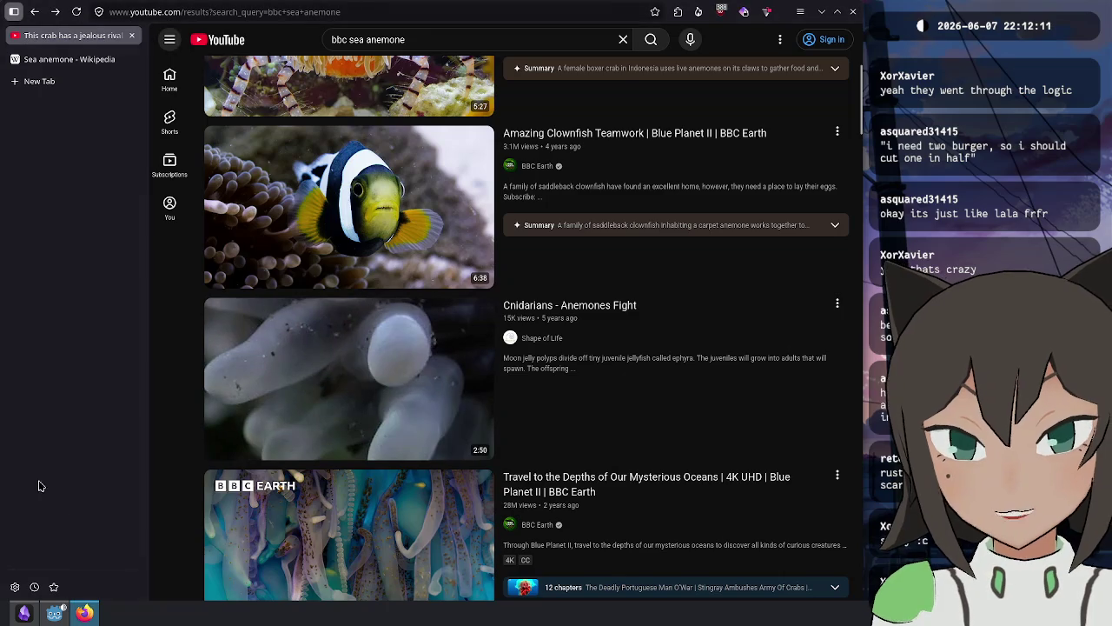
pyautogui.hotkey('alt', 'Tab')
pyautogui.press('Tab')
pyautogui.press('Tab')
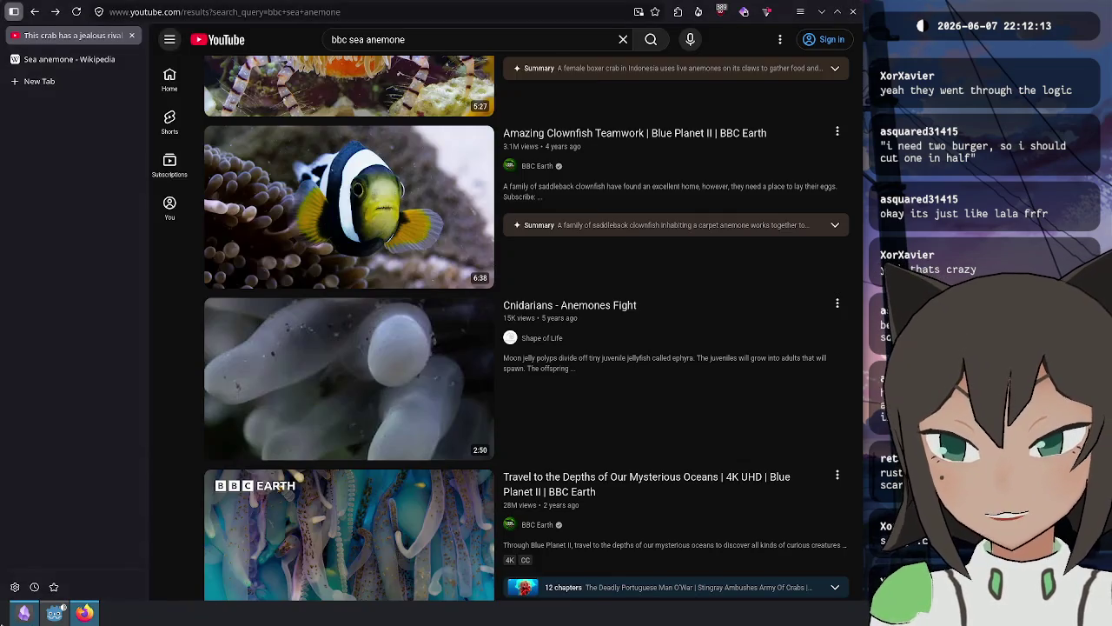
pyautogui.scroll(2, 184, 301)
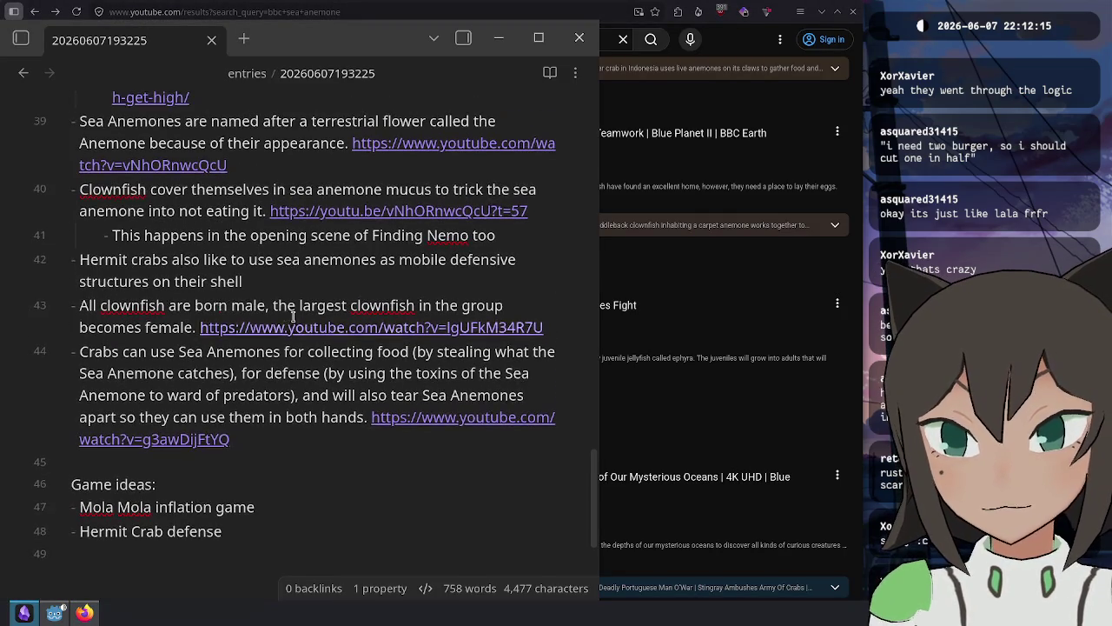
# Step: Start a new bullet after the clownfish-born-male fact for a fact about Sea Anemones moving
pyautogui.click(128, 327)
pyautogui.press('End')
pyautogui.press('Return')
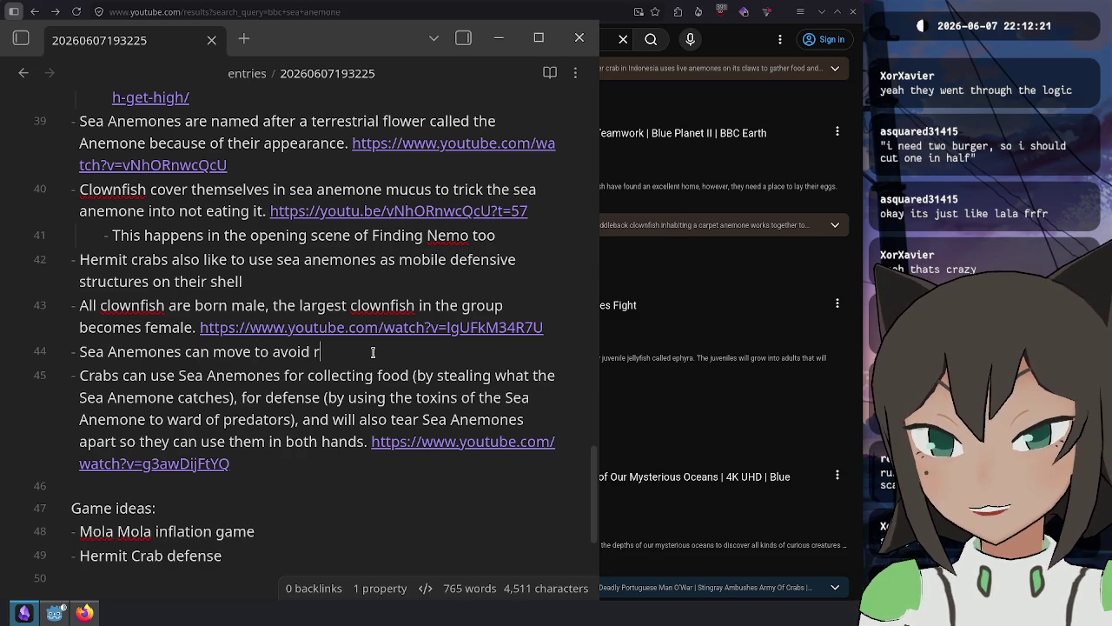
pyautogui.hotkey('alt', 'Tab')
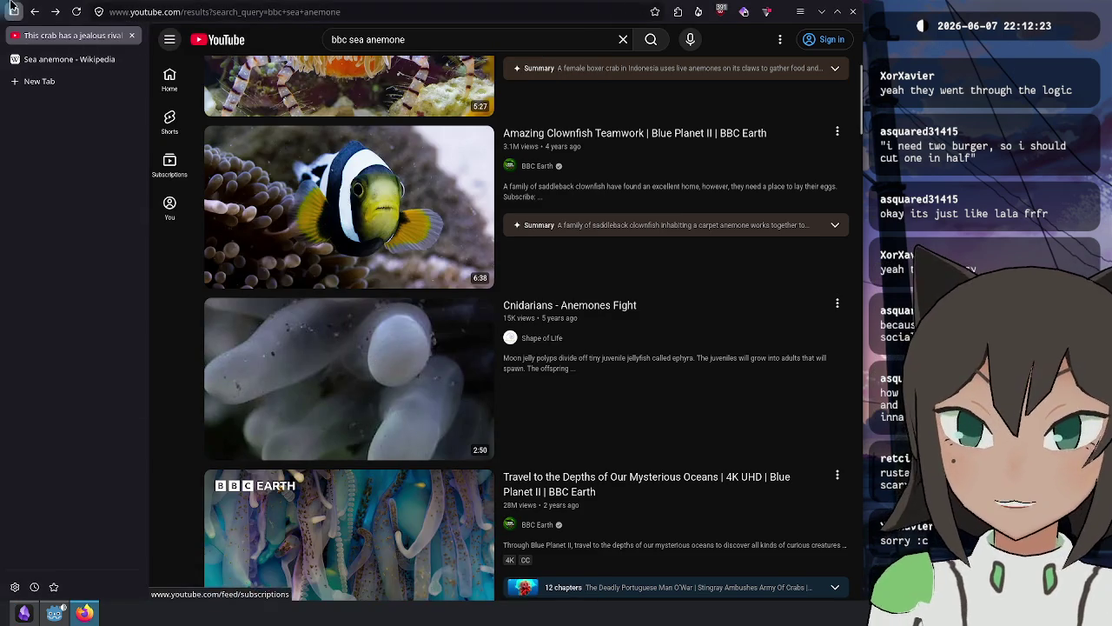
# Step: Search YouTube for 'sea anemone starfish' in a new browser tab
pyautogui.rightClick(35, 12)
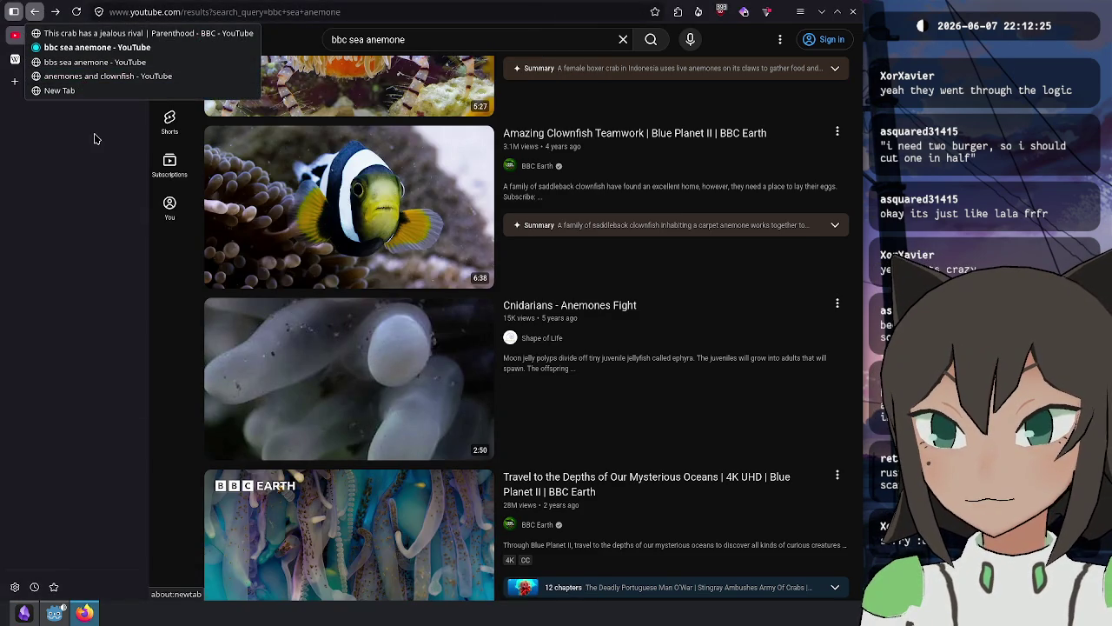
pyautogui.press('Escape')
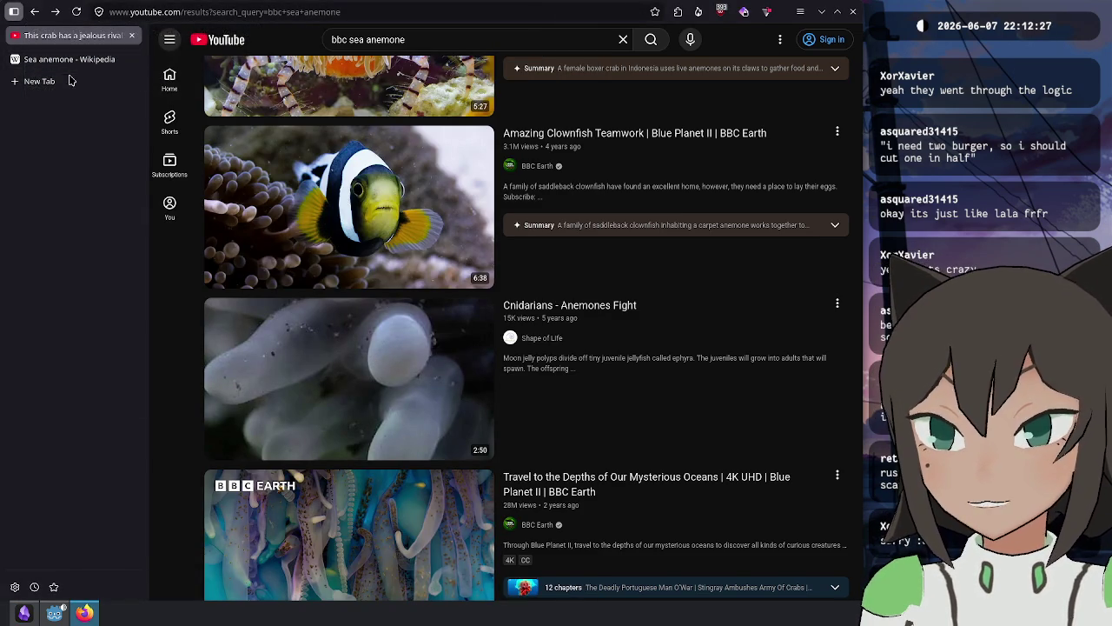
pyautogui.click(39, 82)
pyautogui.write('y')
pyautogui.press('space')
pyautogui.write('sea anemone')
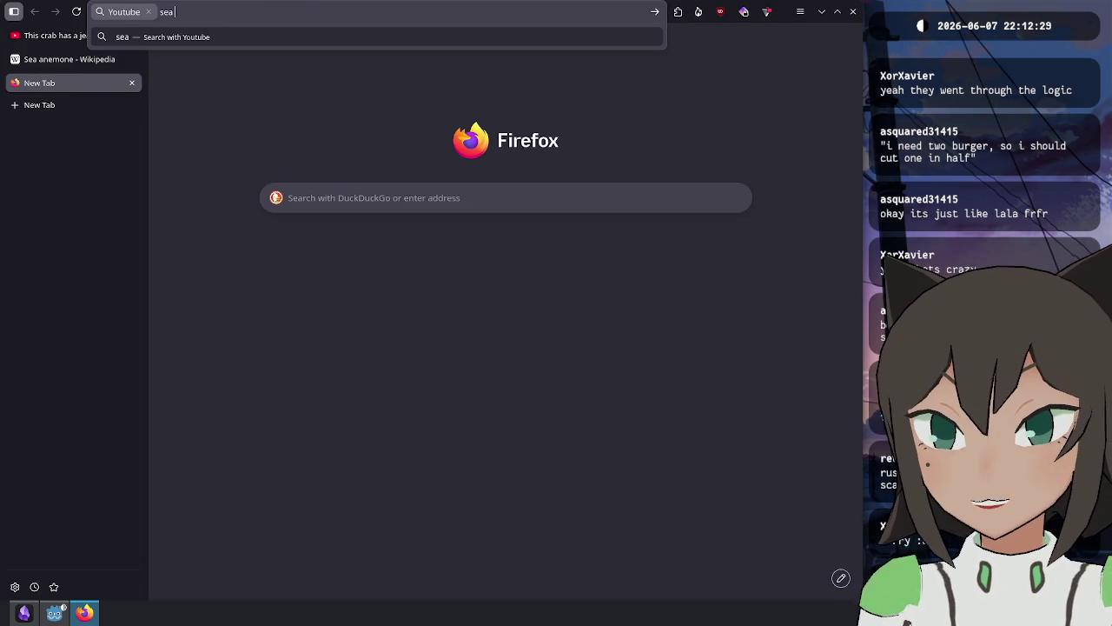
pyautogui.write(' starfish')
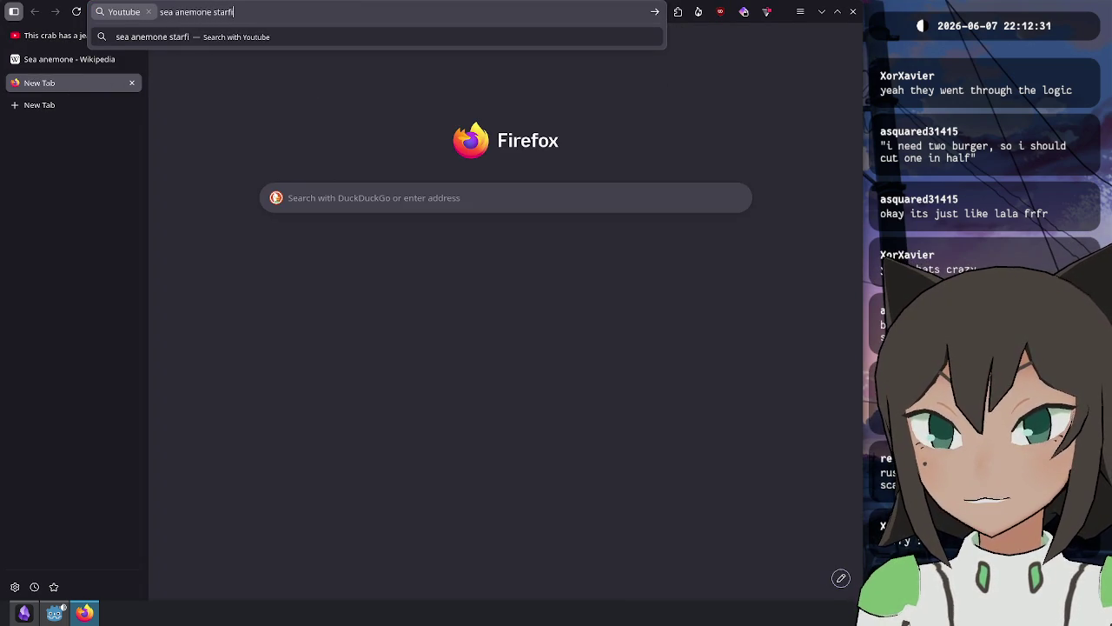
pyautogui.press('Return')
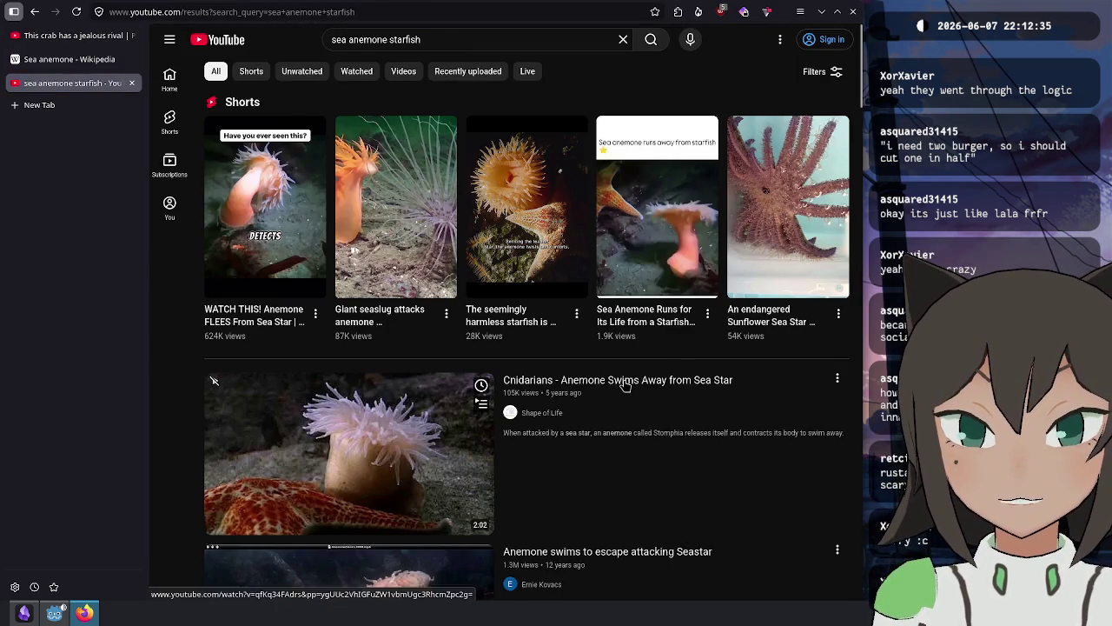
# Step: Watch the Anemone Swims Away from Sea Star video from about 0:15, then return to the note
pyautogui.click(624, 383)
pyautogui.click(312, 17)
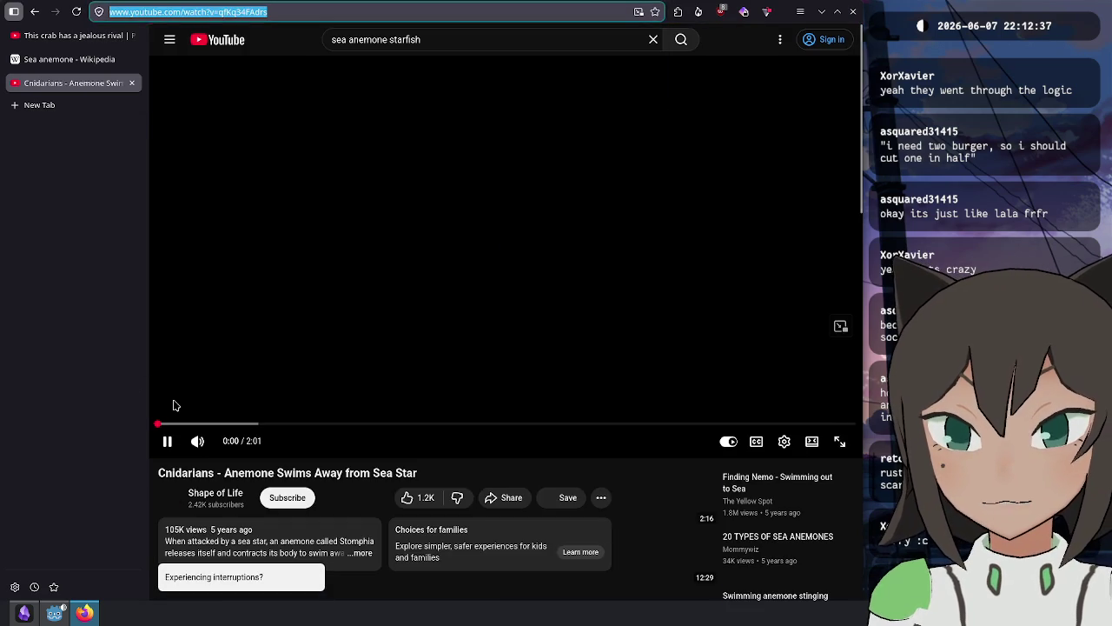
pyautogui.click(247, 424)
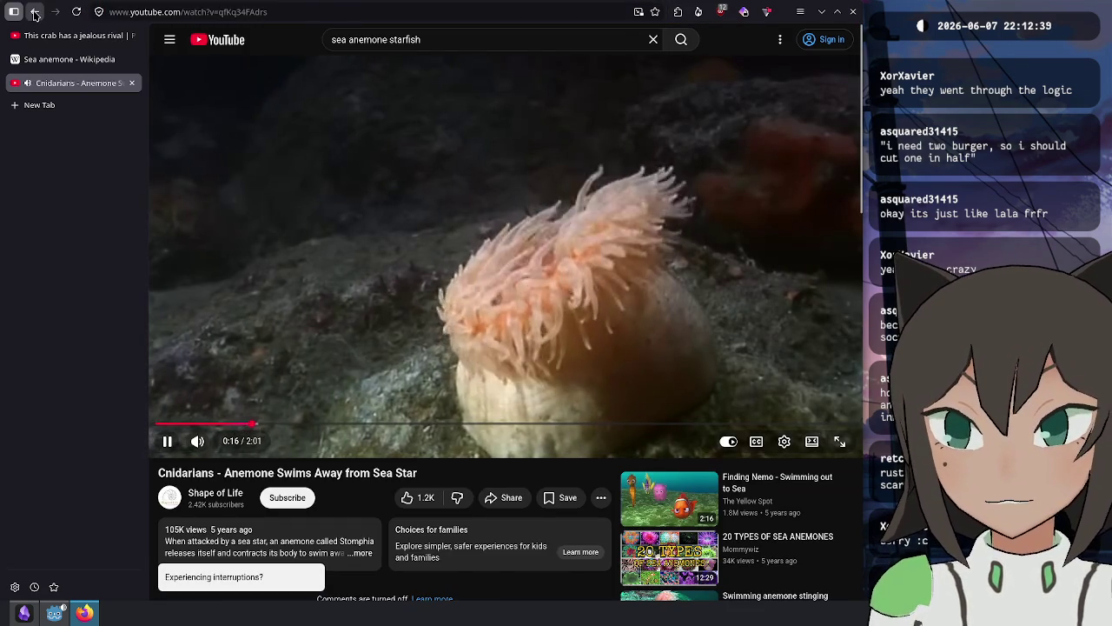
pyautogui.hotkey('alt', 'Left')
pyautogui.scroll(-4, 541, 318)
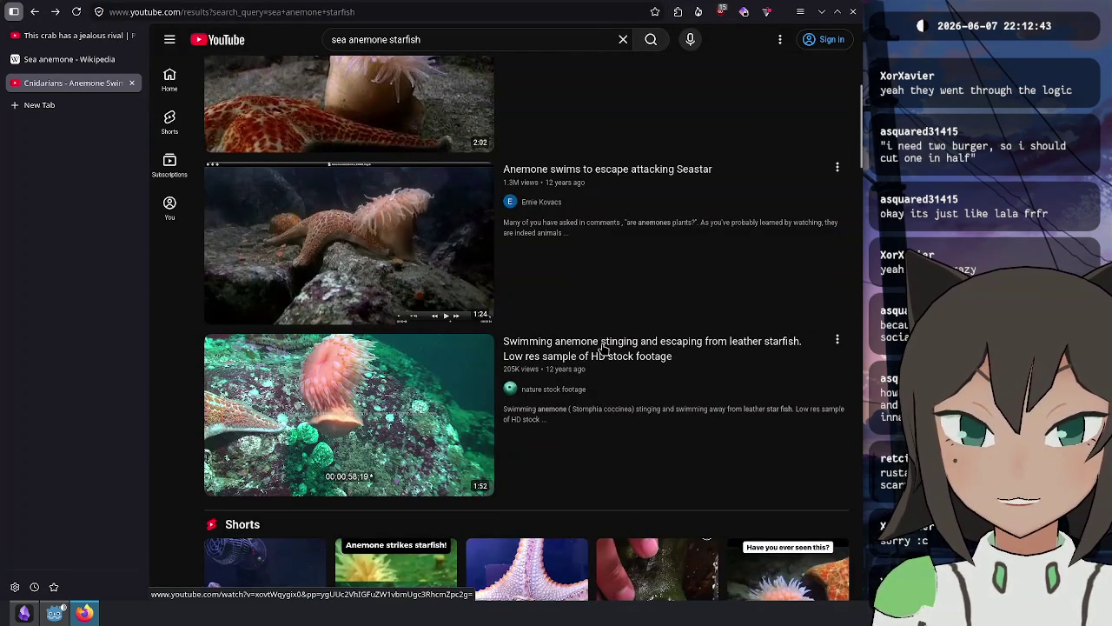
pyautogui.hotkey('alt', 'Tab')
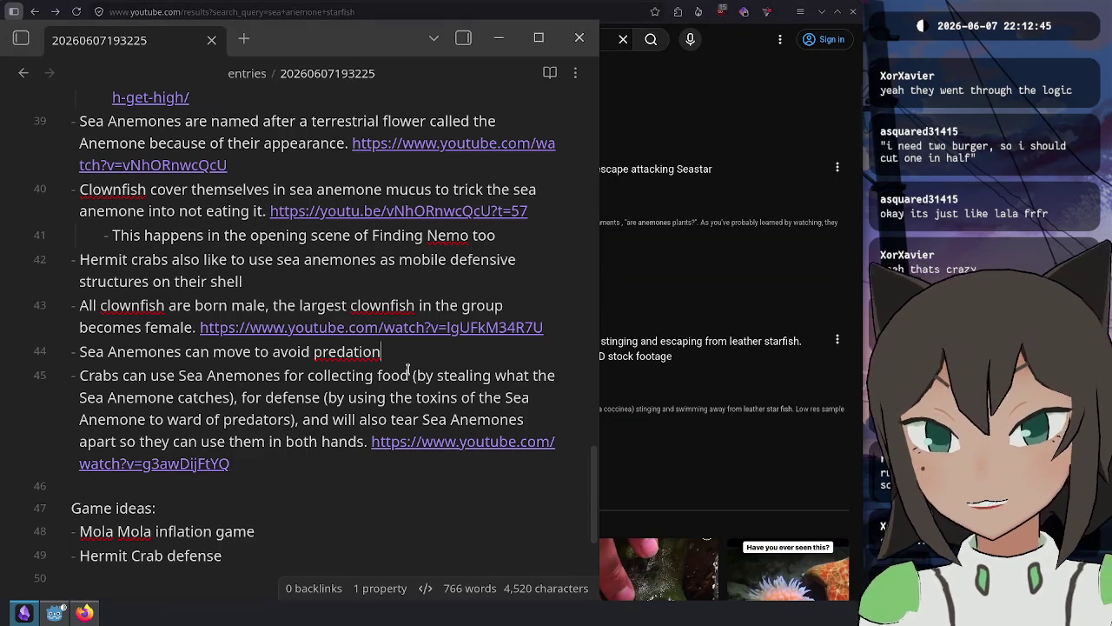
# Step: Add a sub-bullet under the predation fact with the previously copied video link
pyautogui.press('Return')
pyautogui.hotkey('alt', 'Tab')
pyautogui.rightClick(537, 351)
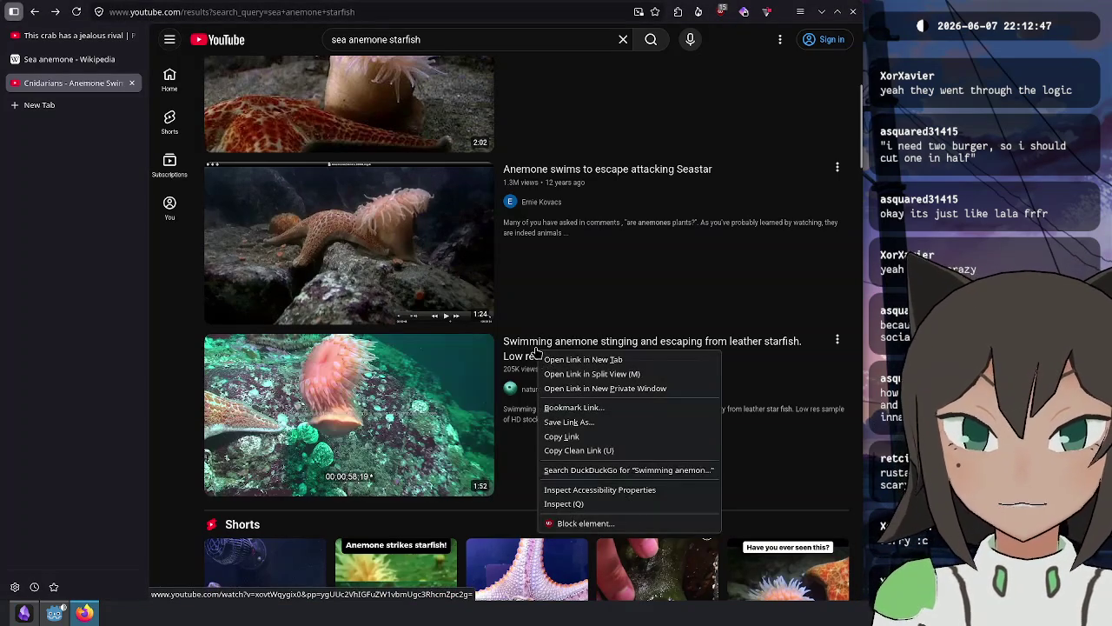
pyautogui.click(611, 436)
pyautogui.hotkey('alt', 'Tab')
pyautogui.hotkey('ctrl', 'v')
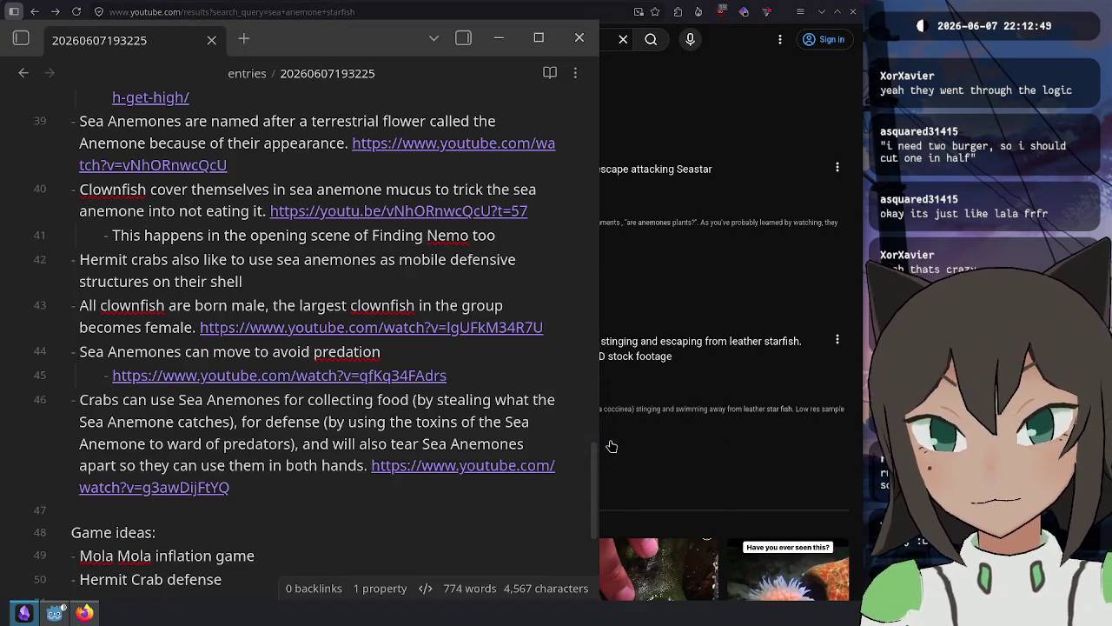
# Step: Add a second sub-bullet with the swimming anemone video link, its &pp= tracking tail removed
pyautogui.press('Return')
pyautogui.hotkey('ctrl', 'v')
pyautogui.moveTo(346, 422); pyautogui.dragTo(448, 400)
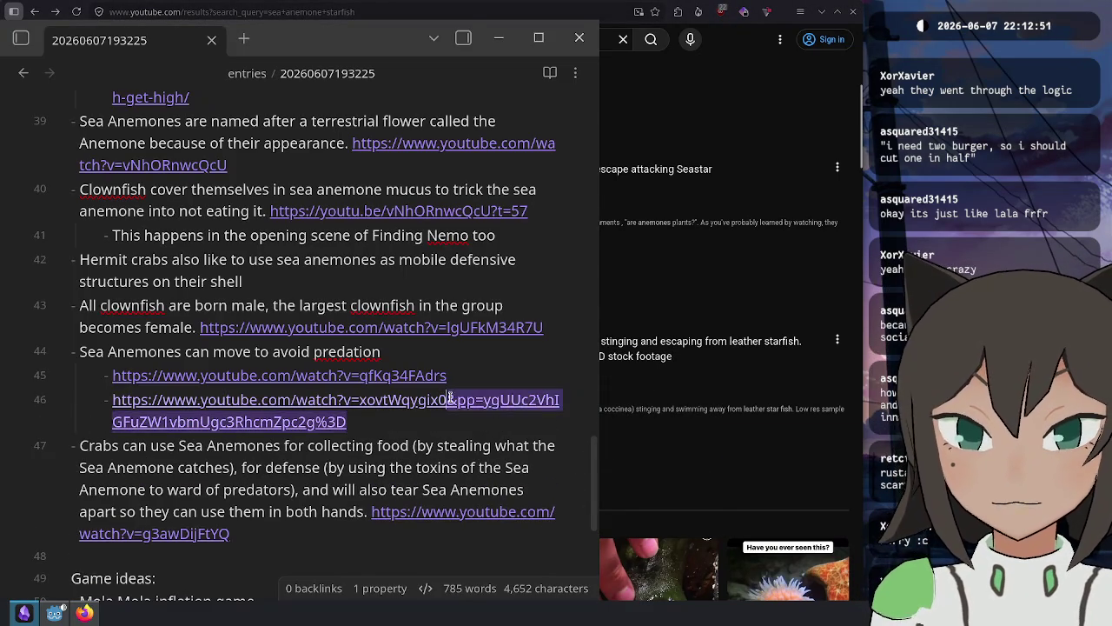
pyautogui.press('BackSpace')
pyautogui.hotkey('alt', 'Tab')
pyautogui.scroll(4, 476, 397)
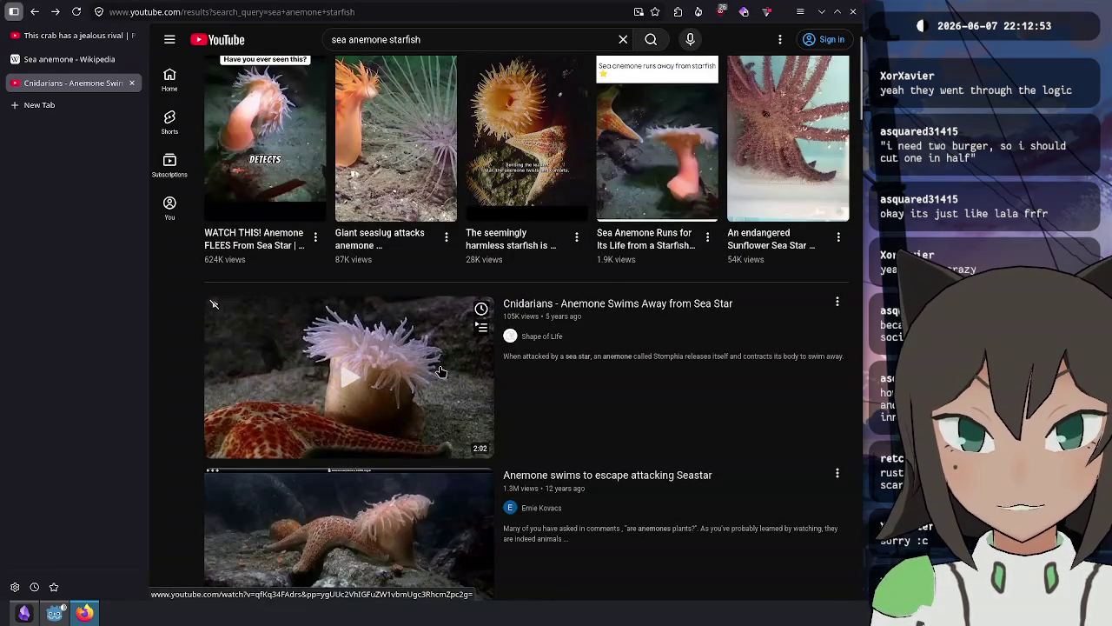
# Step: Scroll through more sea anemone starfish results, then close the anemone video tab
pyautogui.scroll(-3, 441, 382)
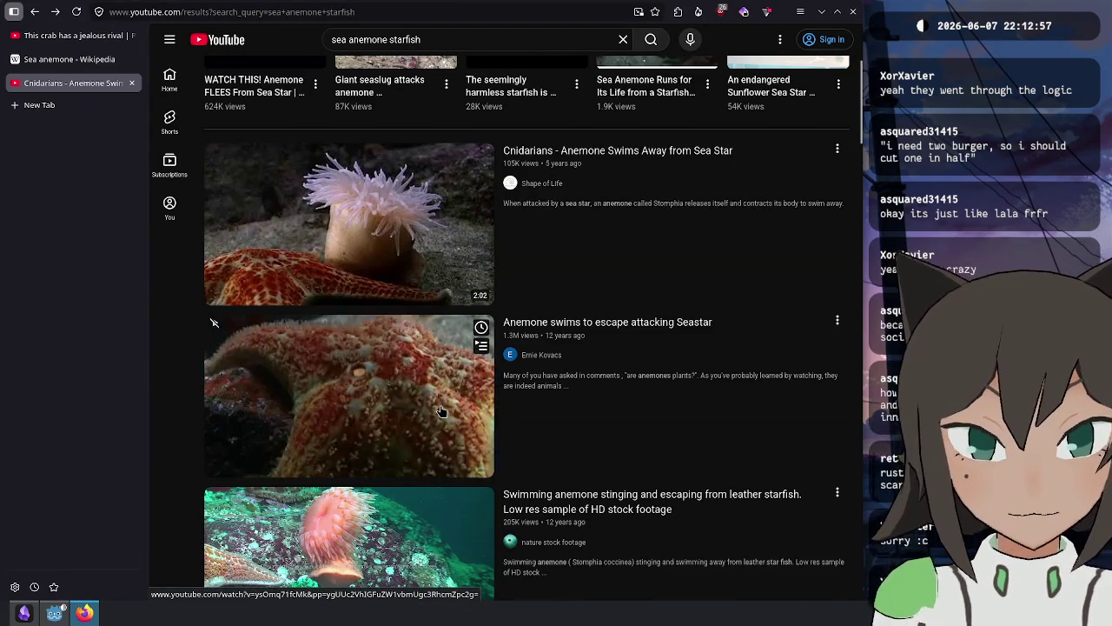
pyautogui.scroll(-10, 713, 399)
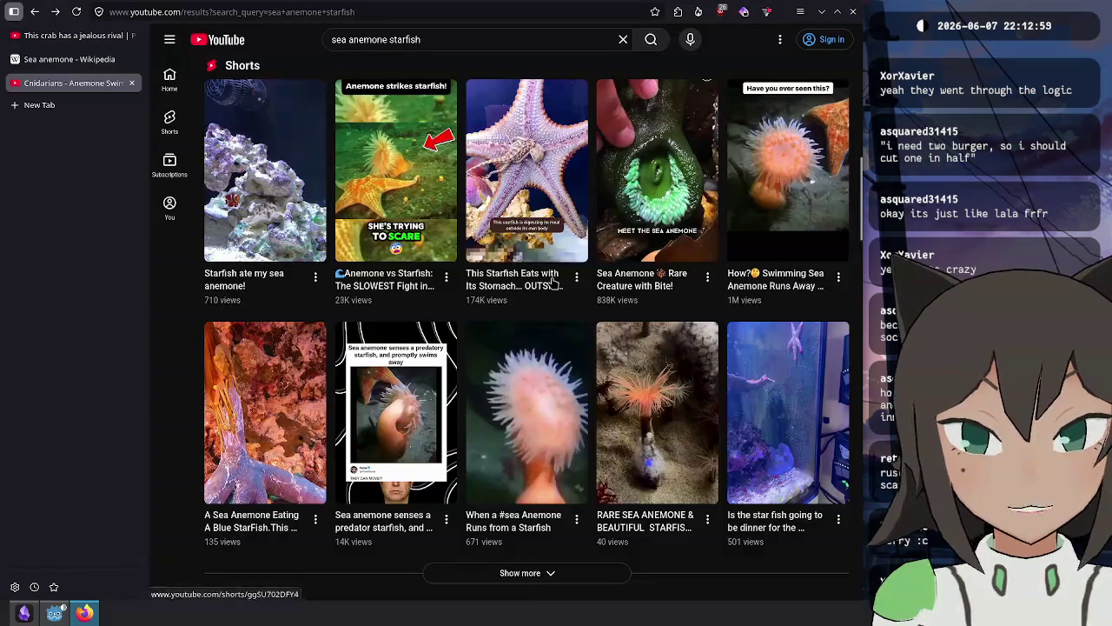
pyautogui.scroll(-8, 797, 380)
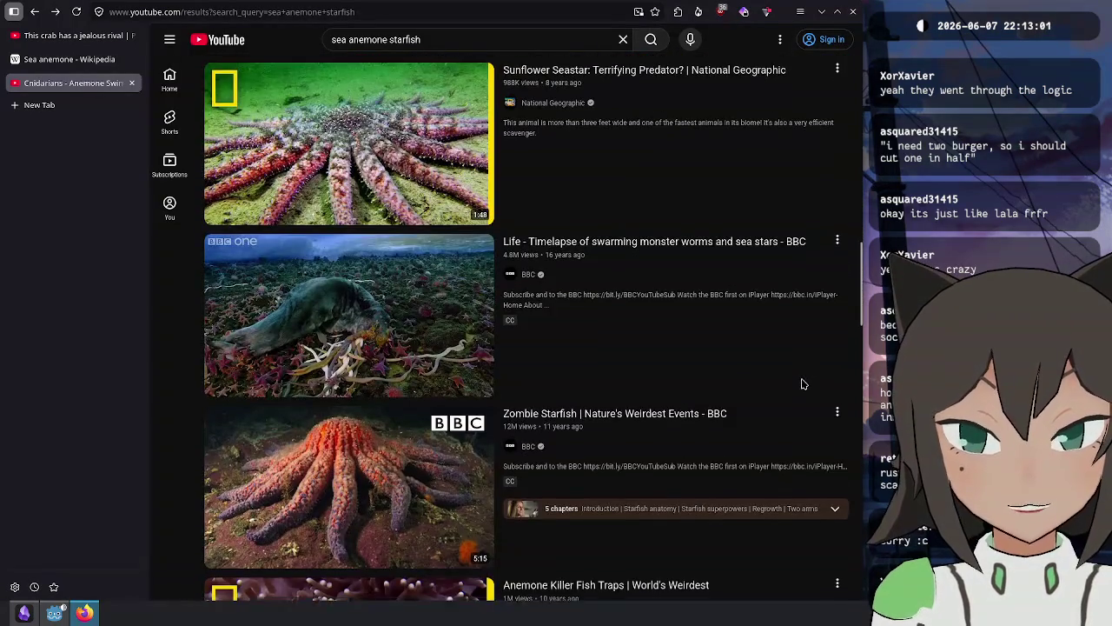
pyautogui.scroll(-9, 803, 383)
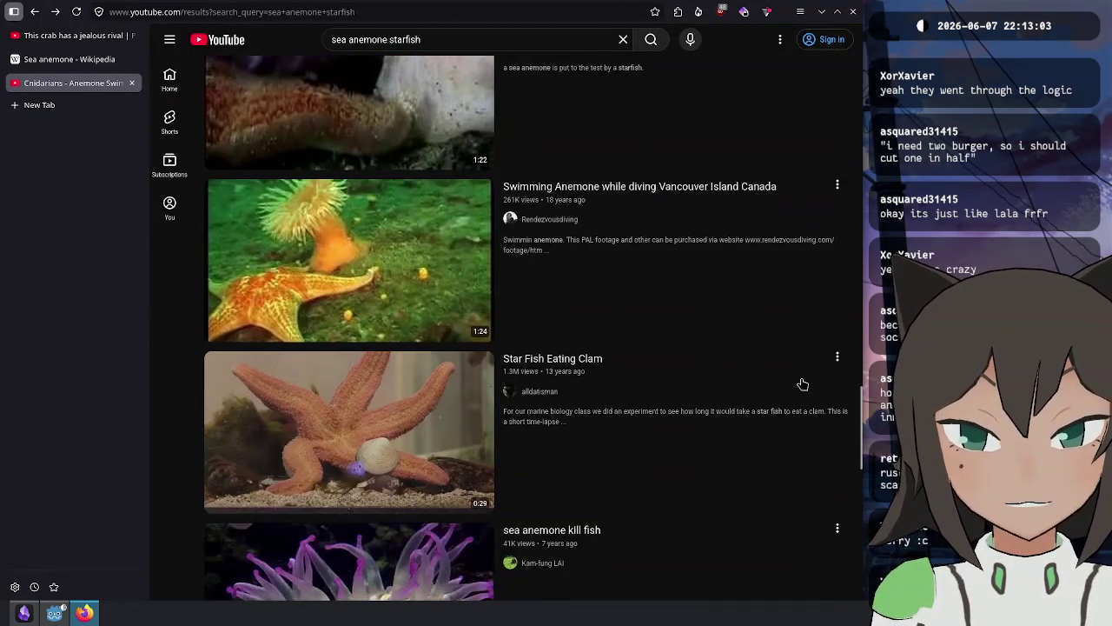
pyautogui.scroll(-3, 803, 383)
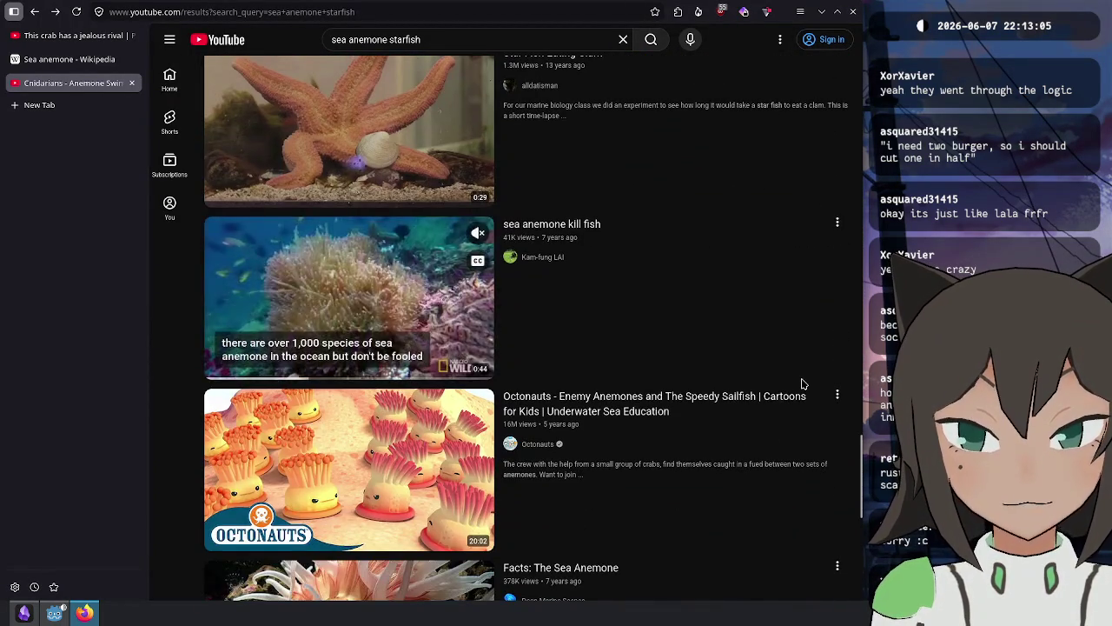
pyautogui.scroll(-4, 803, 383)
pyautogui.scroll(2, 802, 382)
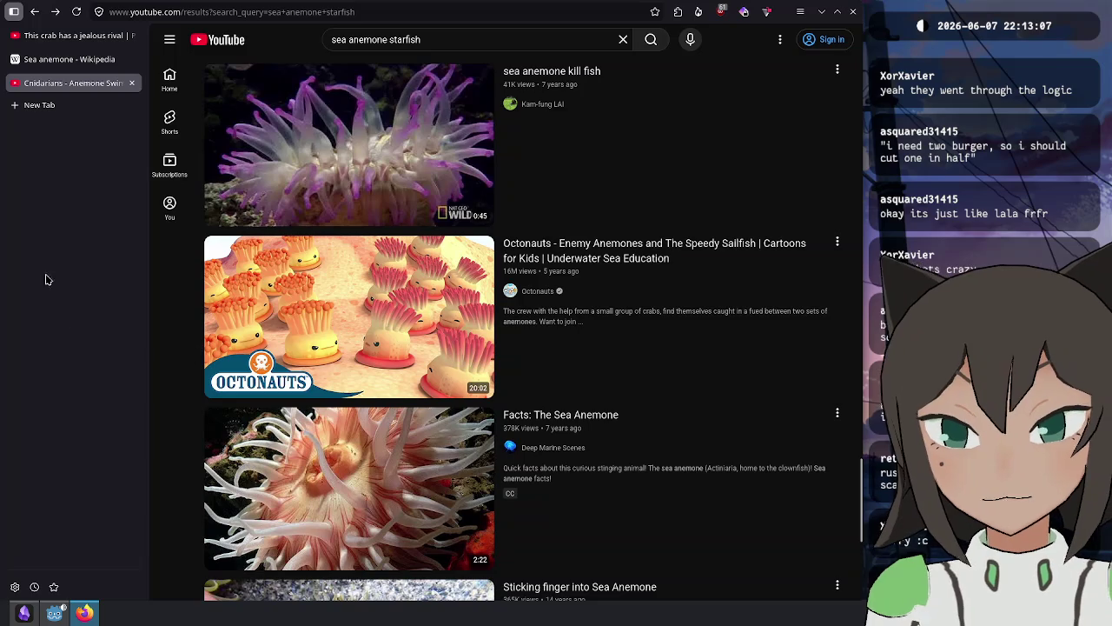
pyautogui.hotkey('ctrl', 'w')
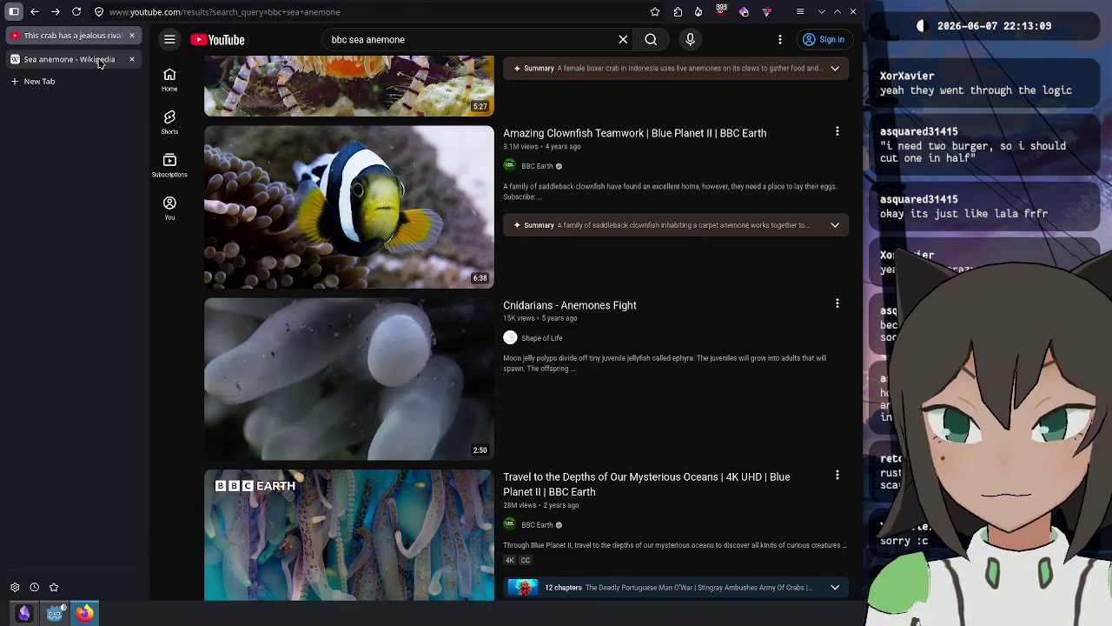
# Step: Close the crab video tab and load the Wikipedia Spotted garden eel article
pyautogui.hotkey('ctrl', 'w')
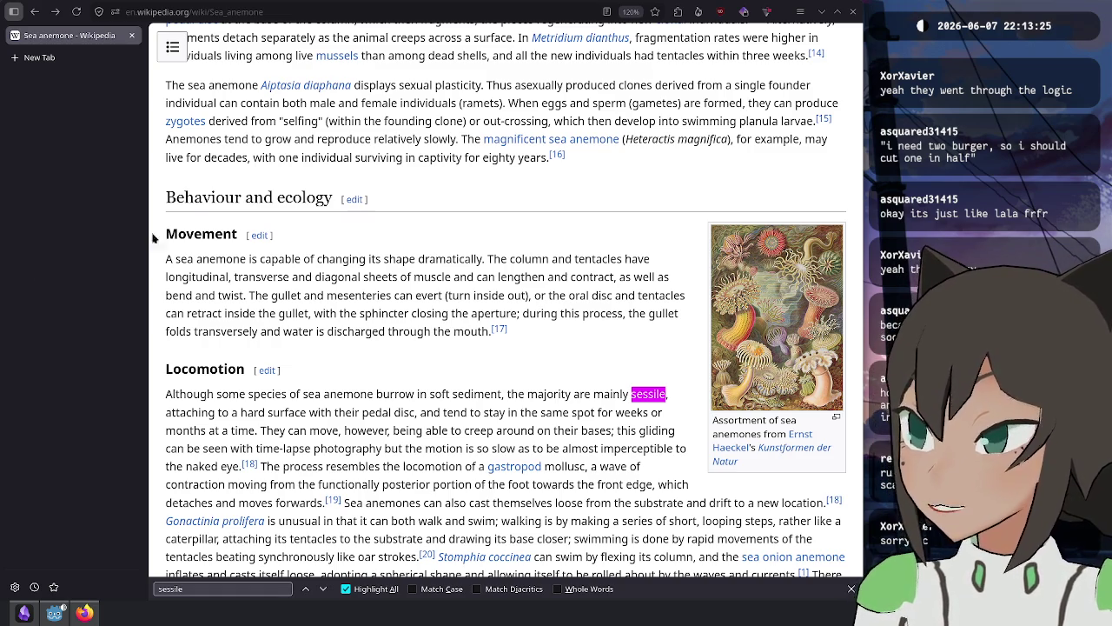
pyautogui.press('Return')
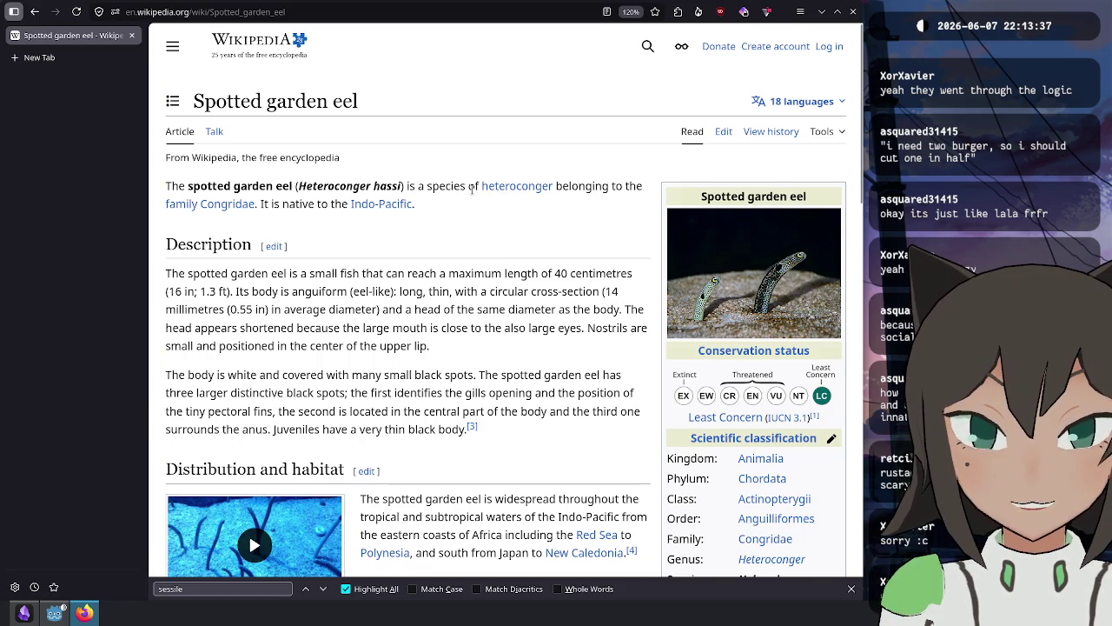
pyautogui.moveTo(500, 193)
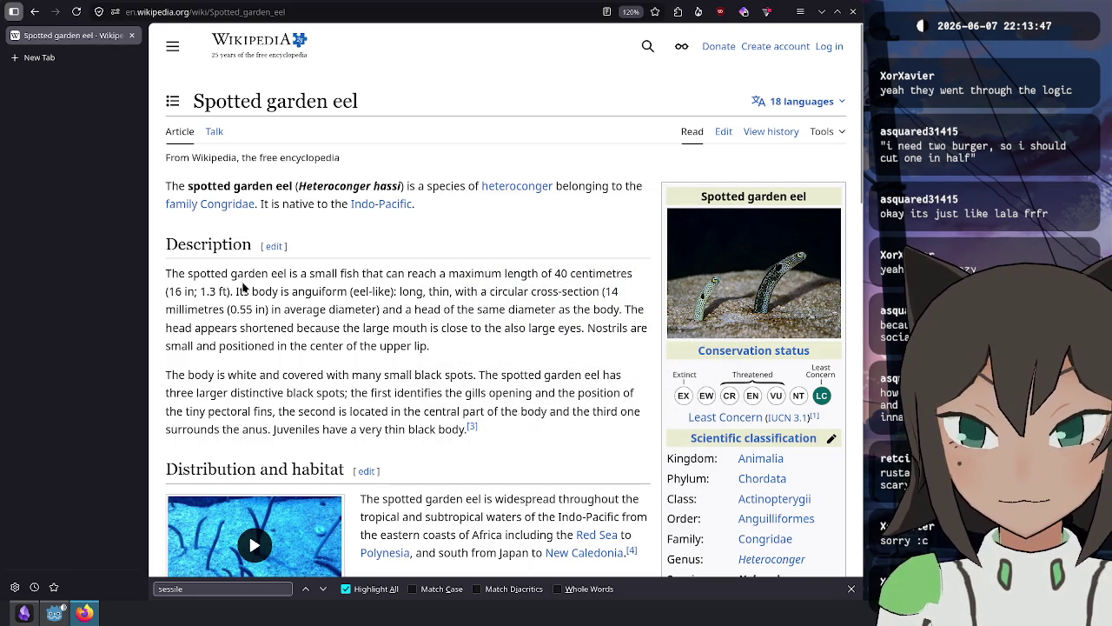
pyautogui.scroll(-2, 375, 268)
# Step: Play the garden eel colony clip twice, close the viewer, and open a new tab
pyautogui.click(293, 468)
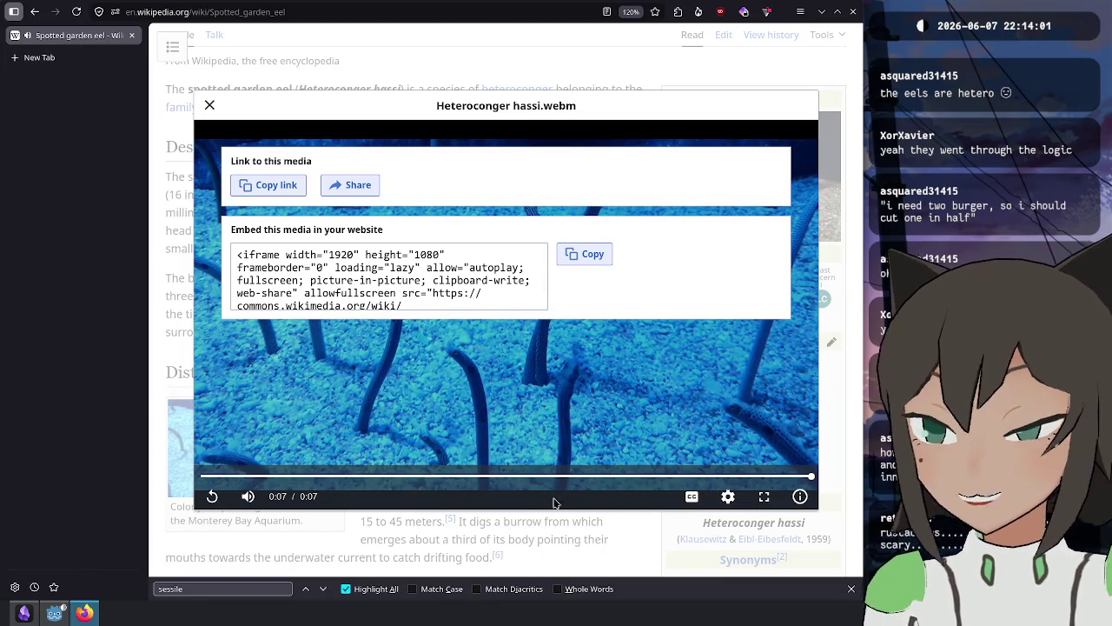
pyautogui.click(211, 497)
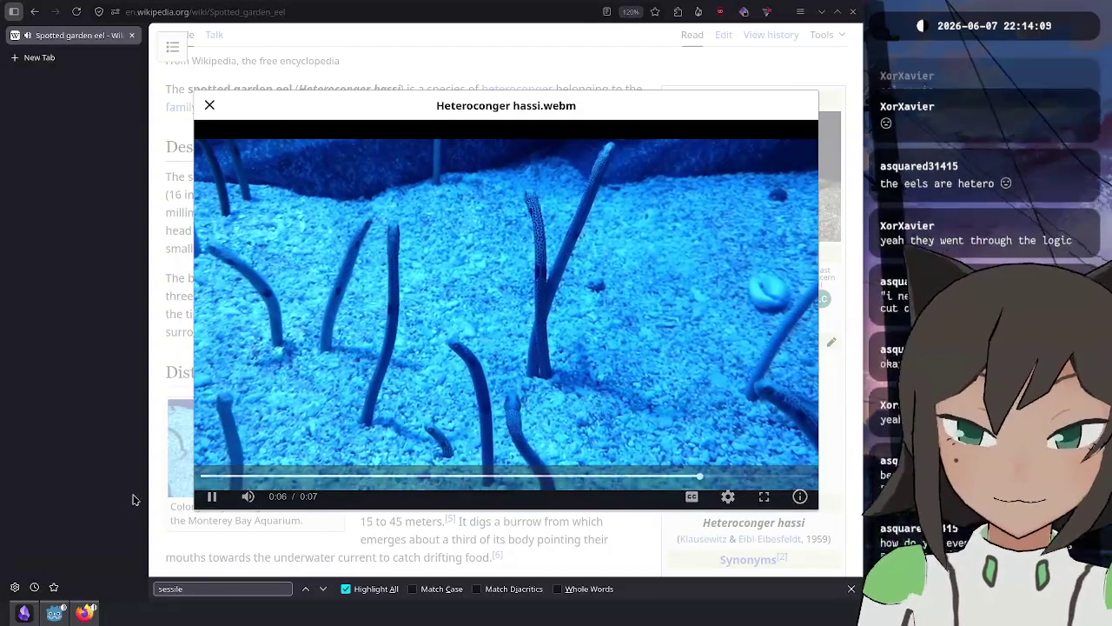
pyautogui.click(527, 539)
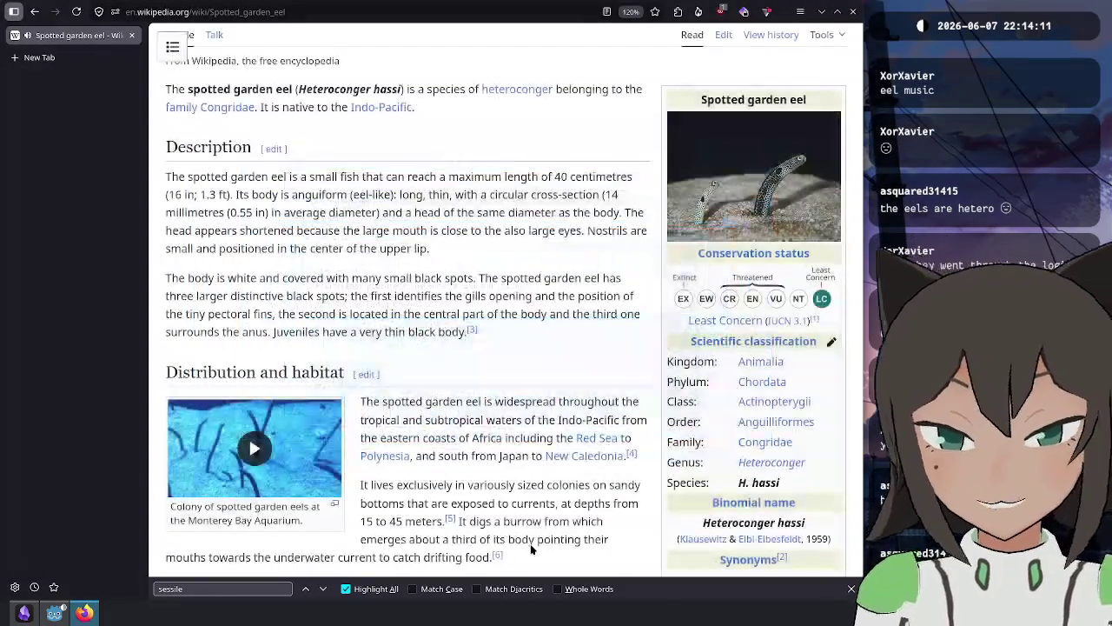
pyautogui.scroll(-5, 579, 348)
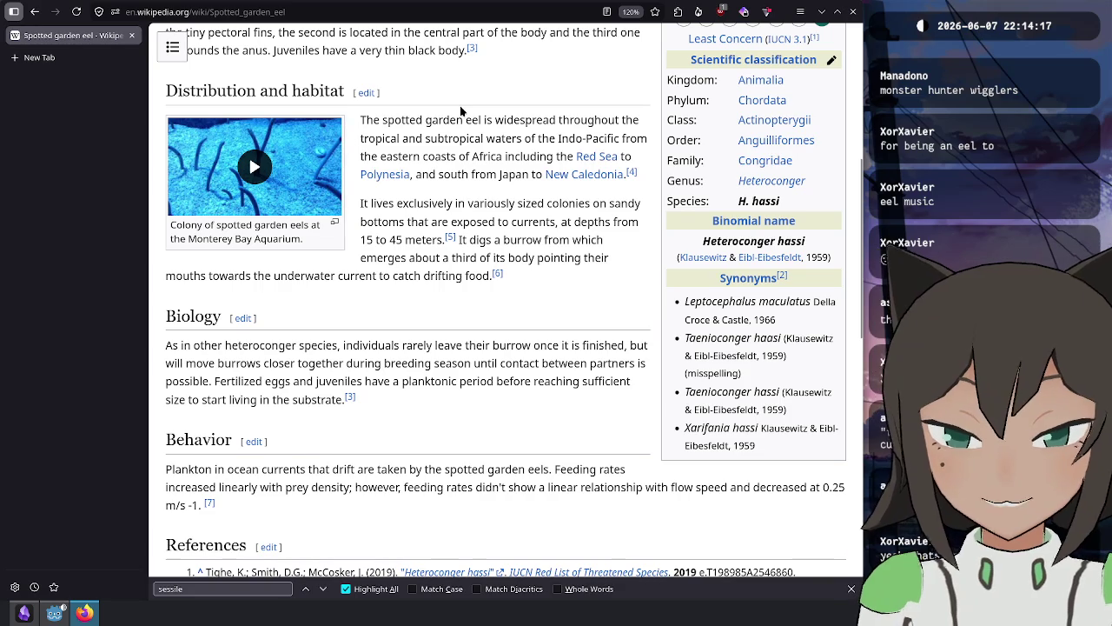
pyautogui.scroll(7, 383, 275)
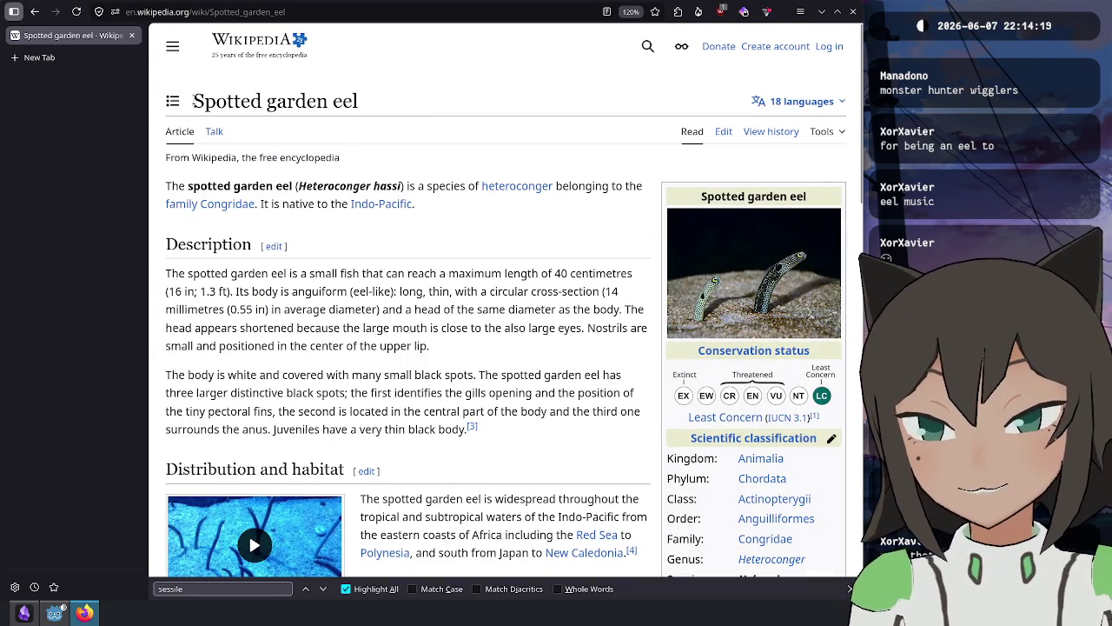
pyautogui.hotkey('ctrl', 't')
# Step: Search YouTube for 'bbc Spotted garden eel' and play The Strange Life of Garden Eels with captions
pyautogui.write('@youtube ')
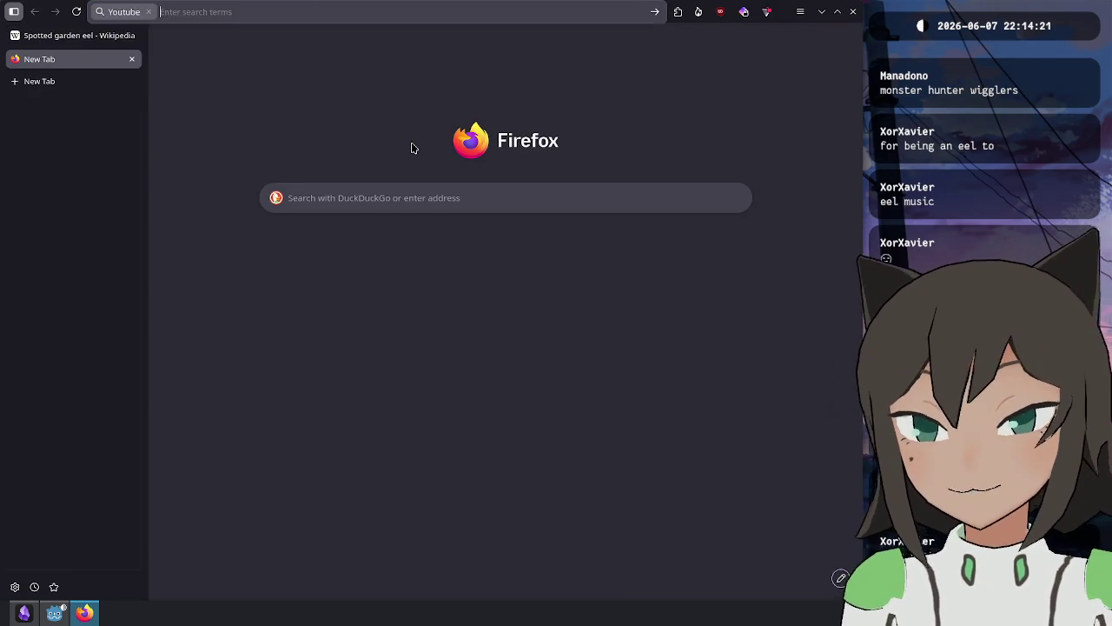
pyautogui.write('bbc Spotted garden eel')
pyautogui.press('Return')
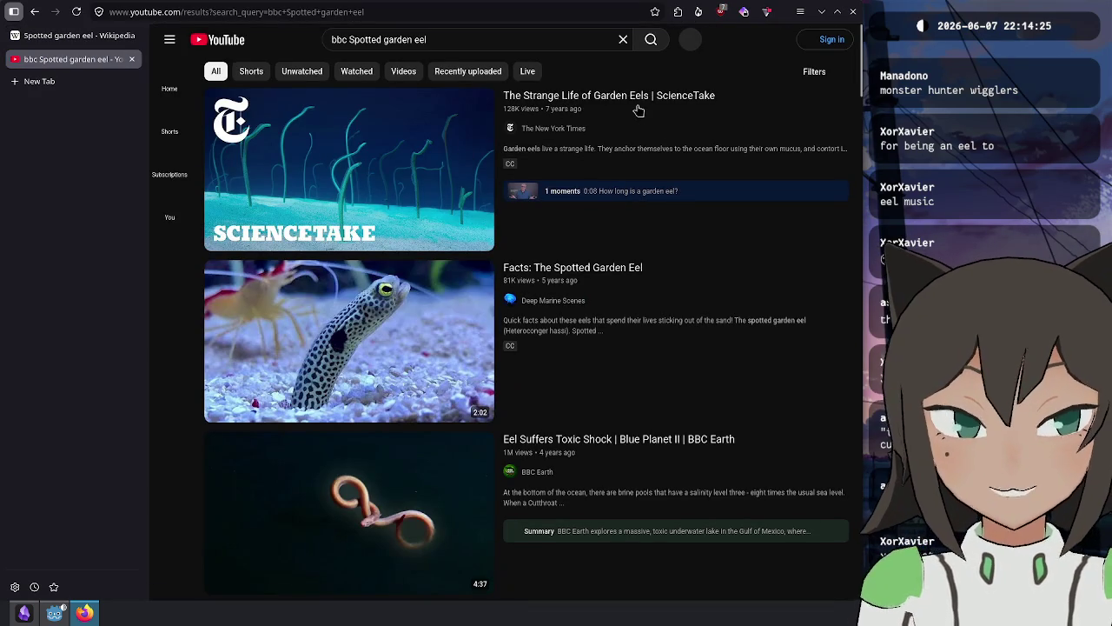
pyautogui.click(641, 95)
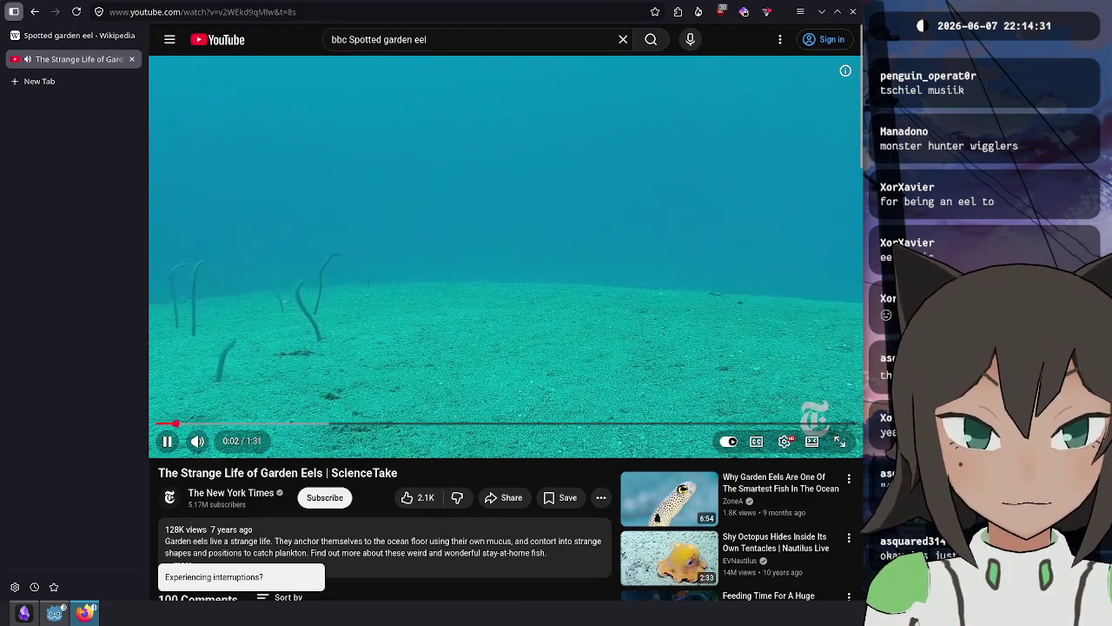
pyautogui.click(756, 442)
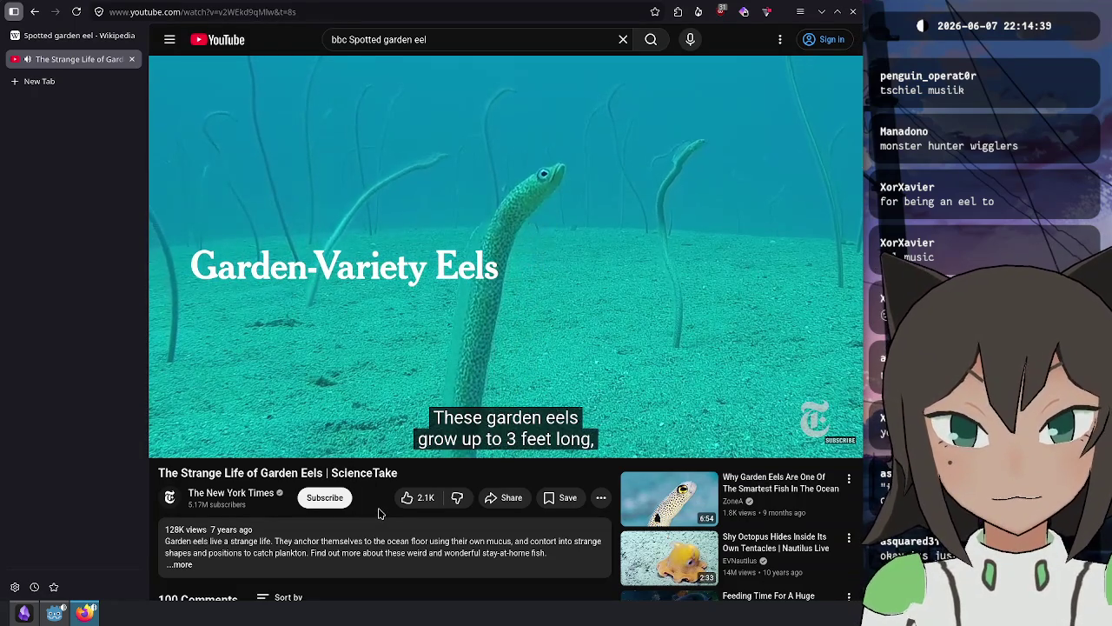
pyautogui.click(414, 240)
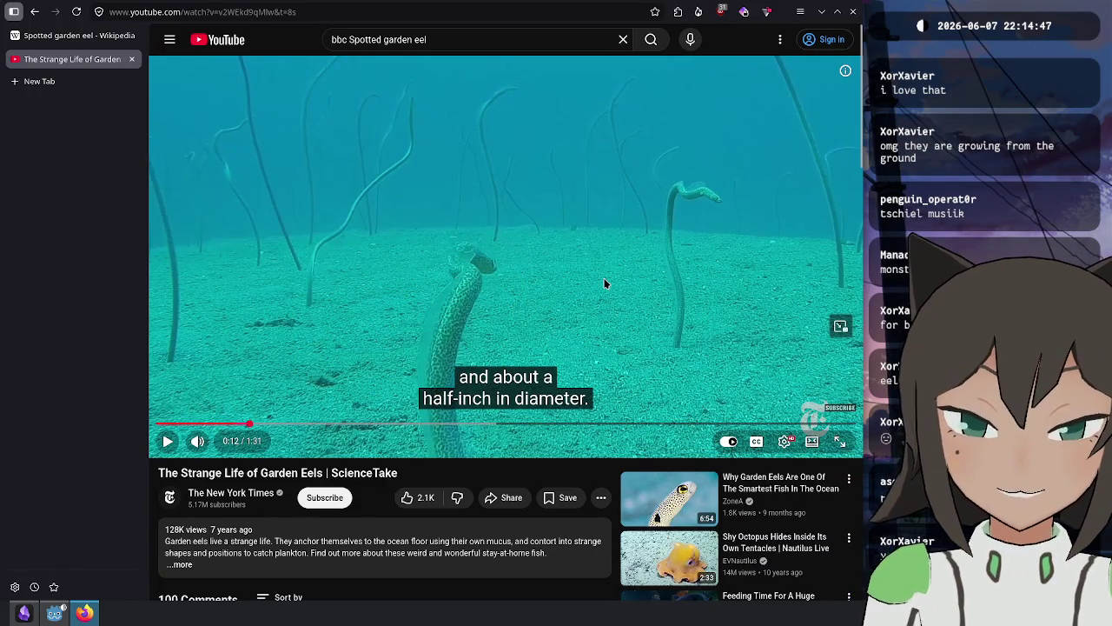
pyautogui.click(181, 421)
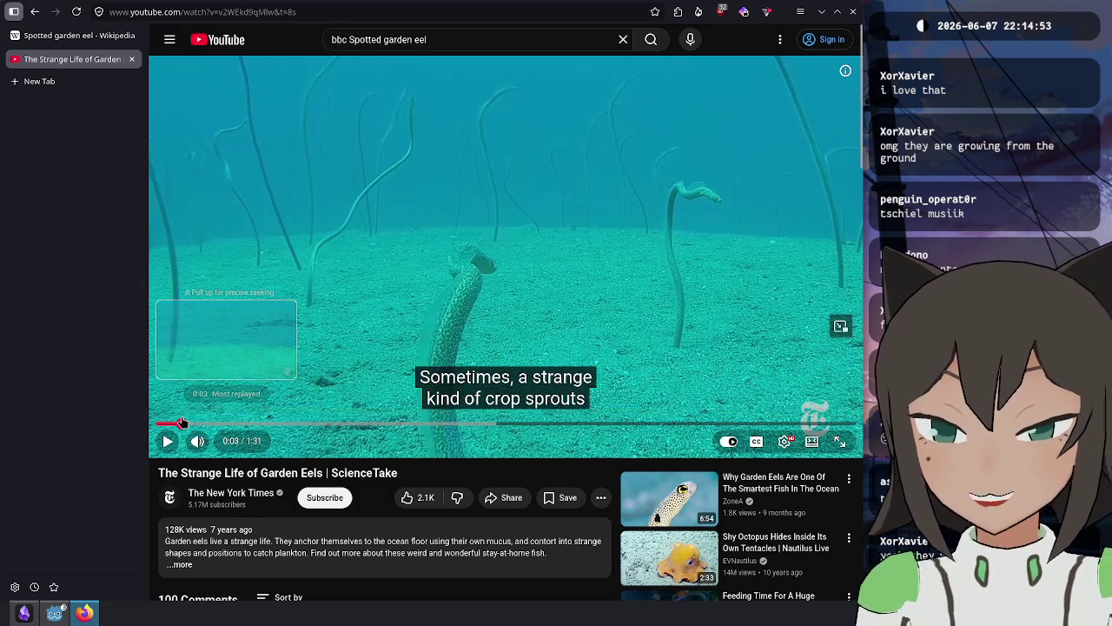
pyautogui.click(510, 259)
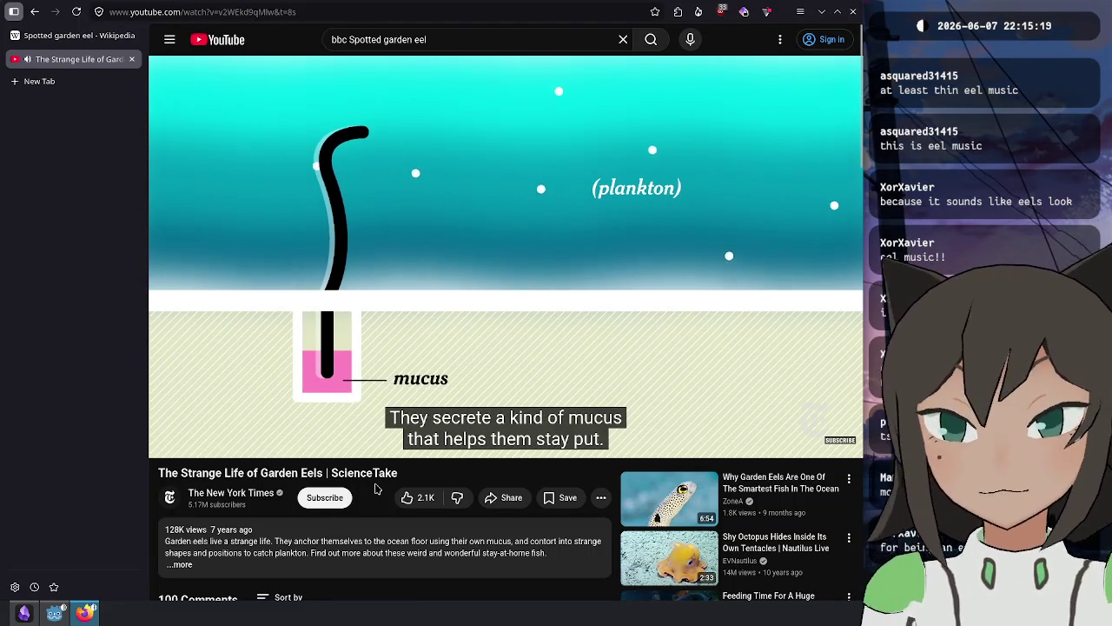
# Step: Pause on the mucus explanation and copy the video URL without its &t=8s timestamp
pyautogui.click(417, 265)
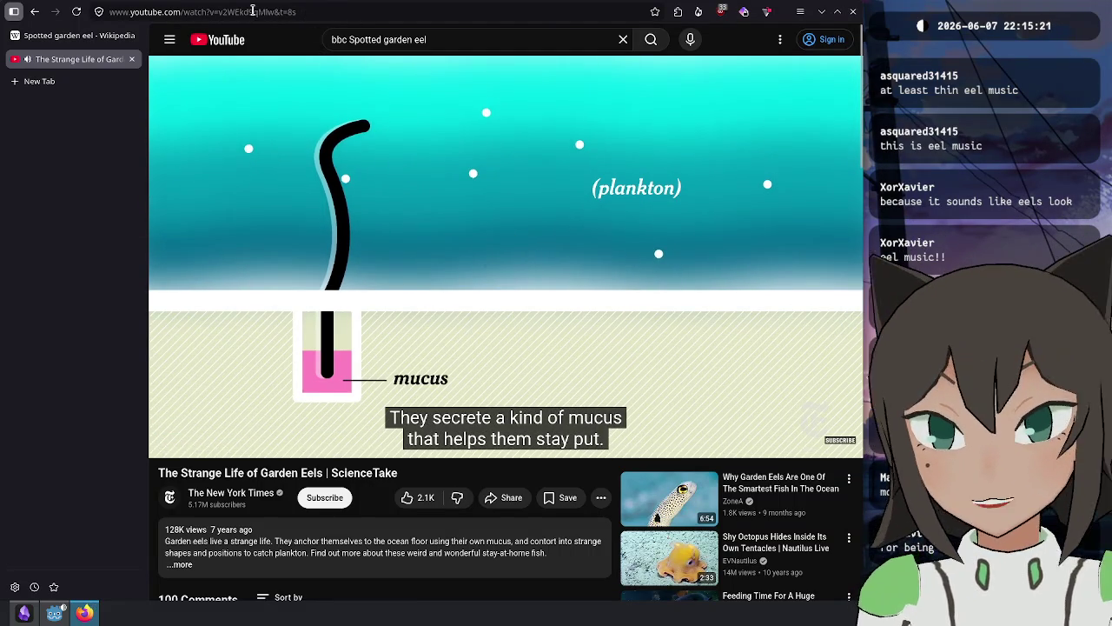
pyautogui.moveTo(298, 12); pyautogui.dragTo(272, 12)
pyautogui.press('BackSpace')
pyautogui.hotkey('ctrl', 'a')
pyautogui.hotkey('ctrl', 'c')
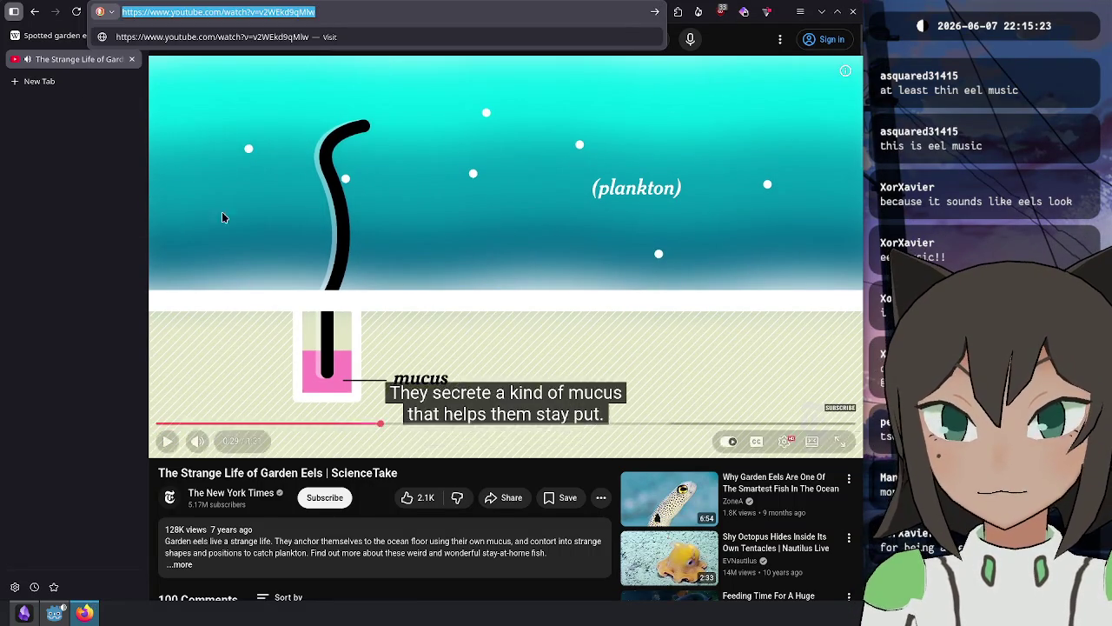
pyautogui.click(24, 613)
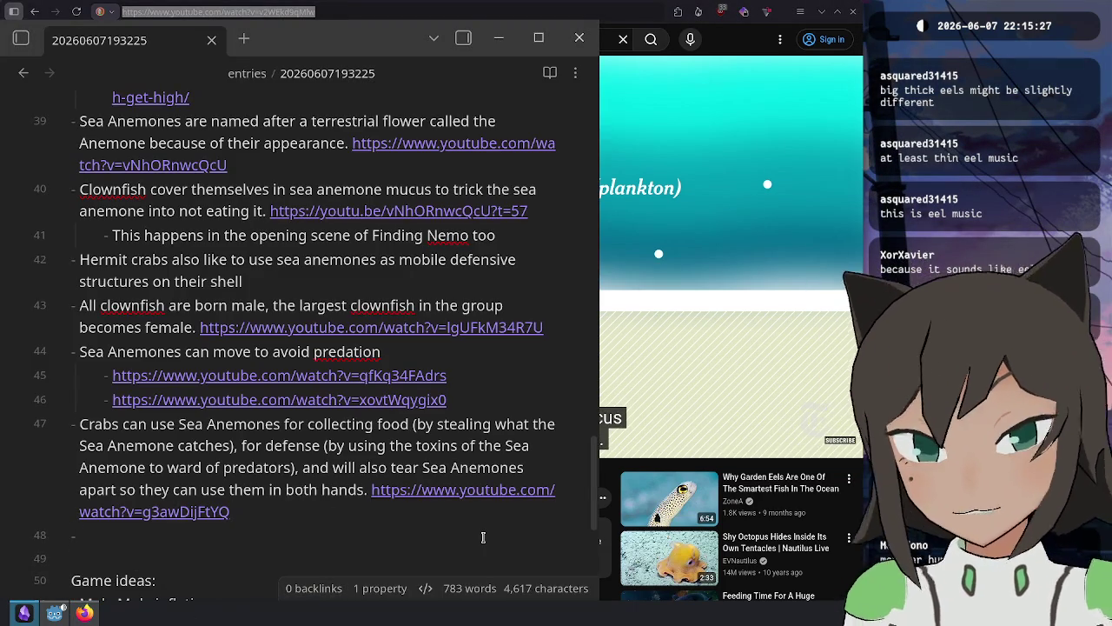
# Step: Add the garden eel fact about secreting mucus in the sand, citing the video link
pyautogui.hotkey('alt', 'Tab')
pyautogui.hotkey('alt', 'Tab')
pyautogui.hotkey('alt', 'Tab')
pyautogui.hotkey('alt', 'Tab')
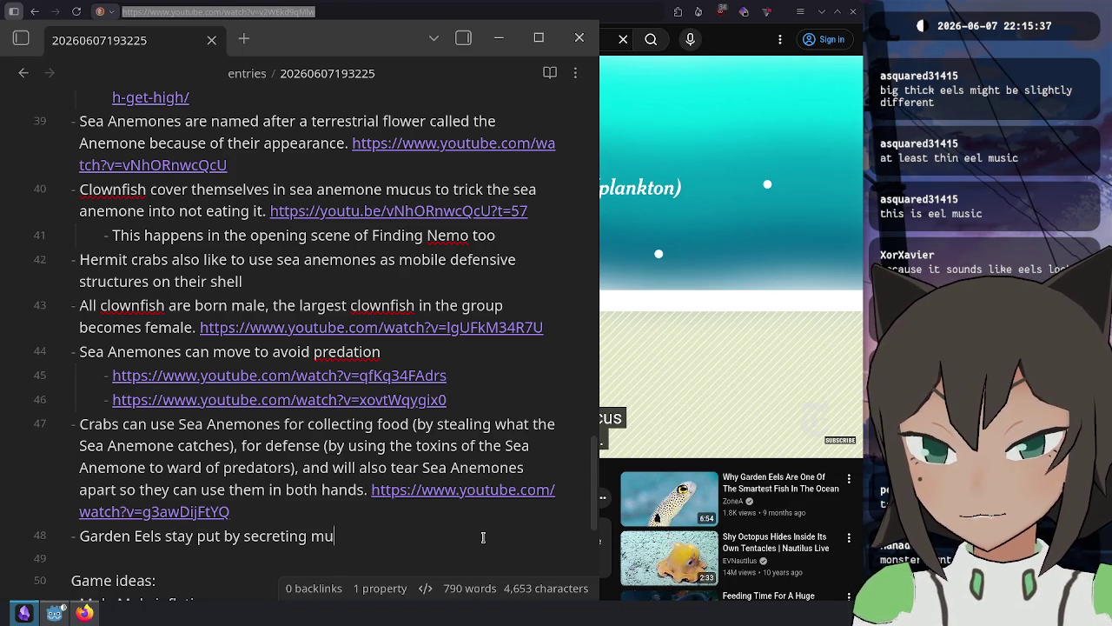
pyautogui.write('us')
pyautogui.hotkey('alt', 'Tab')
pyautogui.hotkey('alt', 'Tab')
pyautogui.write('in the')
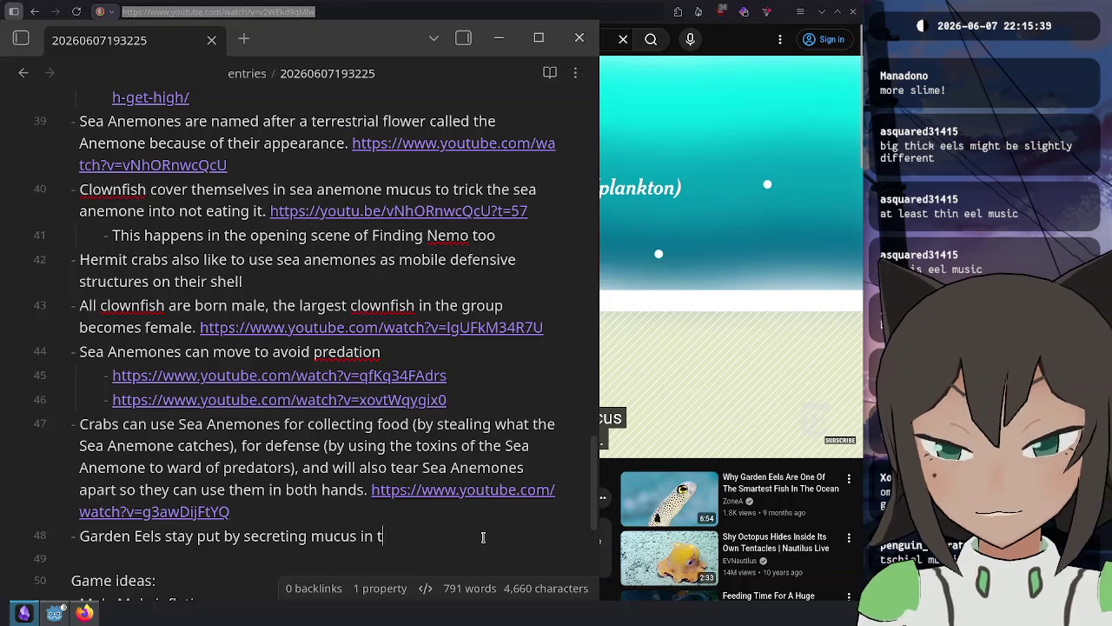
pyautogui.hotkey('ctrl', 'v')
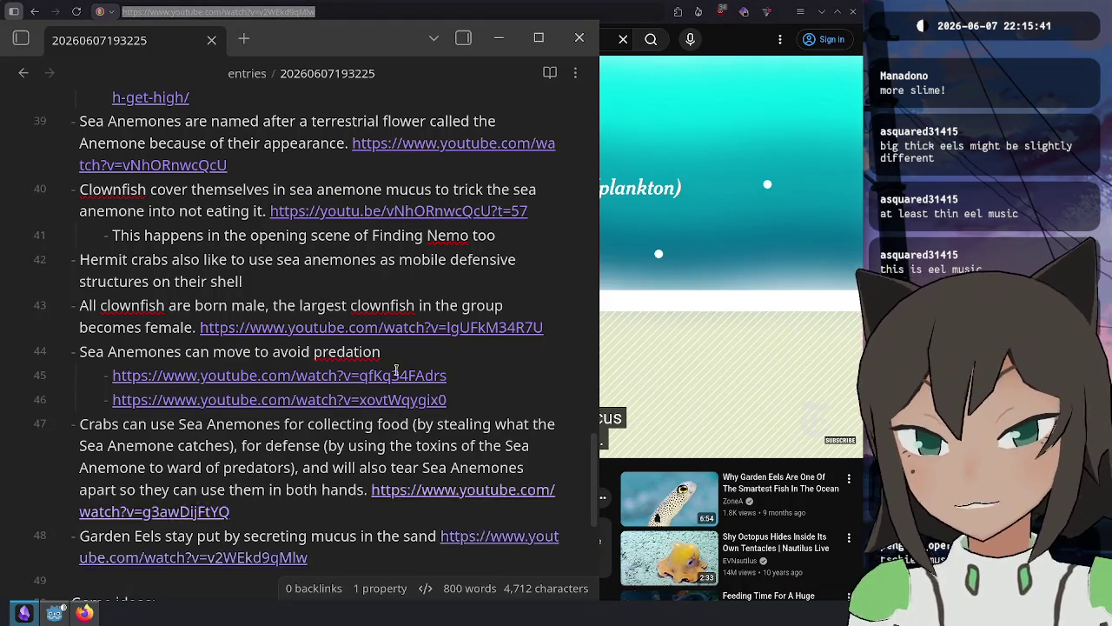
pyautogui.hotkey('alt', 'Tab')
pyautogui.click(470, 366)
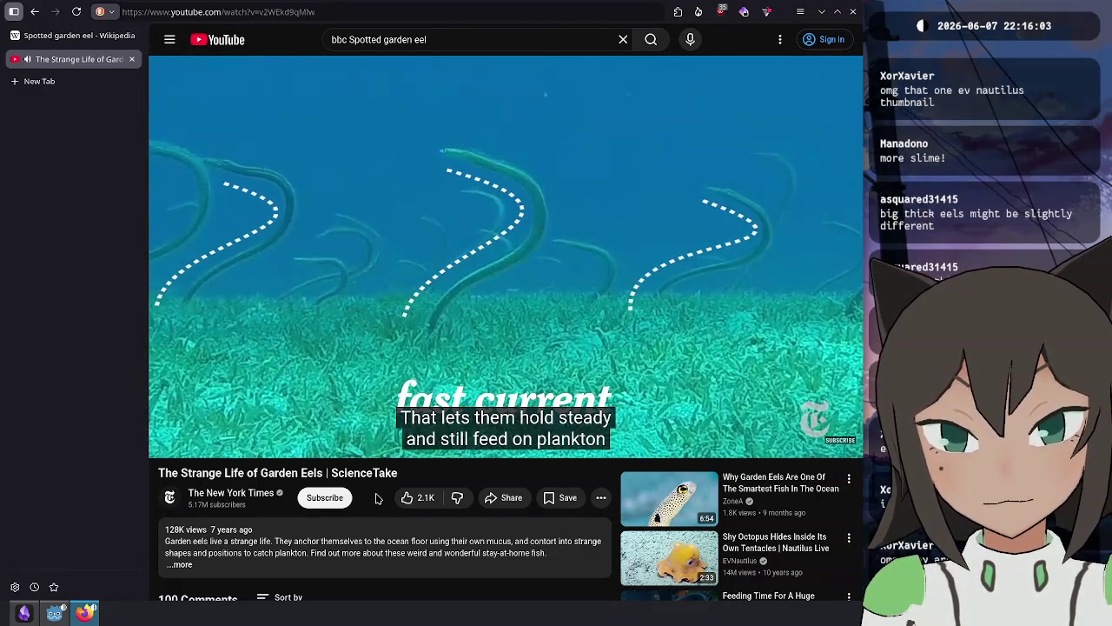
# Step: Pause the garden eel video at 0:51 on plankton feeding, then return to the notes
pyautogui.click(417, 281)
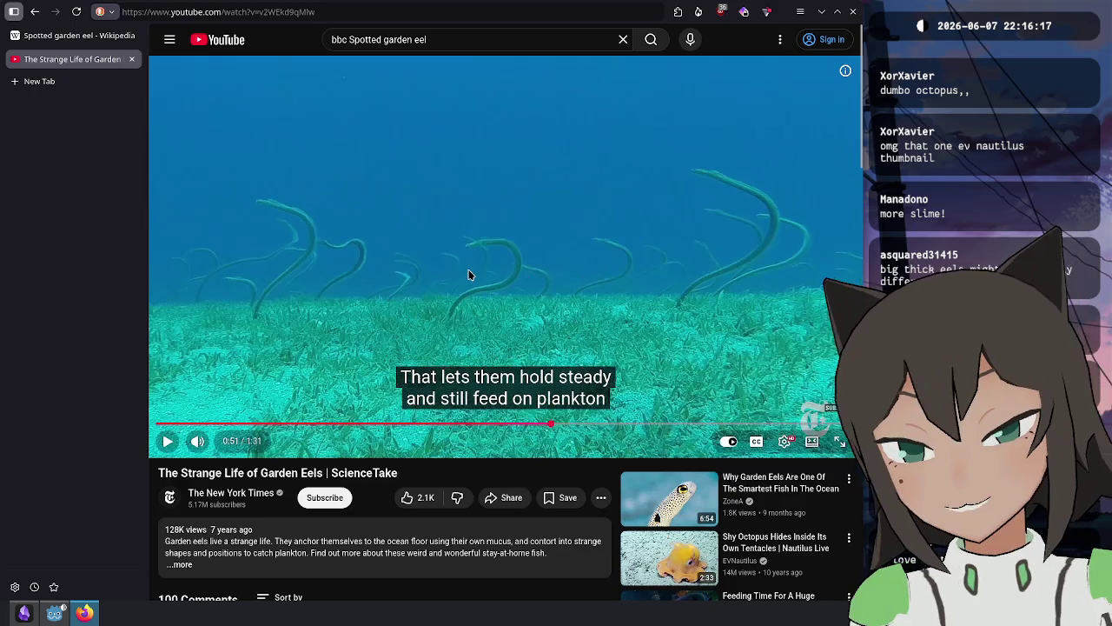
pyautogui.hotkey('alt', 'Tab')
pyautogui.scroll(-5, 322, 374)
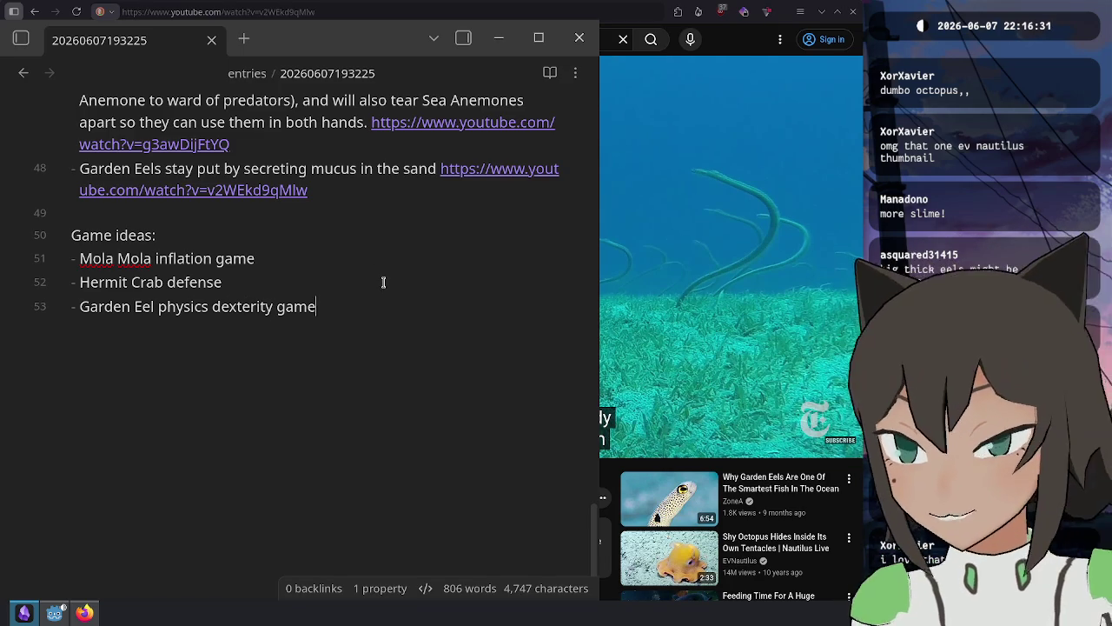
# Step: Switch back to The Strange Life of Garden Eels and resume it from 0:51
pyautogui.hotkey('alt', 'Tab')
pyautogui.click(384, 288)
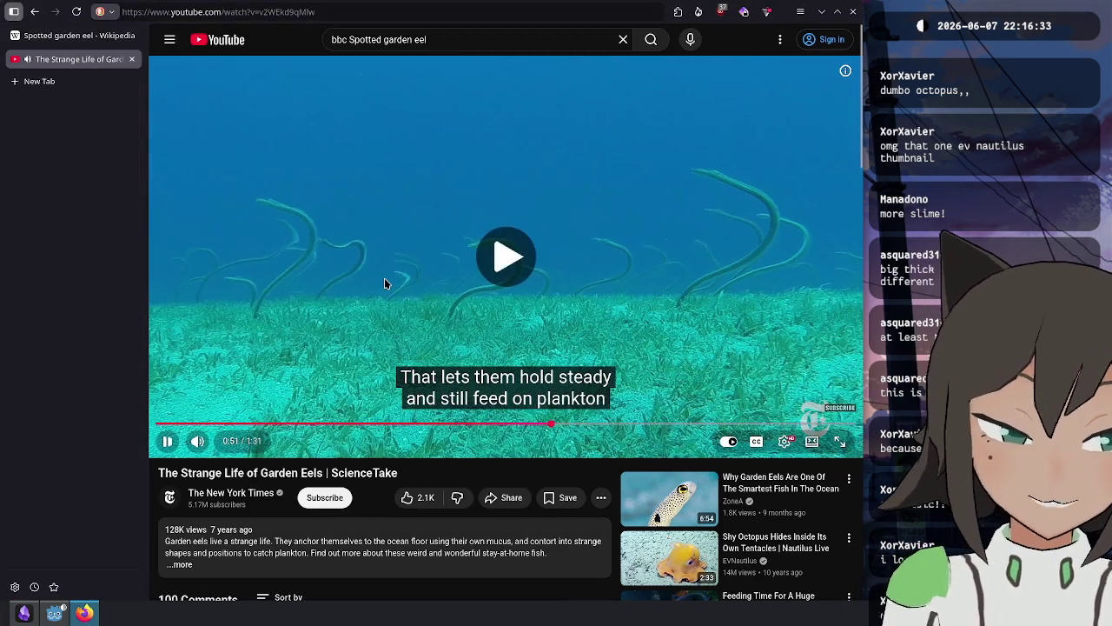
# Step: Play the garden eel video to its nytimes.com/sciencetake end card, pausing at 1:20
pyautogui.press('space')
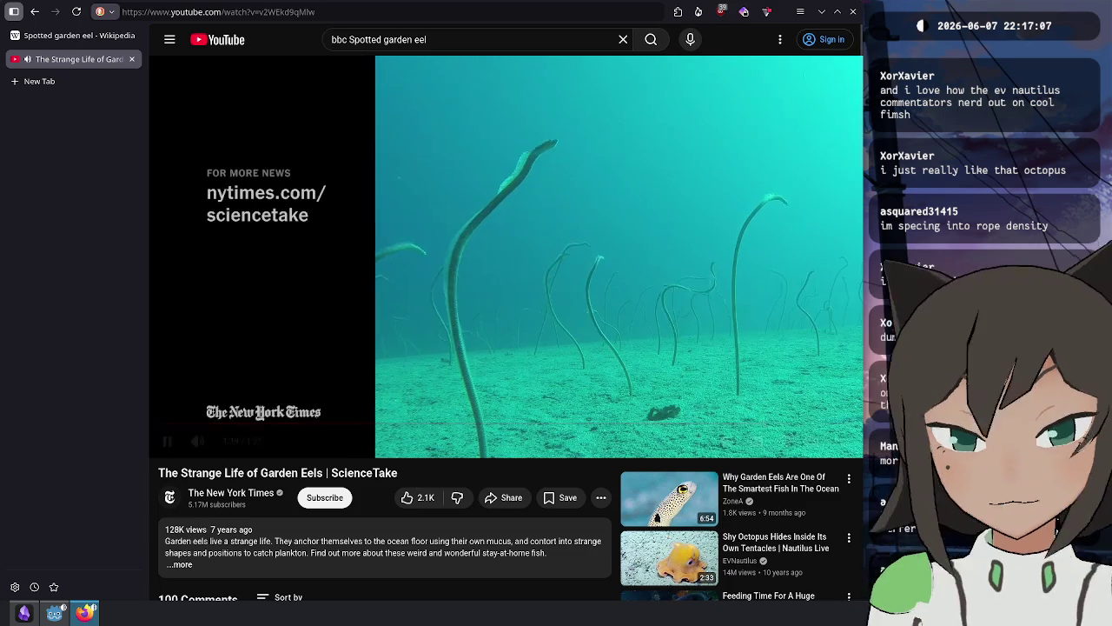
pyautogui.click(438, 217)
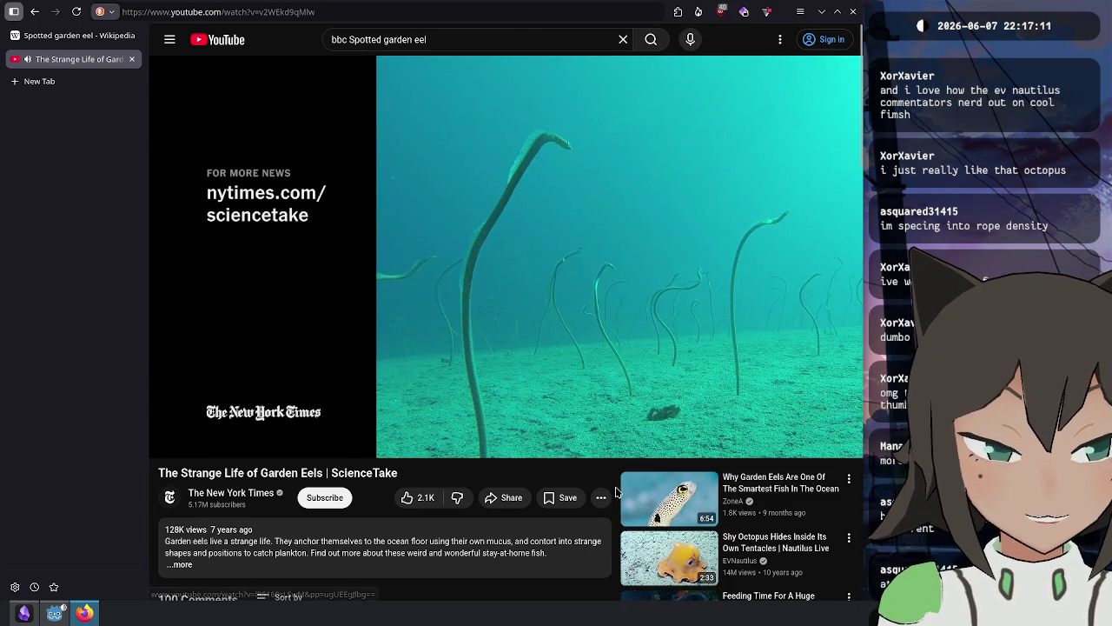
pyautogui.scroll(-2, 639, 406)
# Step: Open Shy Octopus Hides Inside Its Own Tentacles in its own tab, pausing at 1:08 and 1:14
pyautogui.middleClick(639, 406)
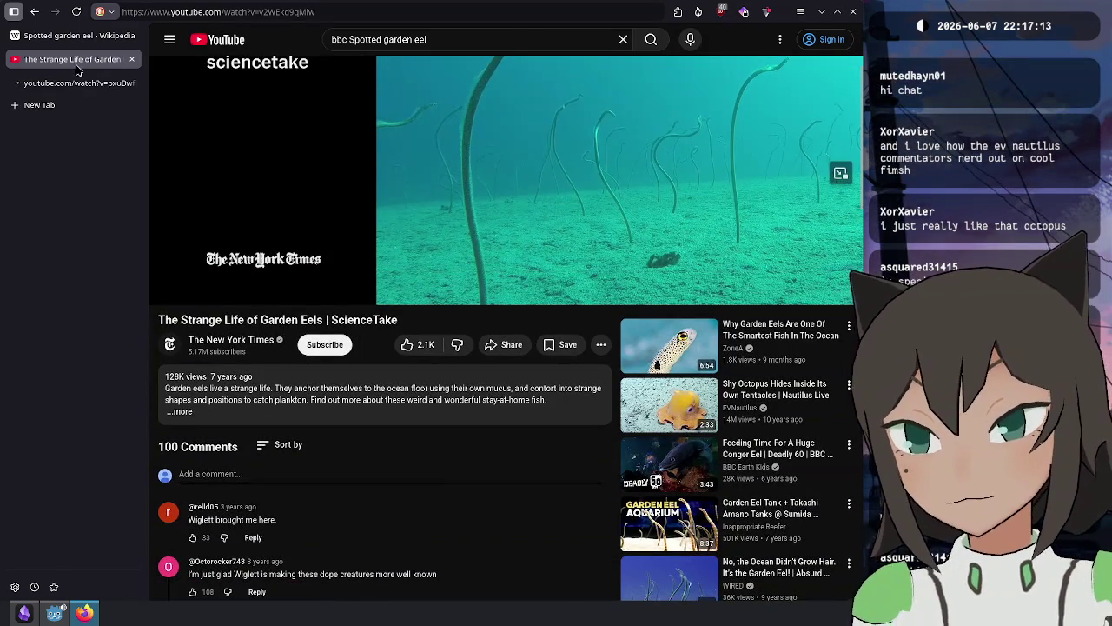
pyautogui.click(87, 85)
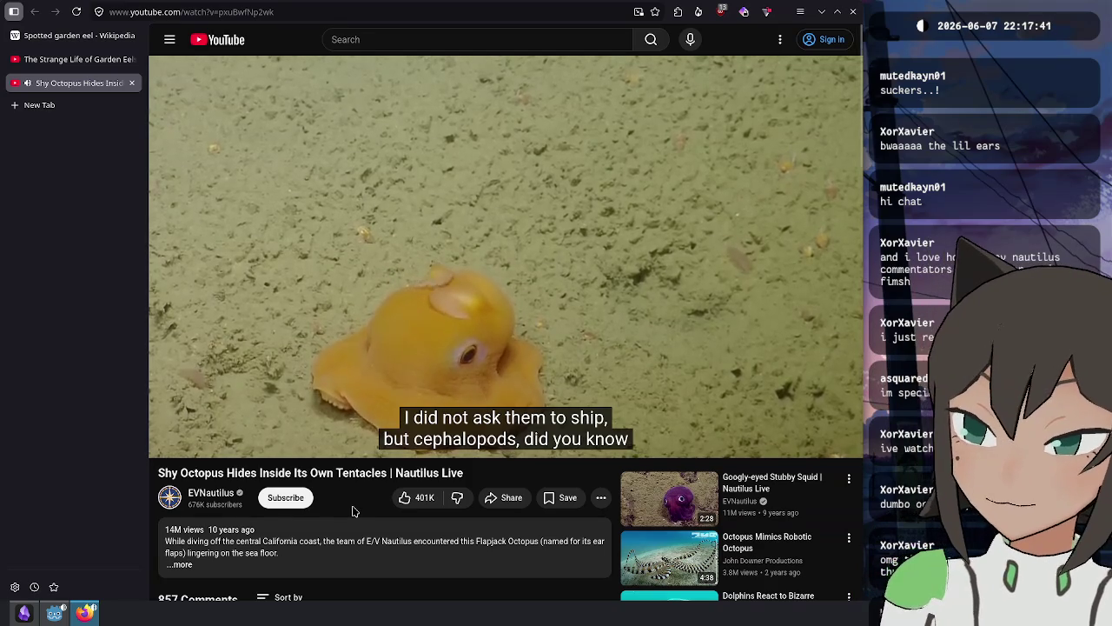
pyautogui.click(415, 276)
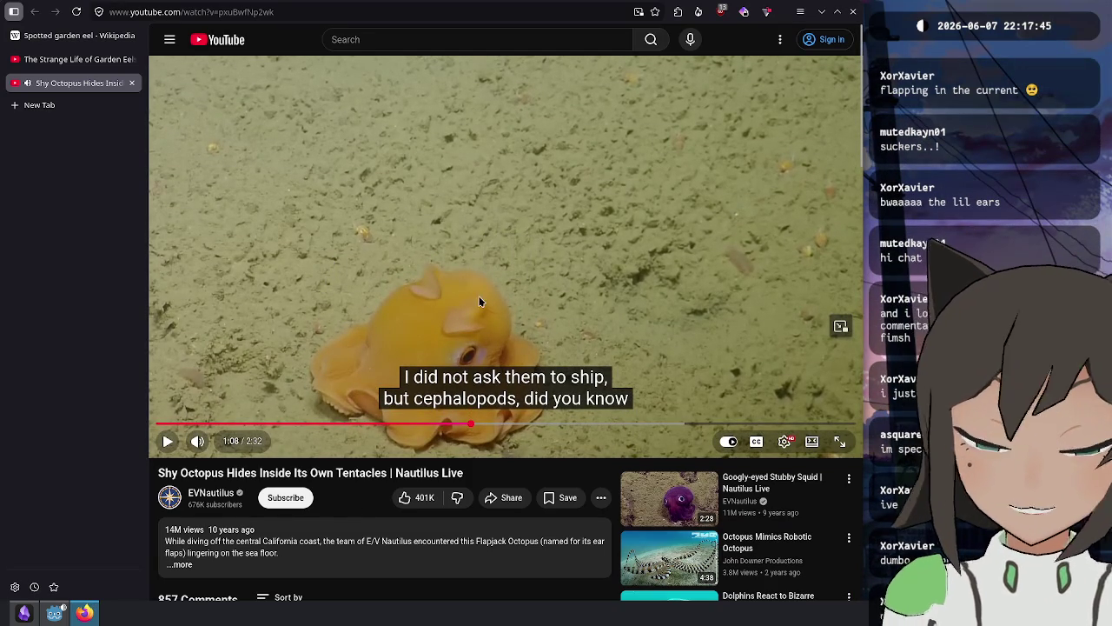
pyautogui.click(506, 387)
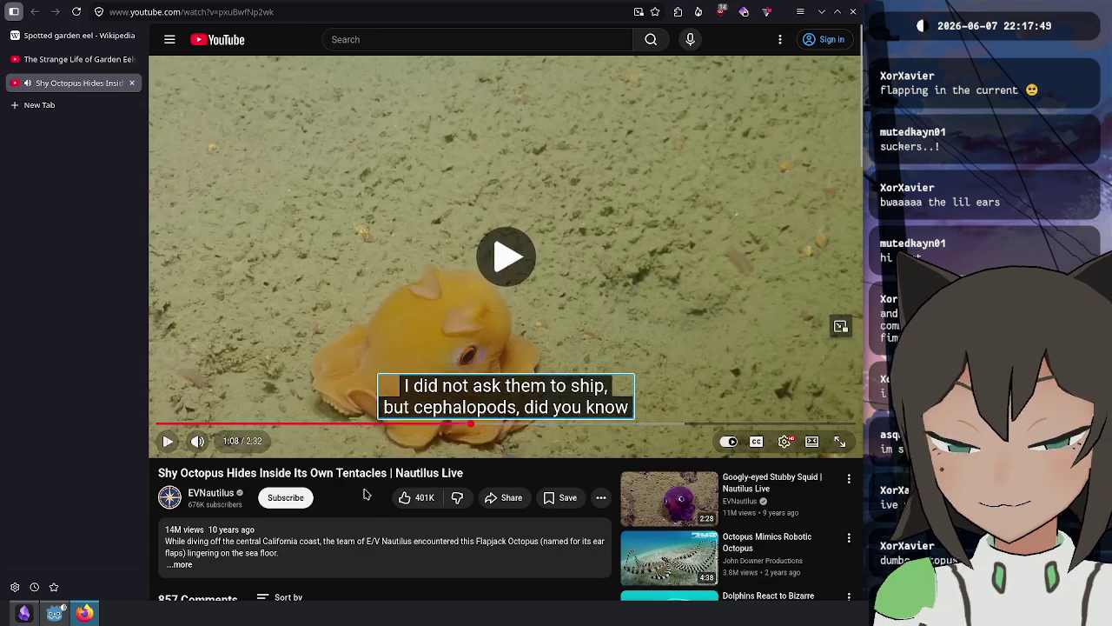
pyautogui.click(375, 240)
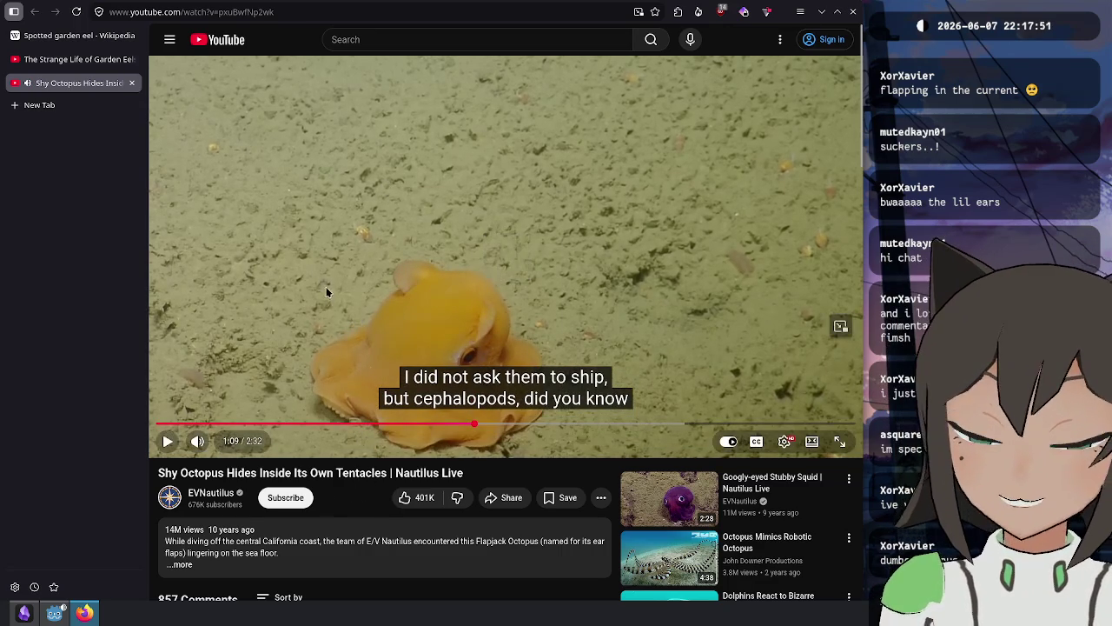
pyautogui.click(436, 224)
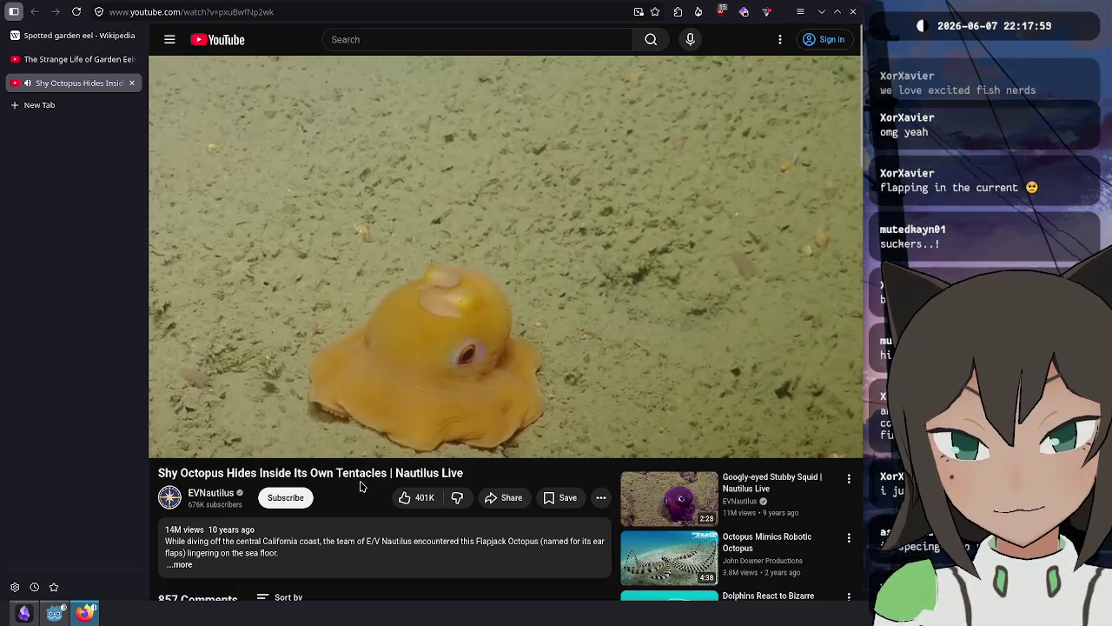
pyautogui.click(363, 224)
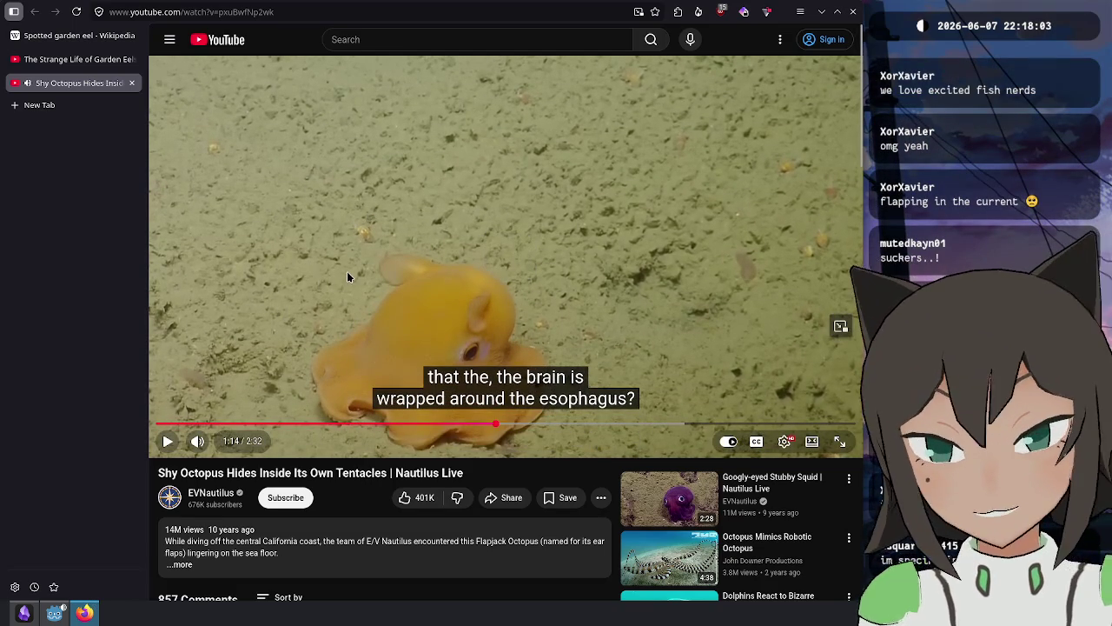
pyautogui.click(367, 273)
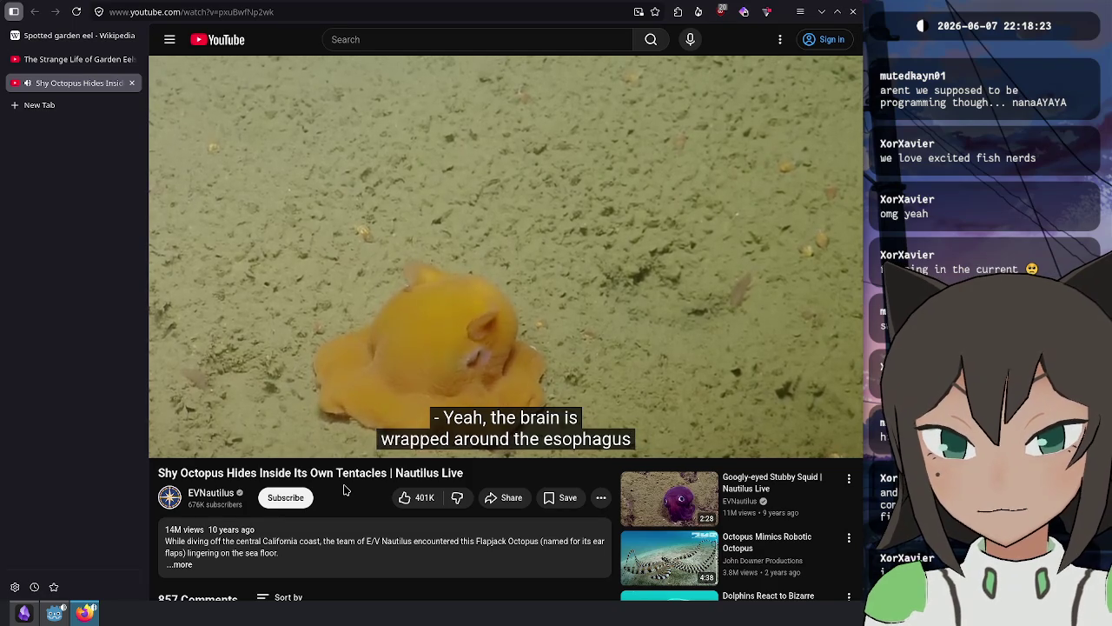
# Step: Pause the octopus video at 1:37 and open a fresh blank tab
pyautogui.rightClick(451, 252)
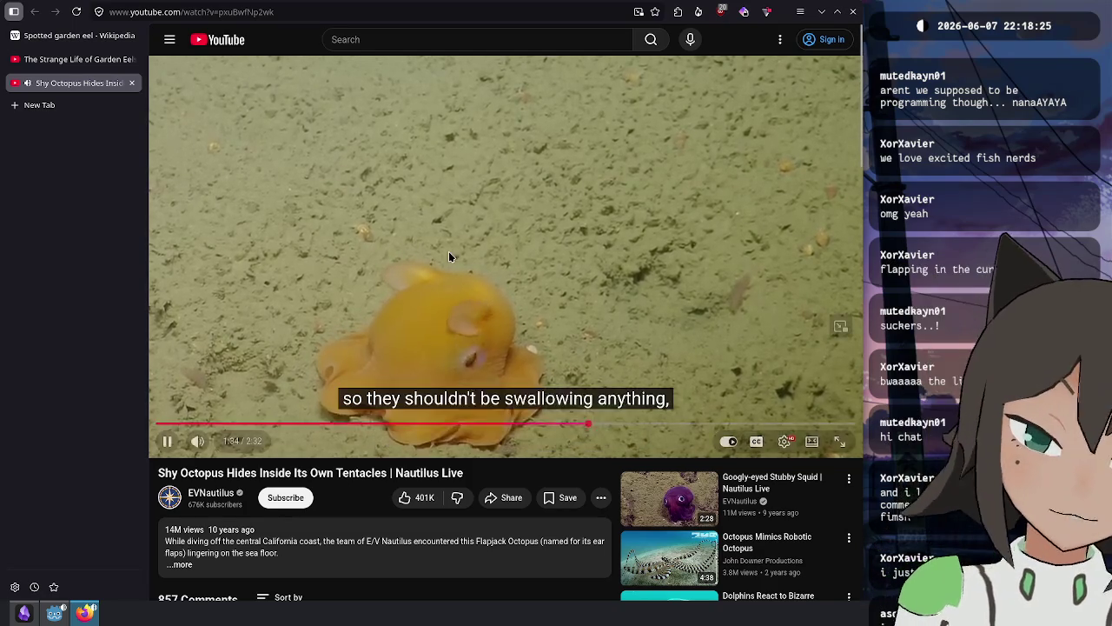
pyautogui.click(622, 279)
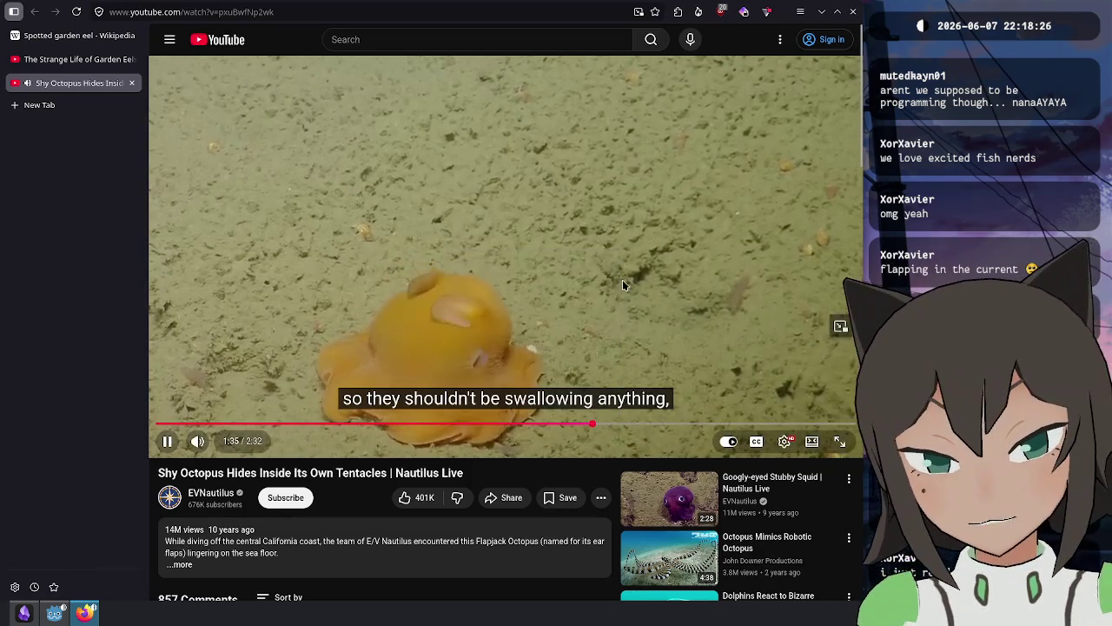
pyautogui.click(707, 303)
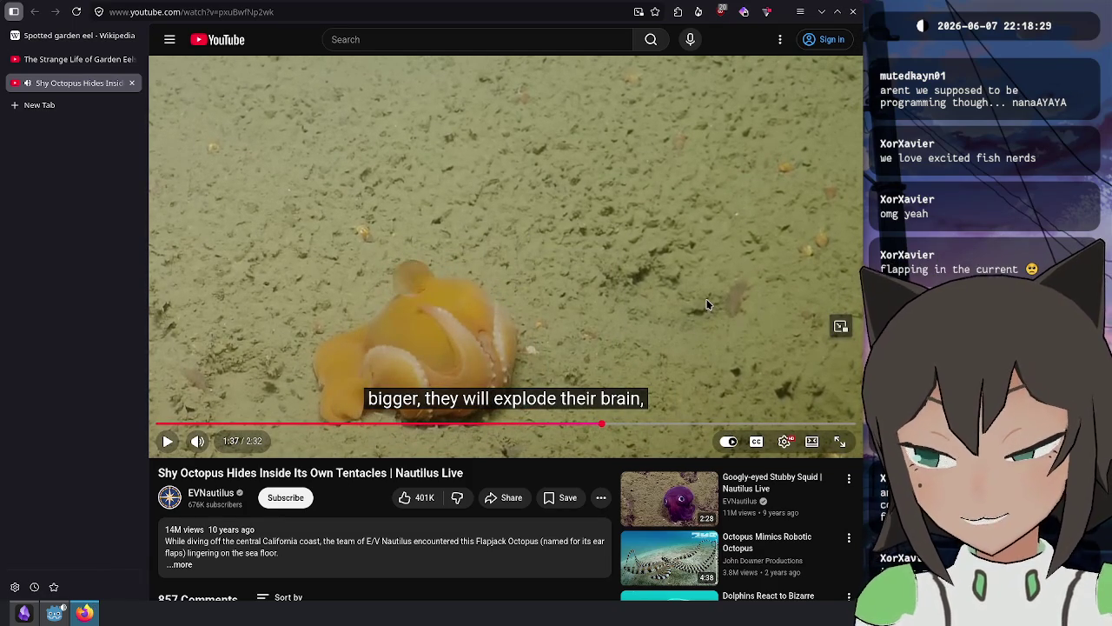
pyautogui.click(39, 104)
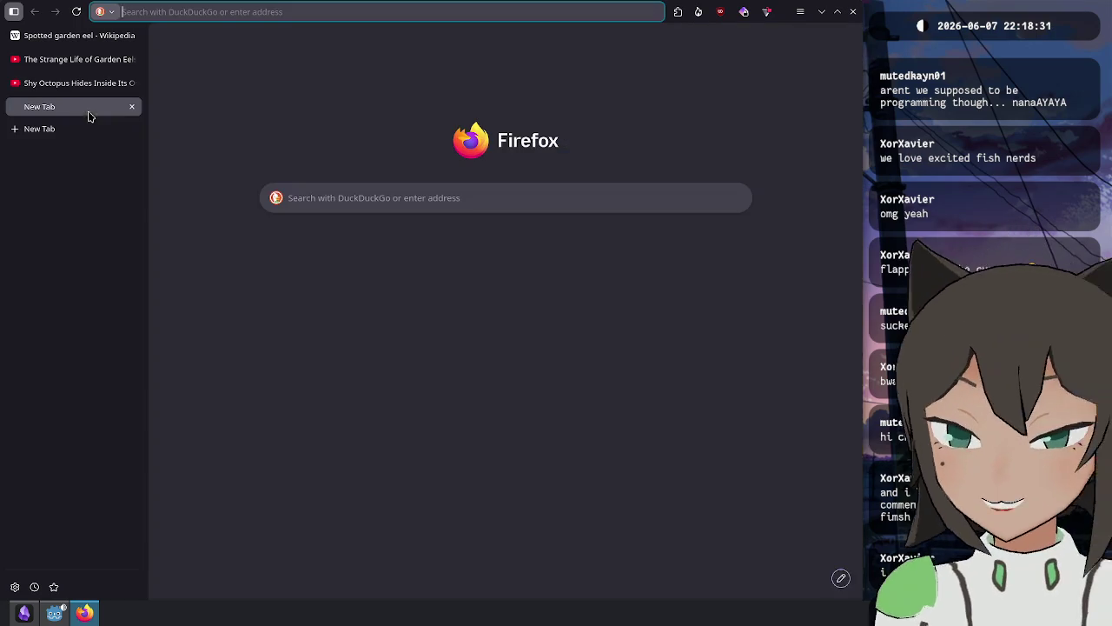
pyautogui.write('@wiki')
pyautogui.press('Tab')
pyautogui.write('octo')
pyautogui.press('Return')
# Step: Find 'brain' in the Octopus article and step through its mentions
pyautogui.hotkey('ctrl', 'f')
pyautogui.write('brain')
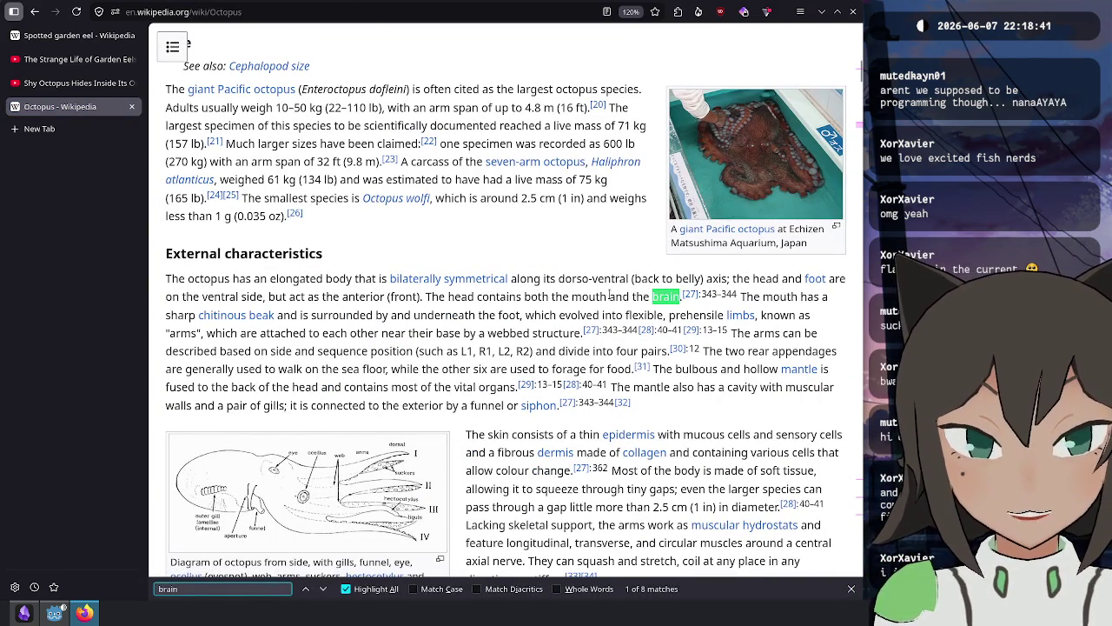
pyautogui.press('Return')
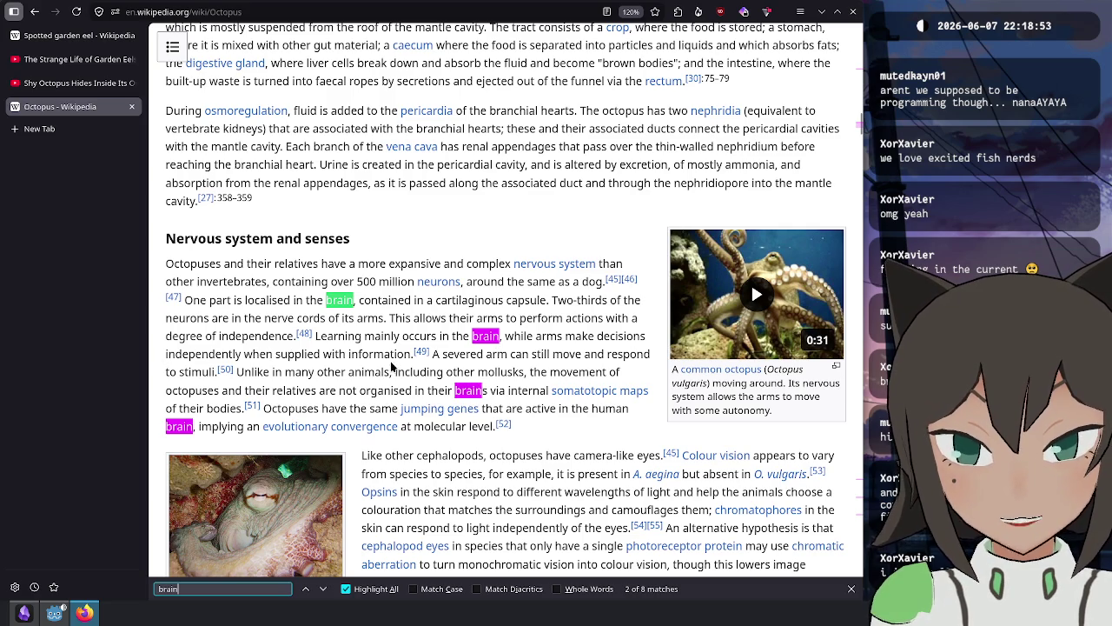
pyautogui.scroll(-2, 476, 358)
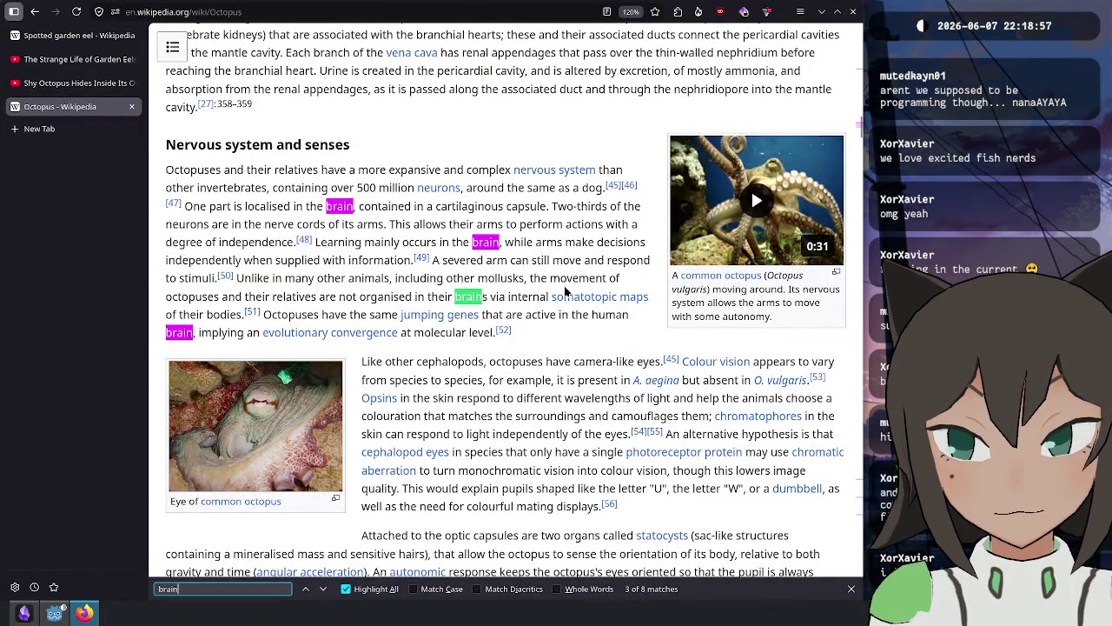
pyautogui.press('Return')
# Step: Replay the shy octopus video around 1:07–1:12, then return to the Octopus article
pyautogui.click(78, 82)
pyautogui.click(505, 292)
pyautogui.press('Left')
pyautogui.press('Left')
pyautogui.press('Left')
pyautogui.press('Left')
pyautogui.press('Left')
pyautogui.press('Left')
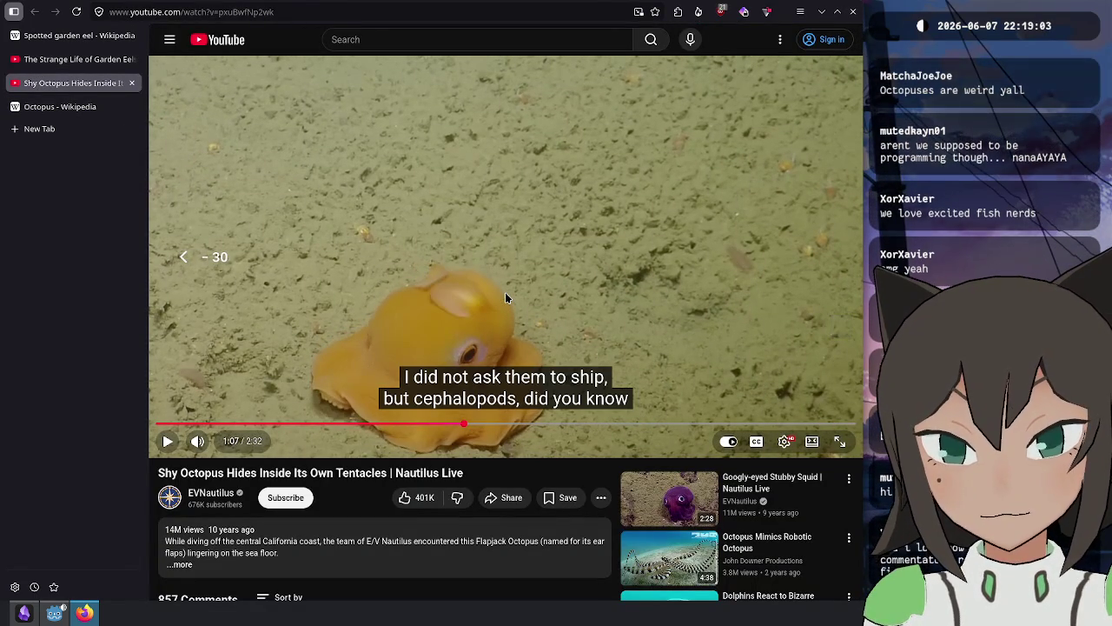
pyautogui.click(505, 292)
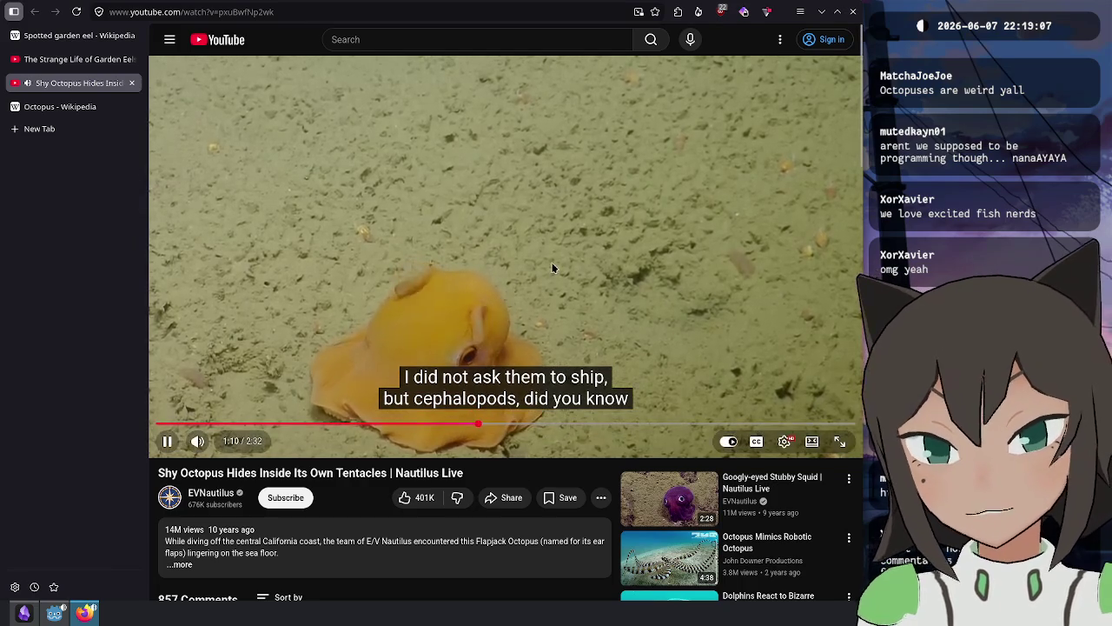
pyautogui.click(485, 184)
pyautogui.click(91, 110)
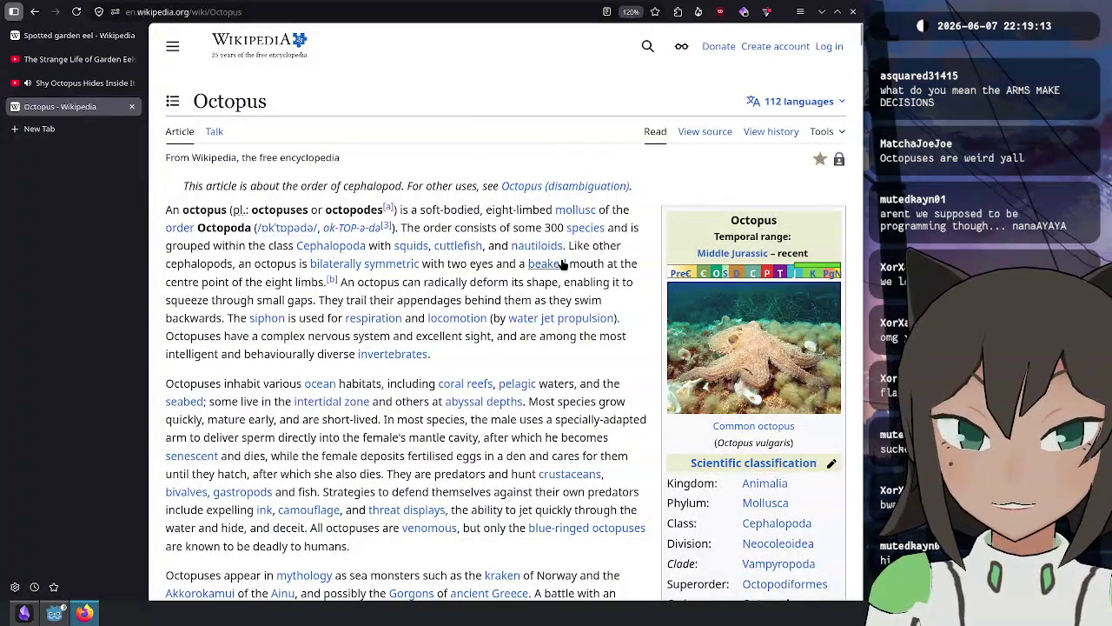
pyautogui.tripleClick(383, 160)
pyautogui.click(450, 152)
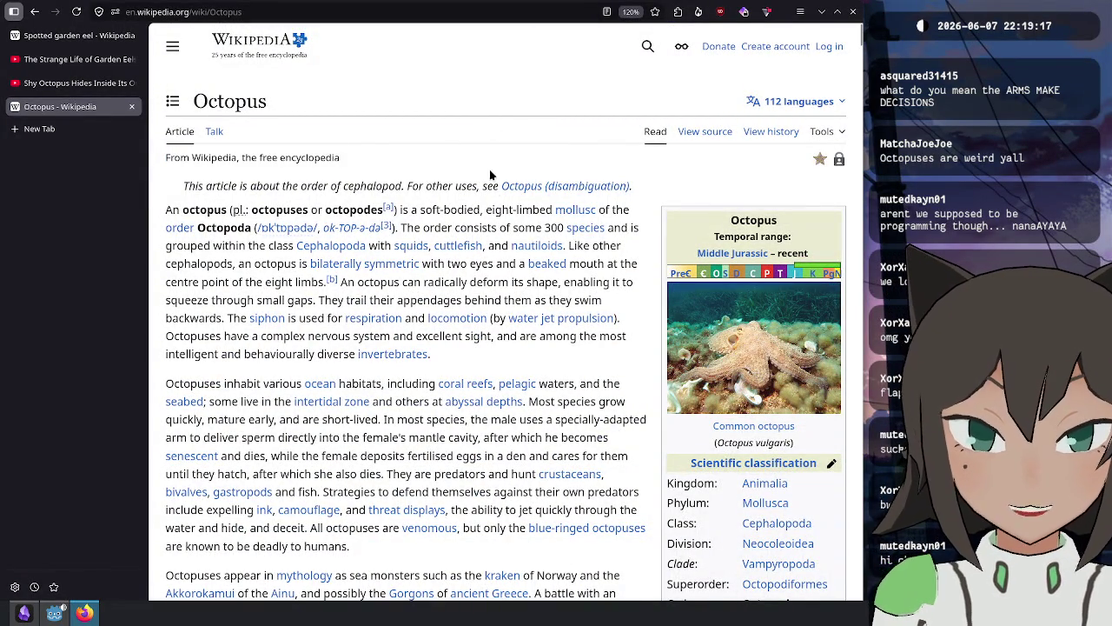
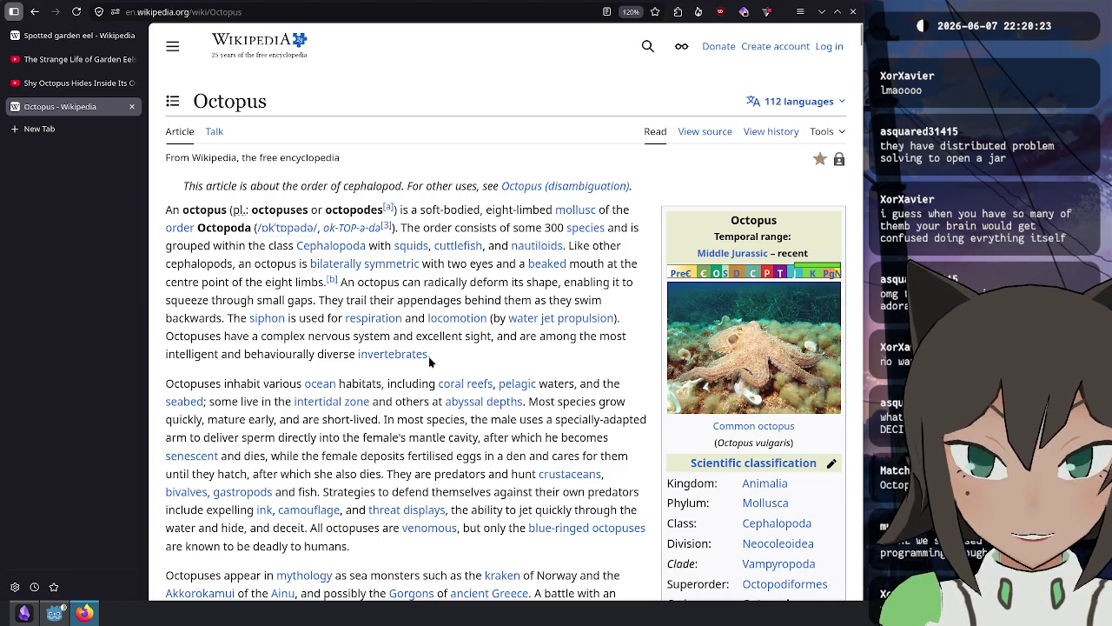
# Step: Go from the Octopus article to the Cephalopod article, flip back and forth, and begin an in-page search
pyautogui.scroll(-3, 298, 383)
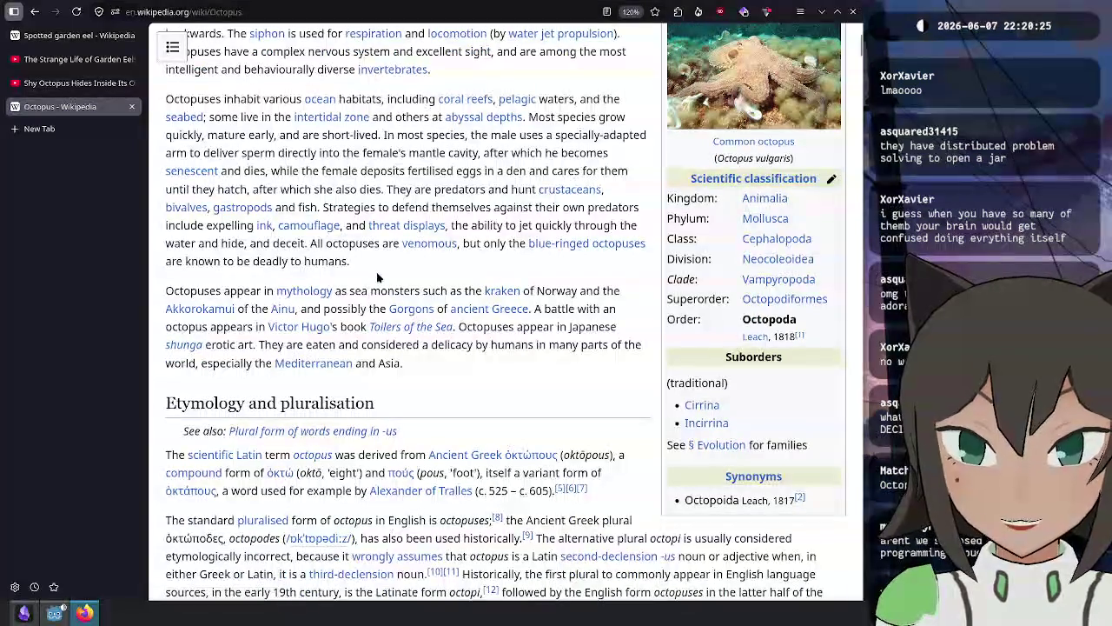
pyautogui.scroll(-8, 315, 437)
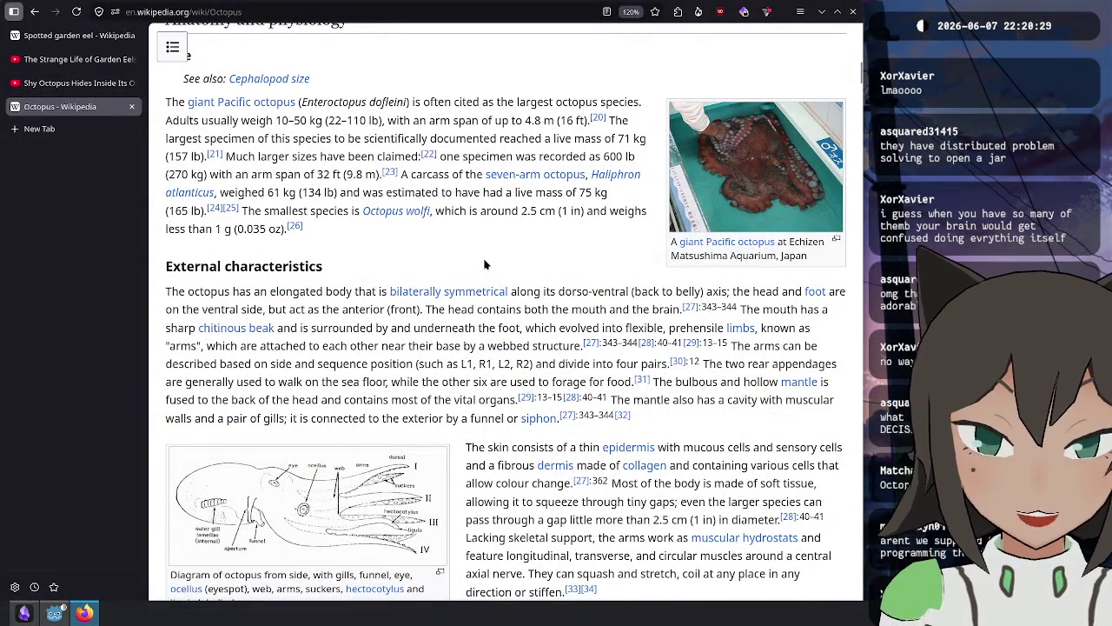
pyautogui.scroll(4, 469, 257)
pyautogui.scroll(7, 465, 254)
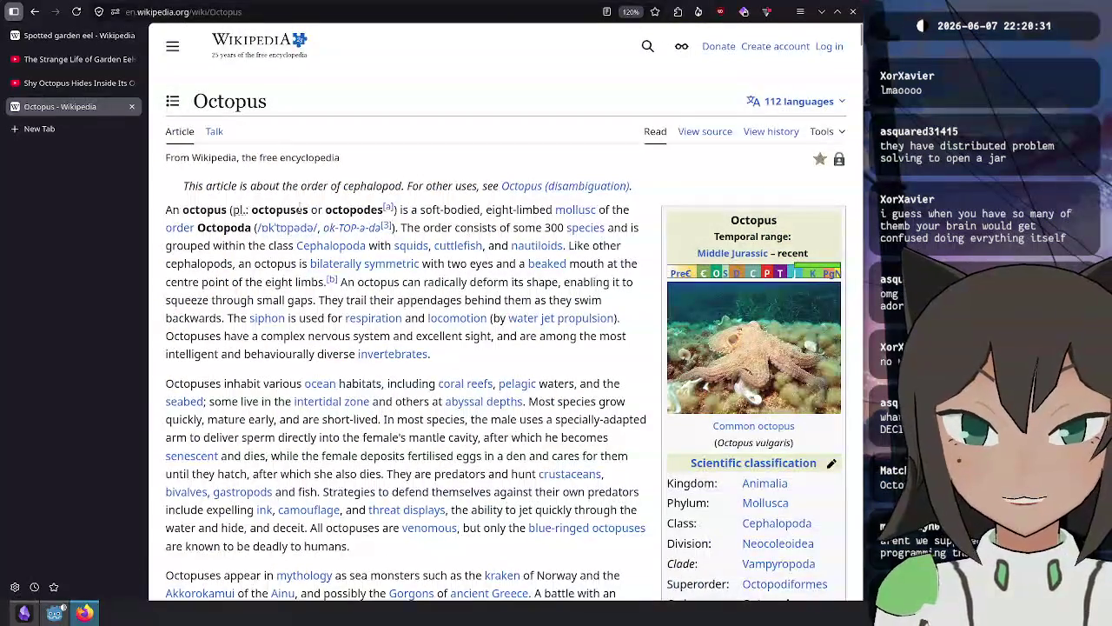
pyautogui.click(313, 247)
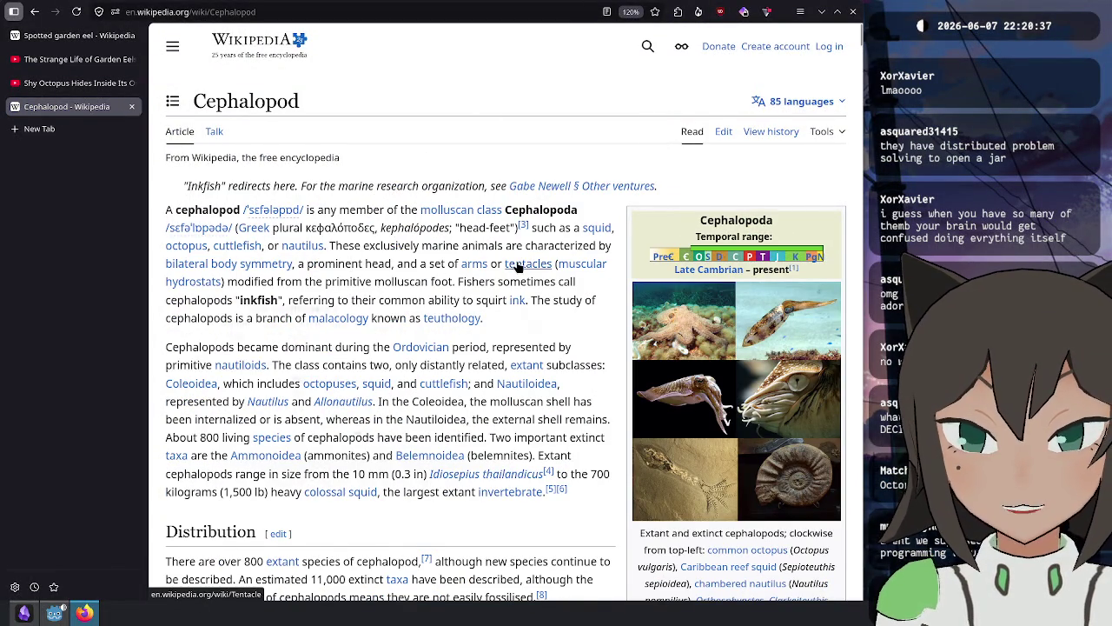
pyautogui.hotkey('alt', 'Left')
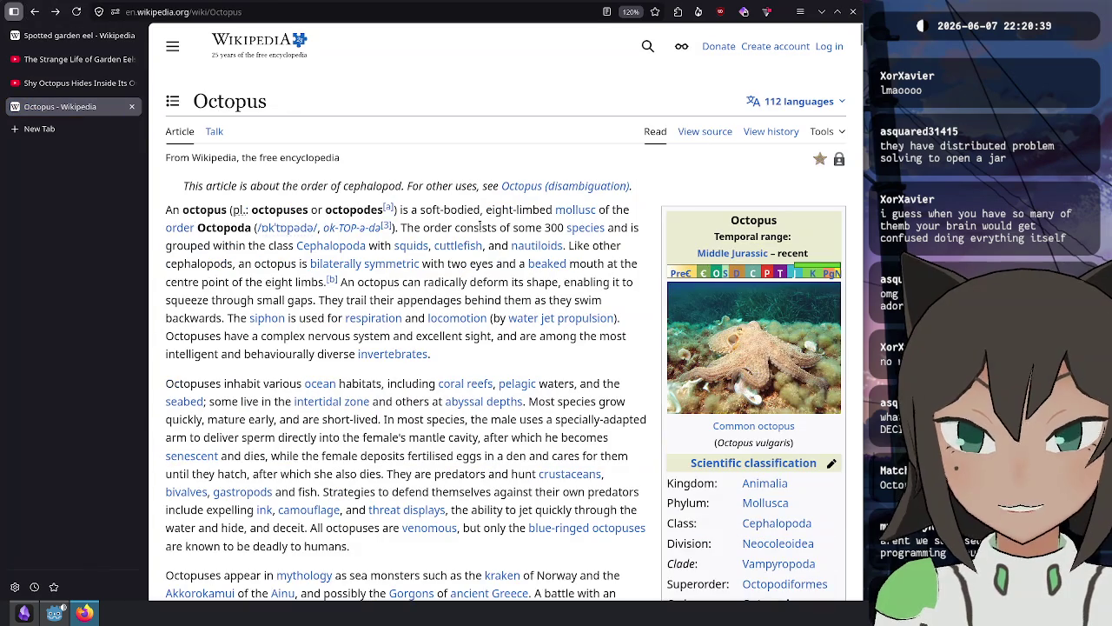
pyautogui.click(51, 12)
pyautogui.click(35, 11)
pyautogui.click(52, 11)
pyautogui.hotkey('ctrl', 'f')
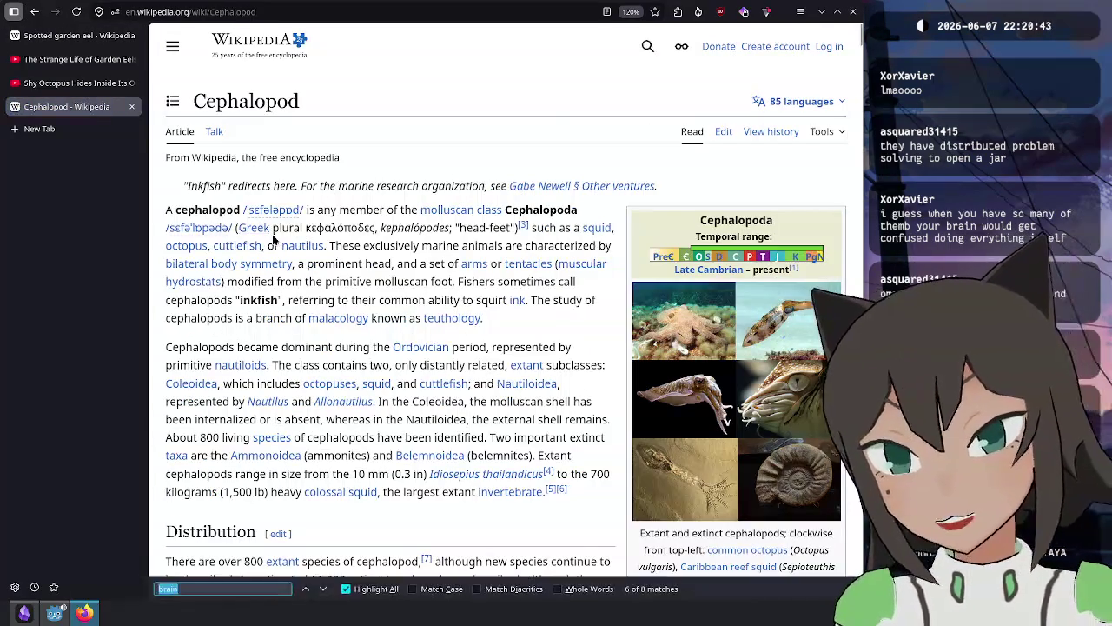
# Step: Search the Cephalopod article for 'brain' and jump through the first matches
pyautogui.write('brain')
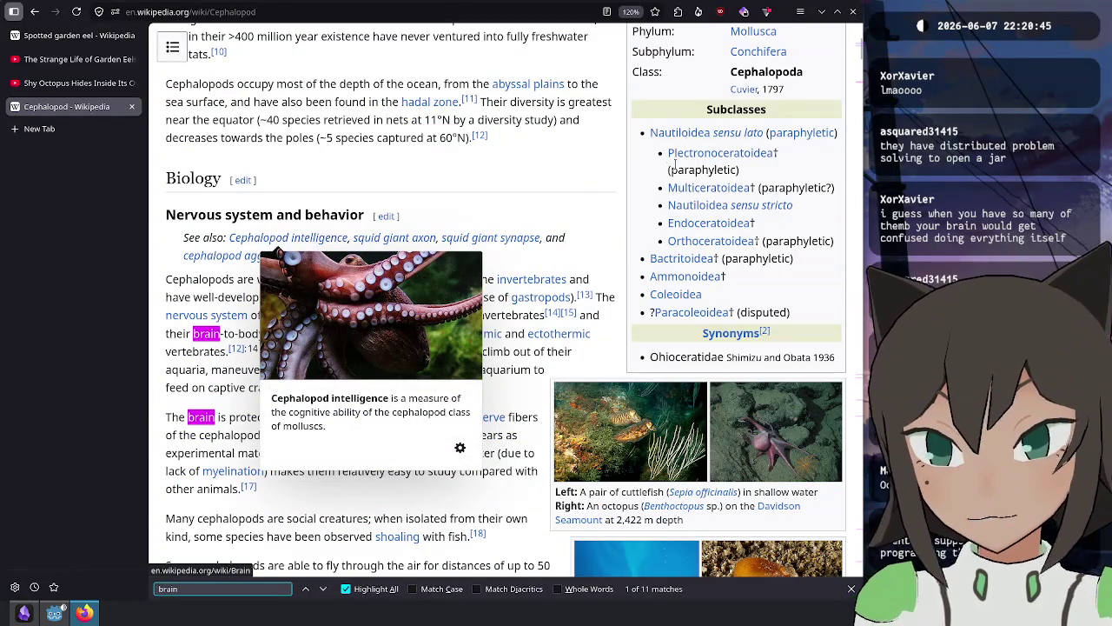
pyautogui.press('Return')
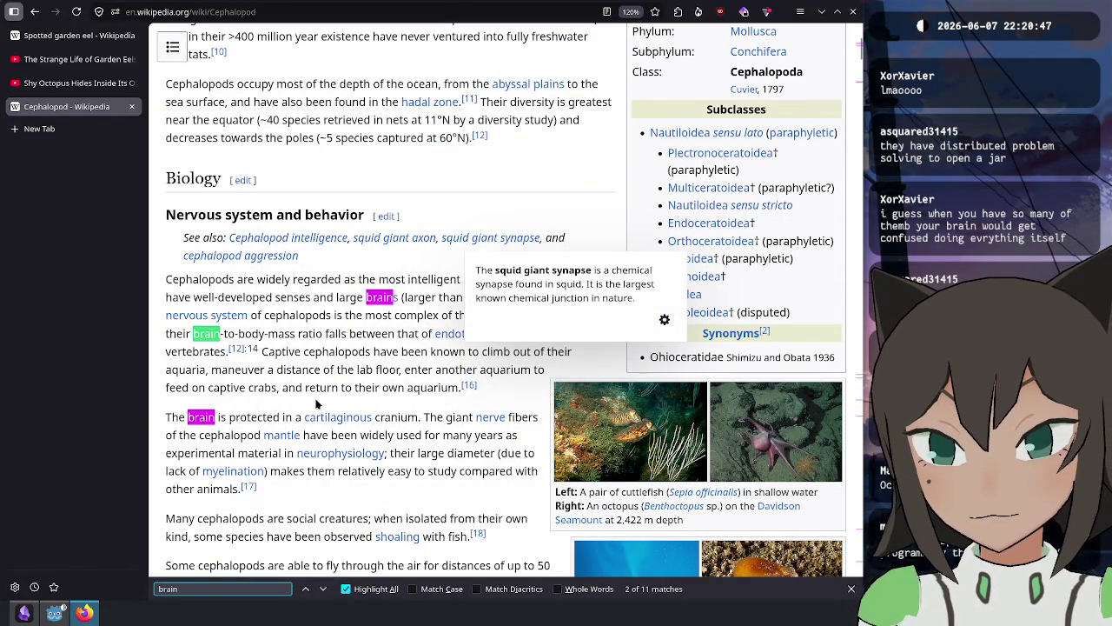
pyautogui.press('Return')
pyautogui.scroll(-3, 232, 263)
# Step: Highlight the sentences about the protected brain and giant nerve fibers while reading, then deselect
pyautogui.moveTo(241, 230)
pyautogui.mouseDown()
pyautogui.moveTo(277, 230)
pyautogui.moveTo(241, 248)
pyautogui.moveTo(228, 267)
pyautogui.moveTo(240, 268)
pyautogui.mouseUp()
pyautogui.doubleClick(241, 247)
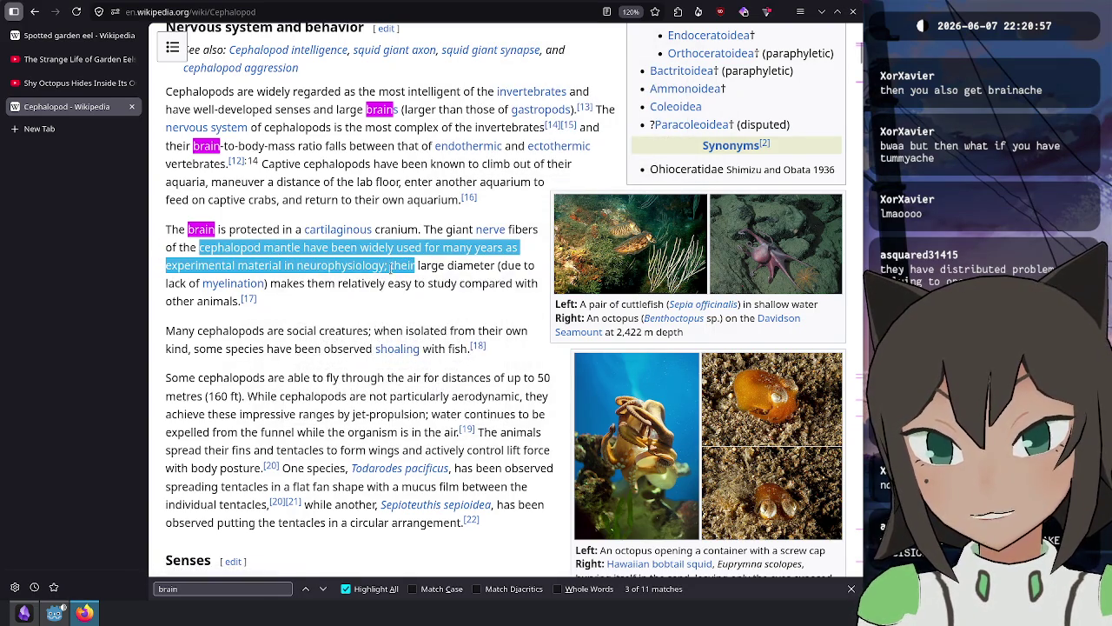
pyautogui.keyDown('shift'); pyautogui.click(453, 284); pyautogui.keyUp('shift')
pyautogui.click(475, 284)
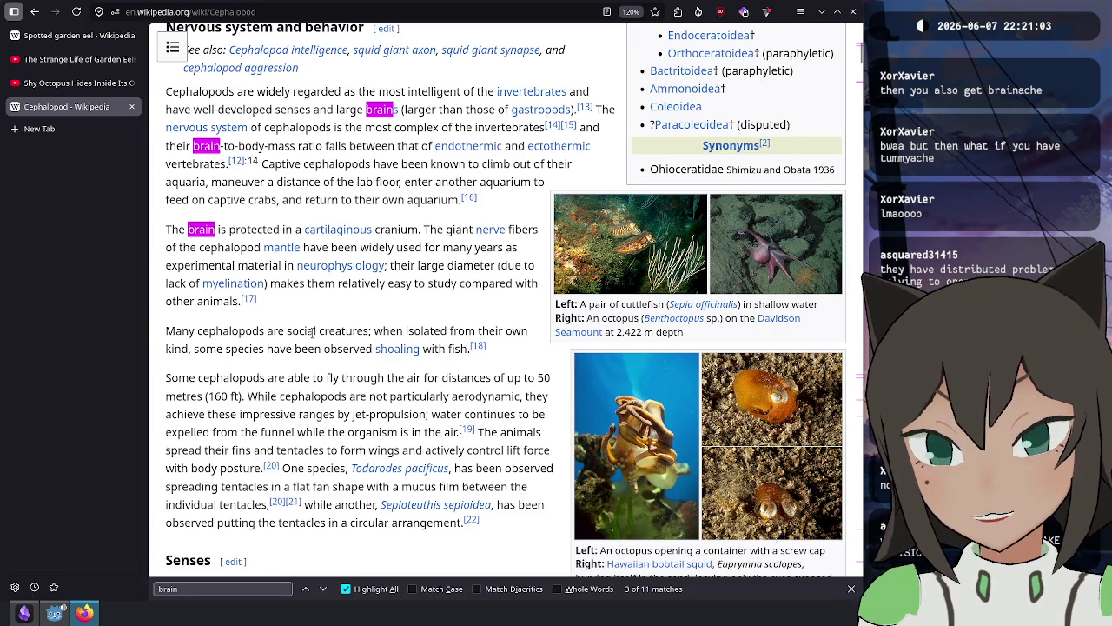
# Step: Step through further 'brain' matches, then return to Octopus and open the Squid article
pyautogui.scroll(-15, 252, 392)
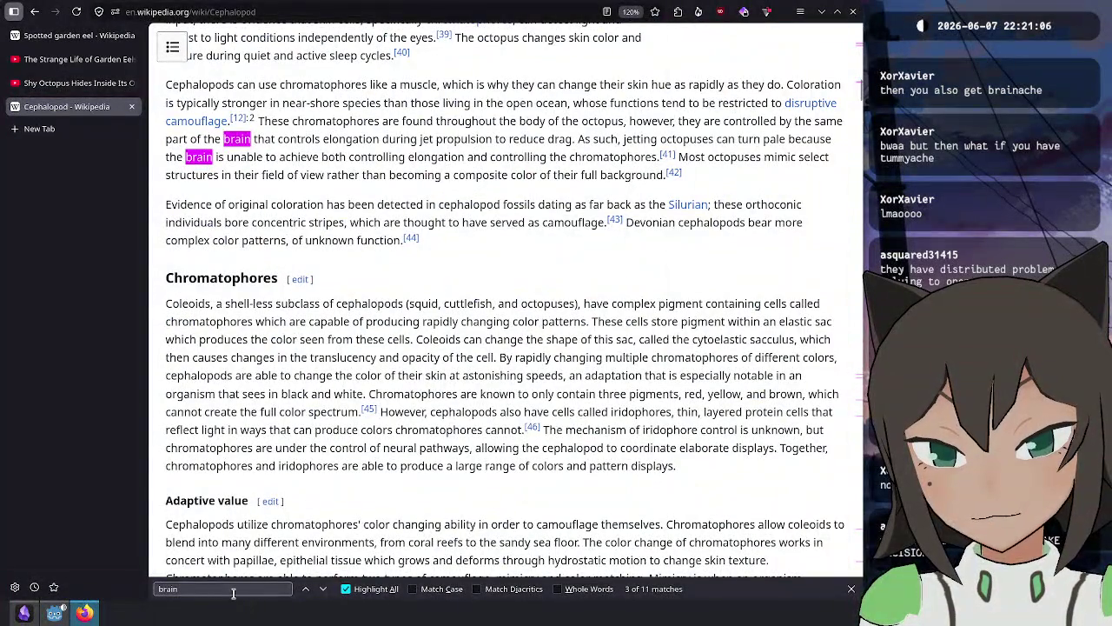
pyautogui.click(233, 589)
pyautogui.press('Return')
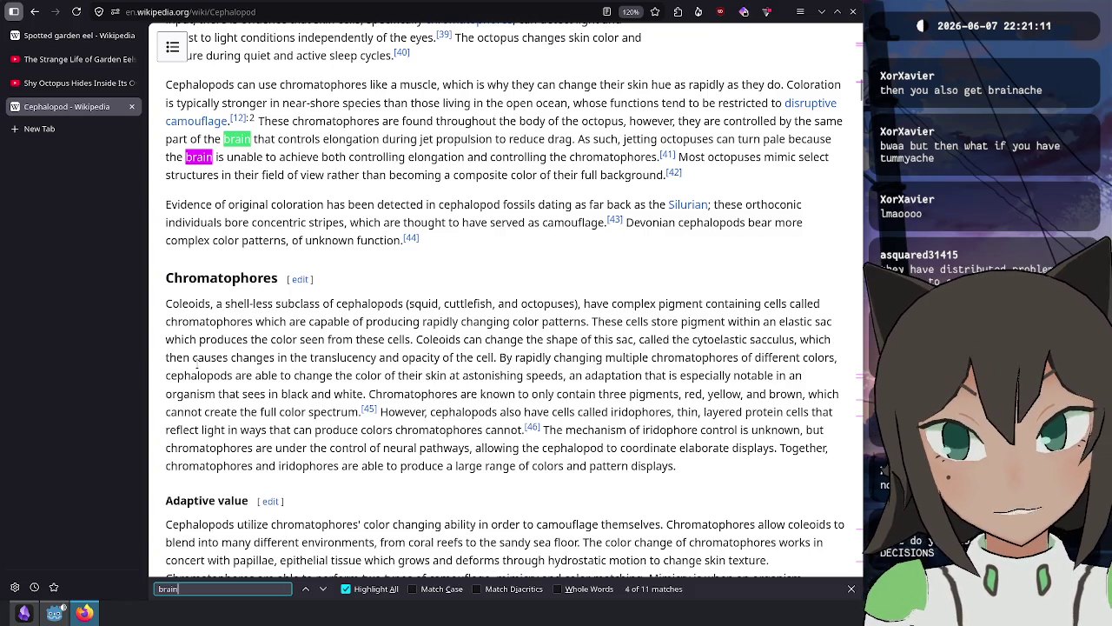
pyautogui.press('Return')
pyautogui.press('Return')
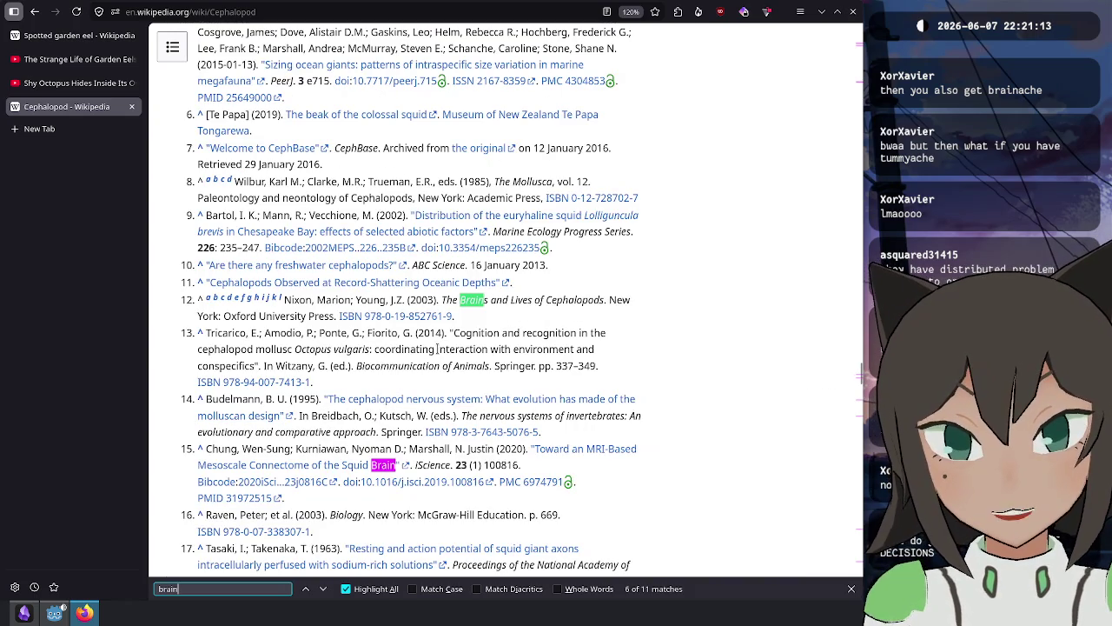
pyautogui.click(35, 11)
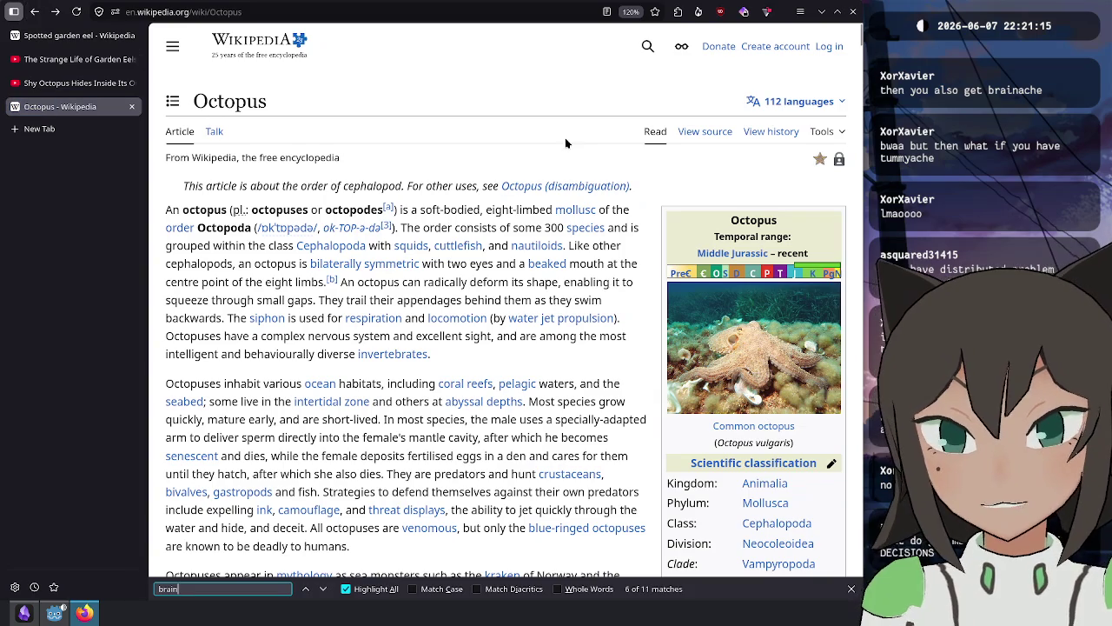
pyautogui.click(430, 248)
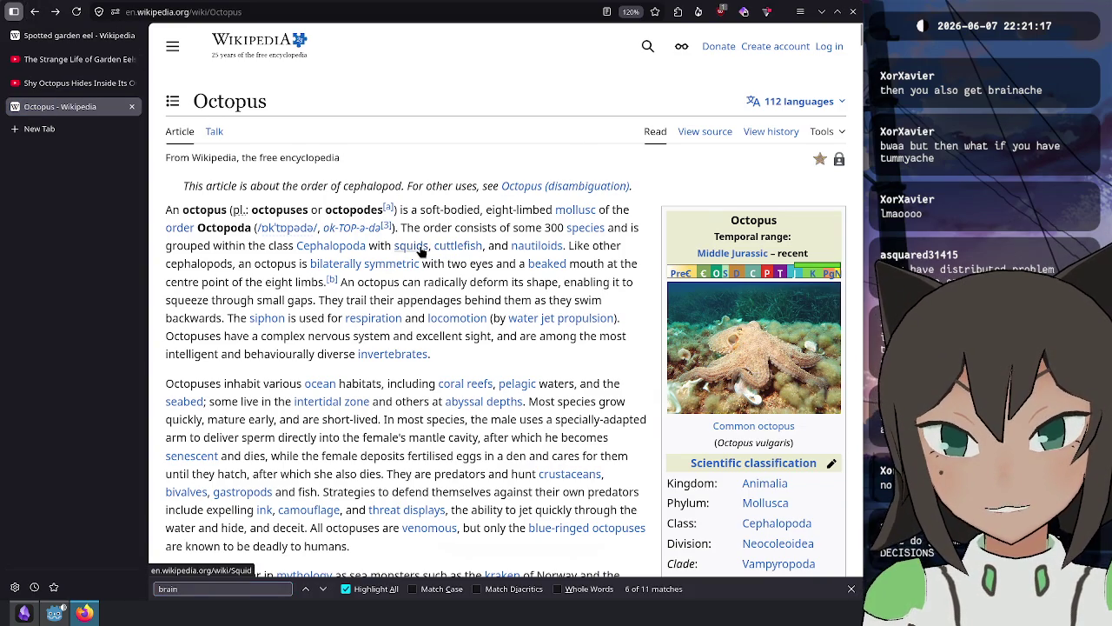
# Step: Find the brain mention in the Squid article and follow its citation to the Invertebrate Zoology book
pyautogui.press('Return')
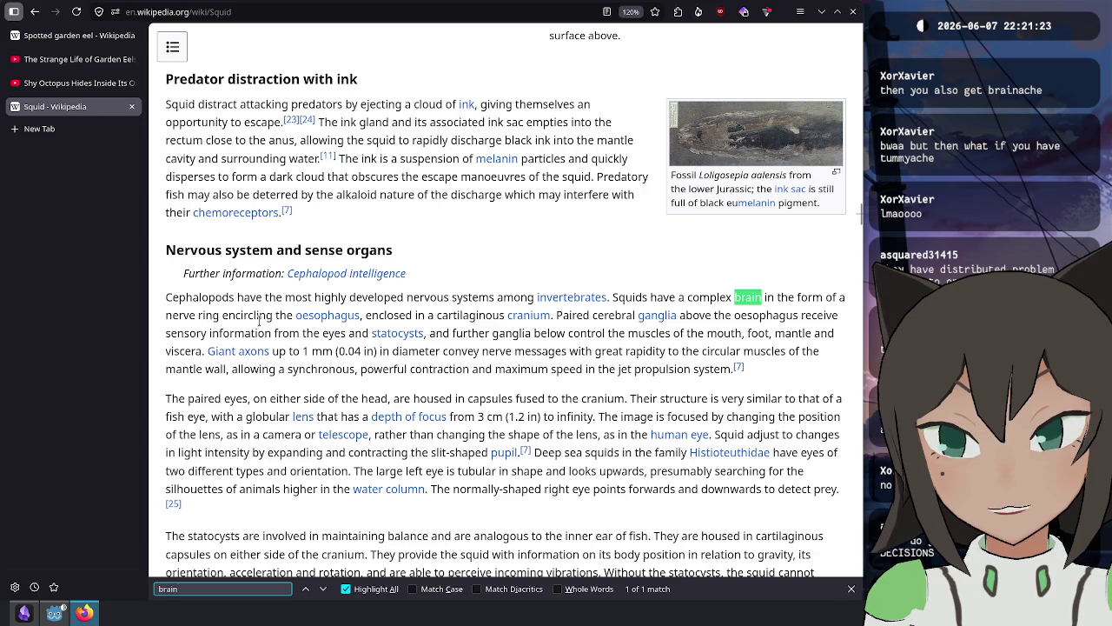
pyautogui.moveTo(329, 323)
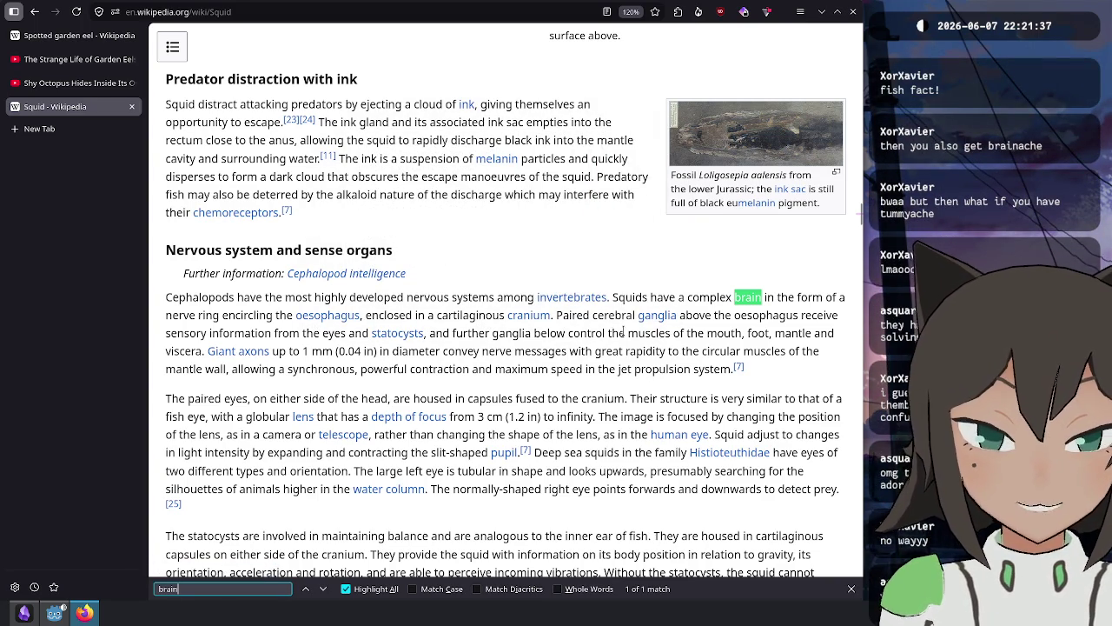
pyautogui.click(737, 368)
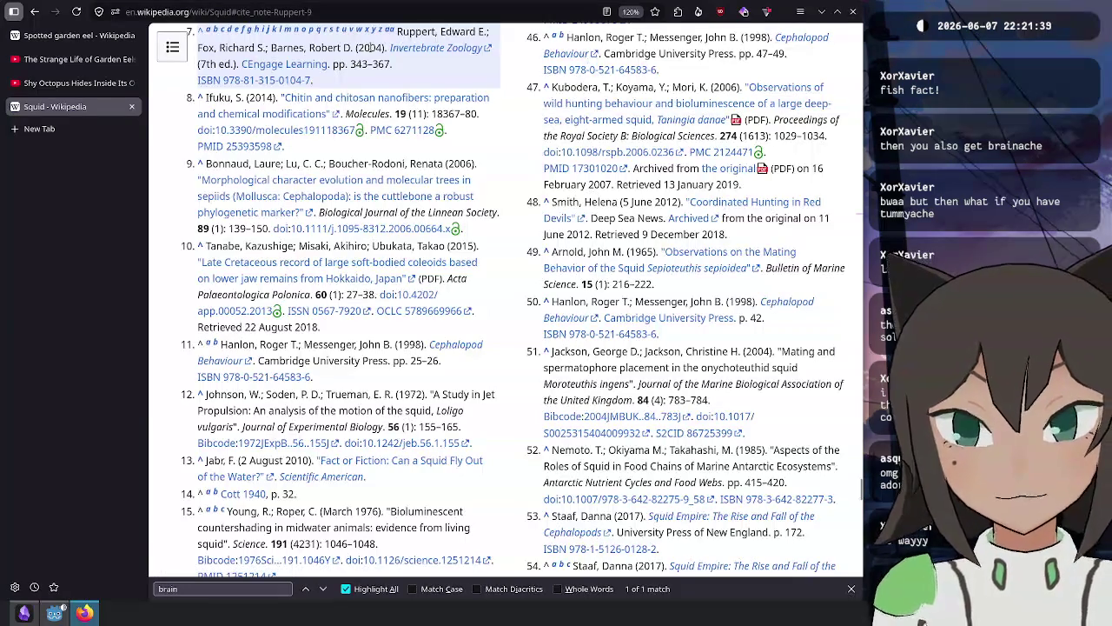
pyautogui.click(415, 51)
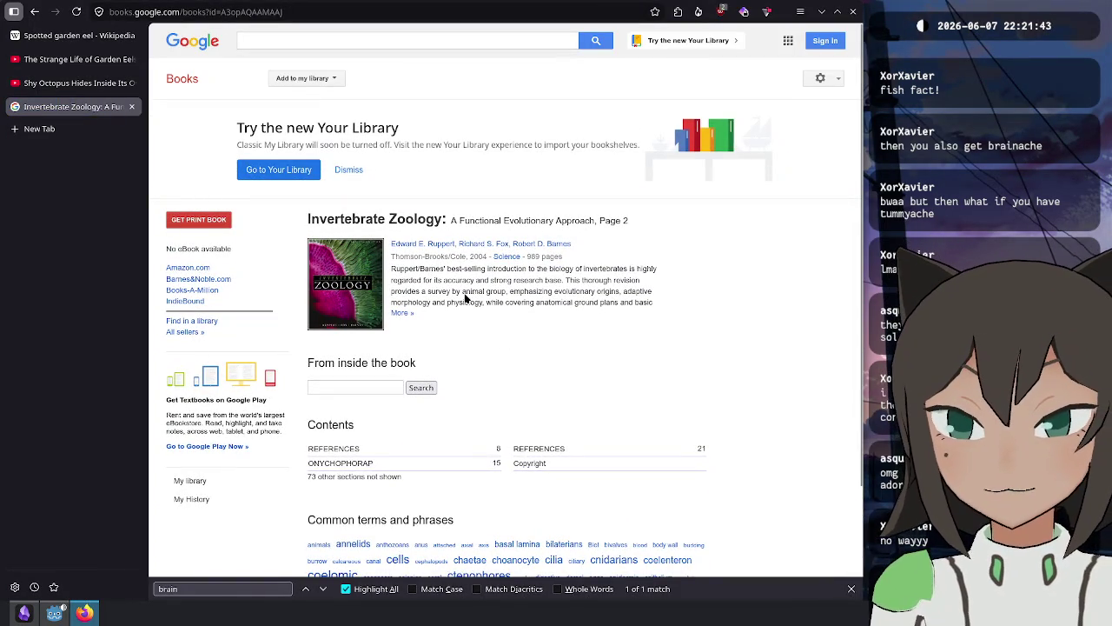
# Step: Go back through Squid and Octopus to the Shy Octopus video and select its URL
pyautogui.click(33, 12)
pyautogui.click(33, 11)
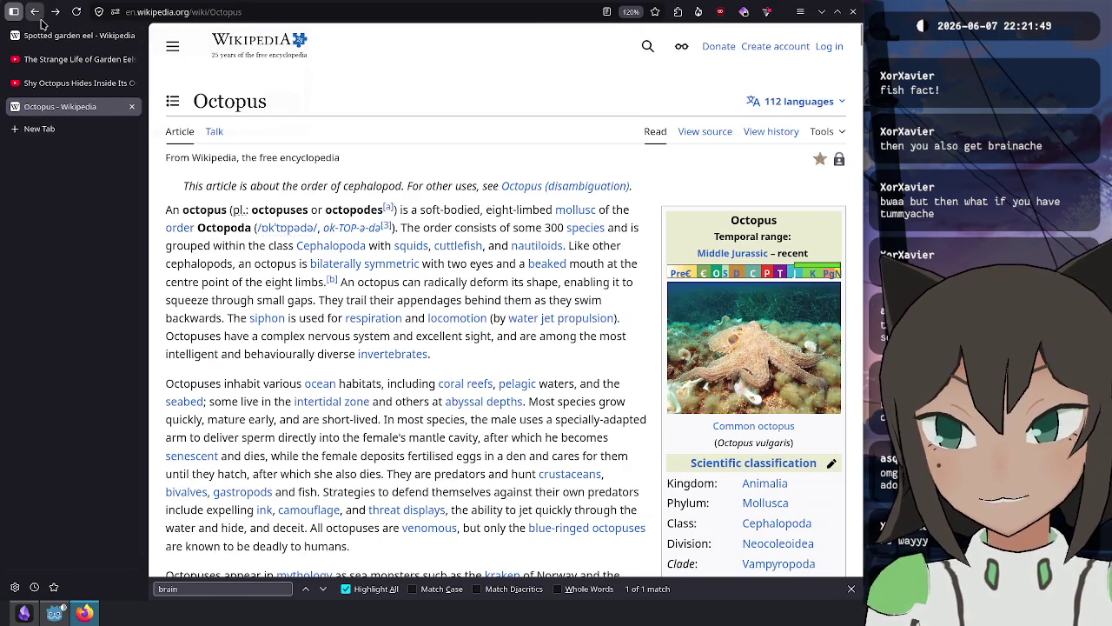
pyautogui.click(33, 11)
pyautogui.hotkey('ctrl', 'w')
pyautogui.click(305, 6)
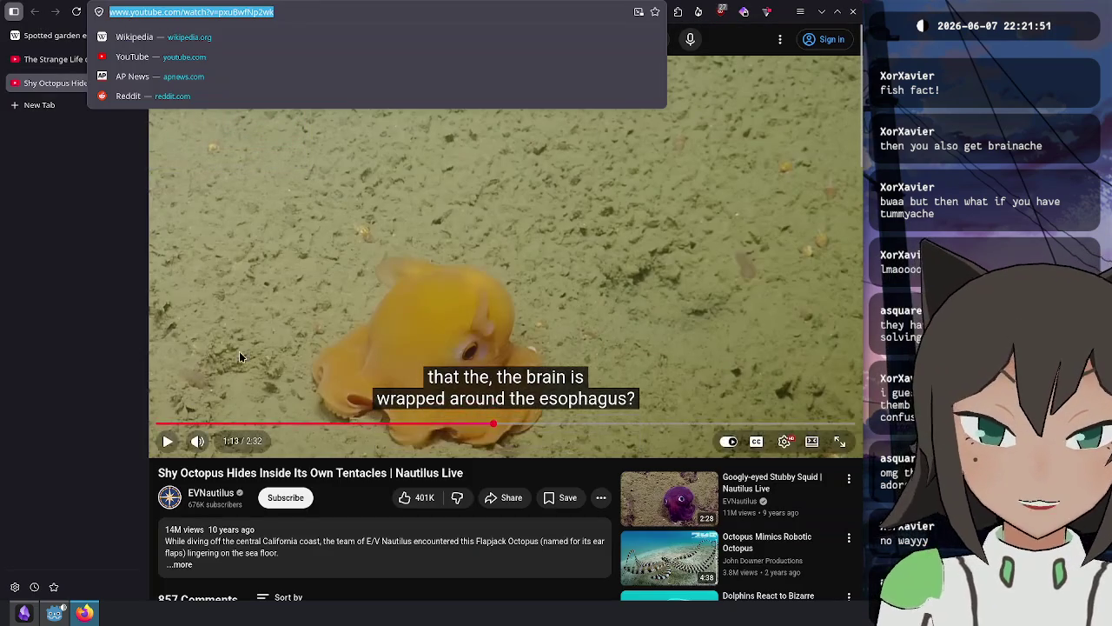
# Step: Add a bullet on cephalopod brains wrapping around the esophagus, with the pasted video link and an '(unsure how true this is for all cephalogods)' caveat
pyautogui.hotkey('alt', 'Tab')
pyautogui.press('Up')
pyautogui.press('Up')
pyautogui.press('Up')
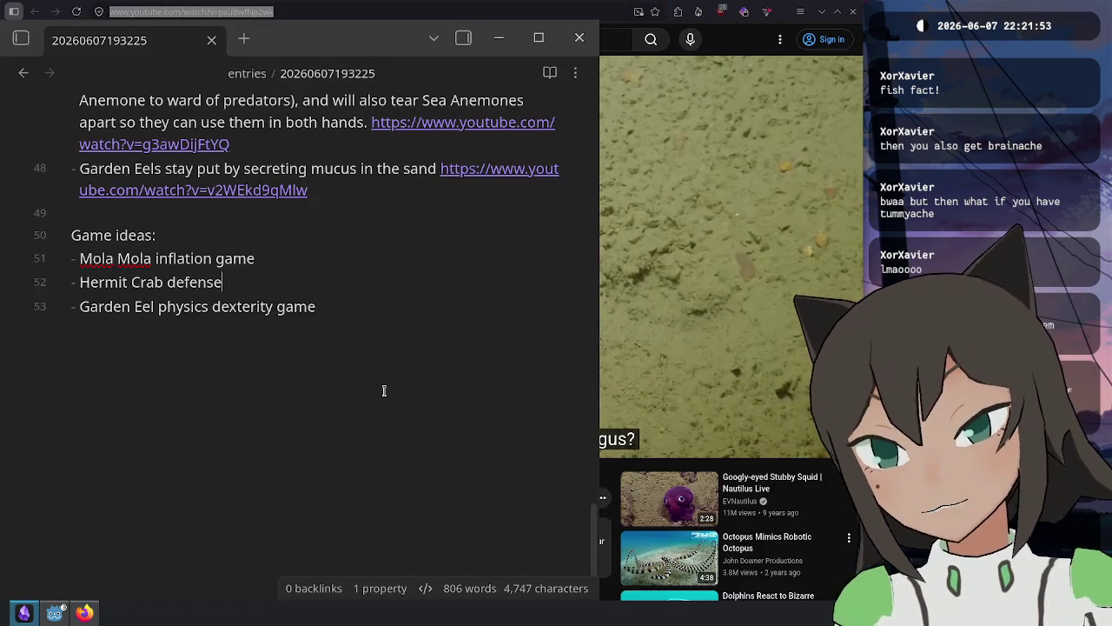
pyautogui.press('Return')
pyautogui.write('he brain of cephalopods is wrappe')
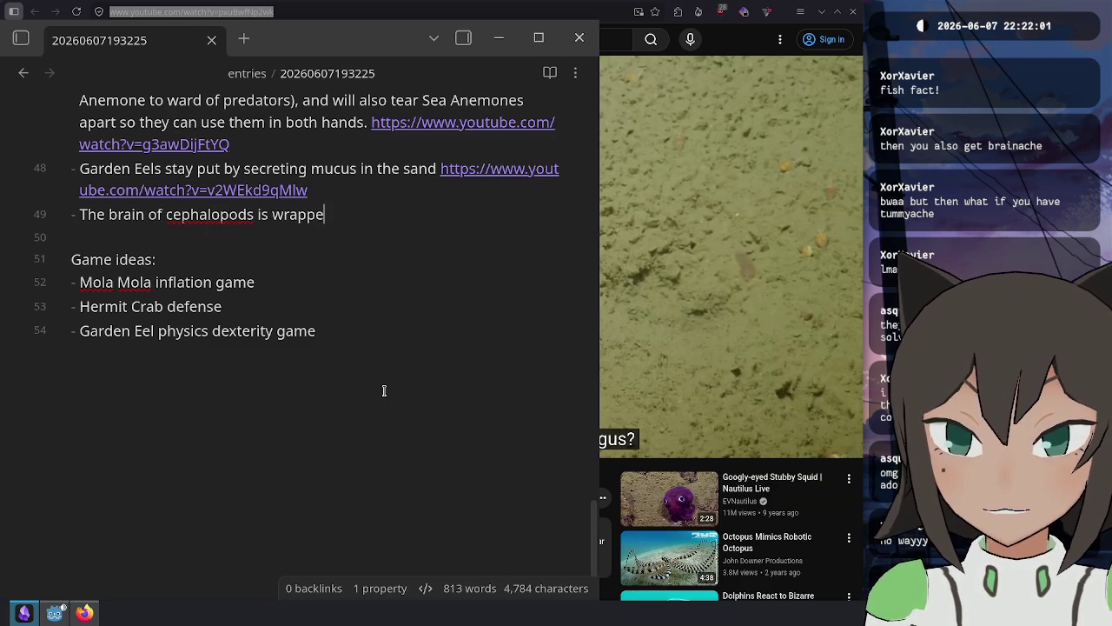
pyautogui.write('ound their es')
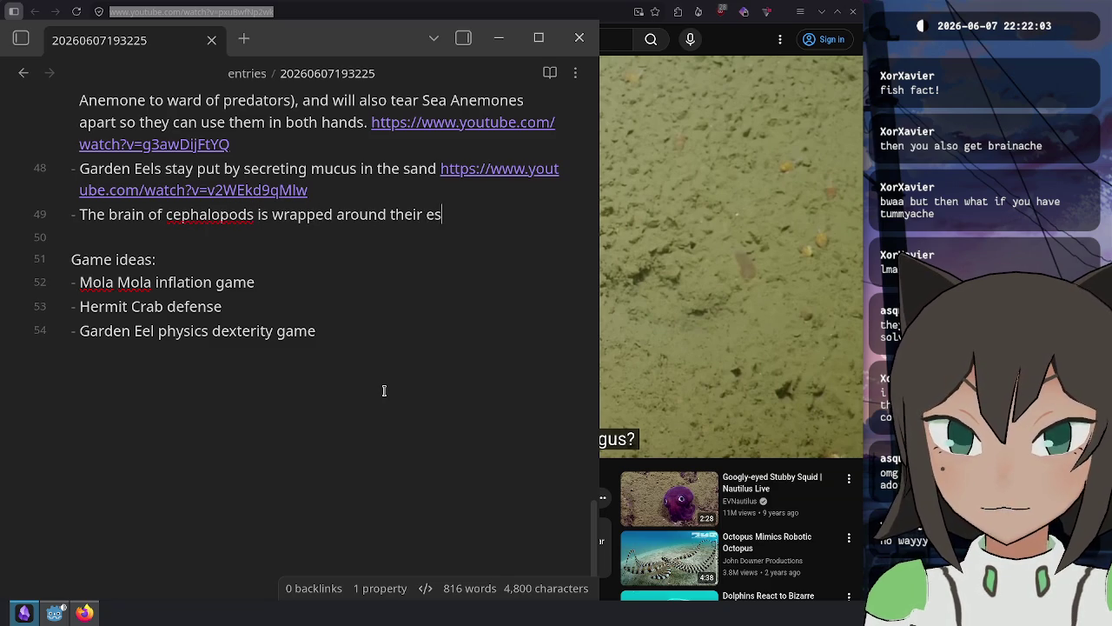
pyautogui.write('cophagus')
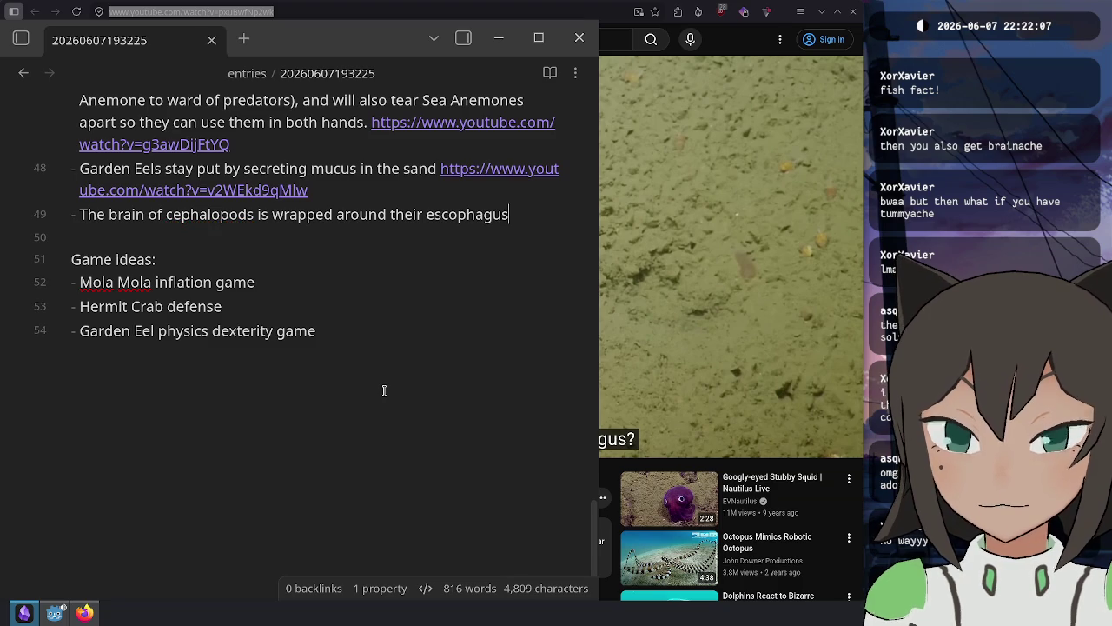
pyautogui.write('https://www.youtube.com/watch?v=pxuBwfNp2wk')
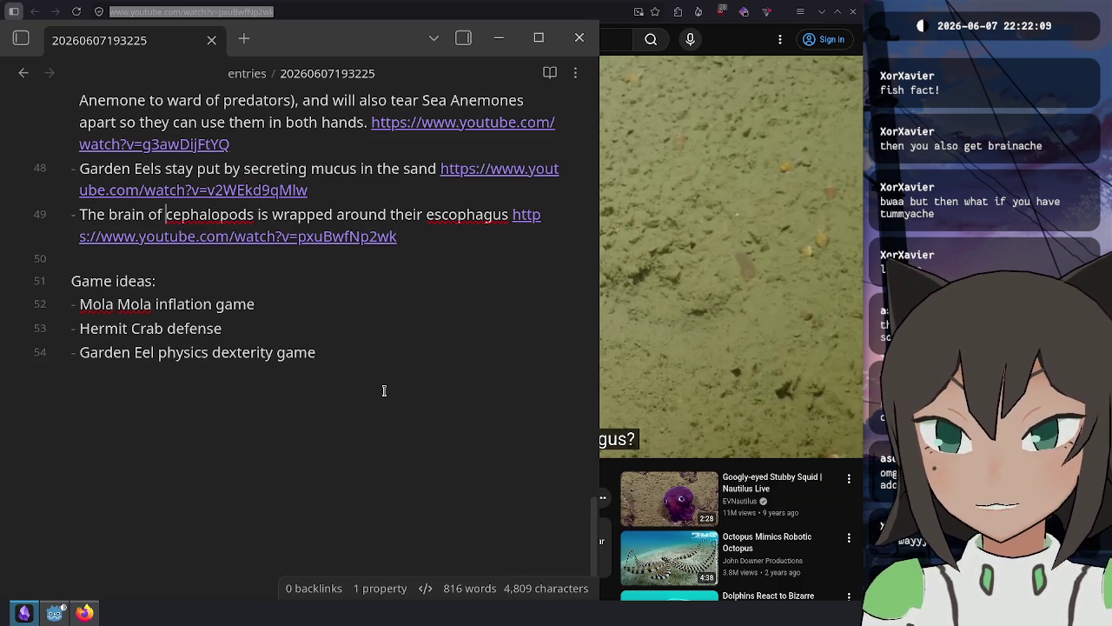
pyautogui.write('(unsure how true')
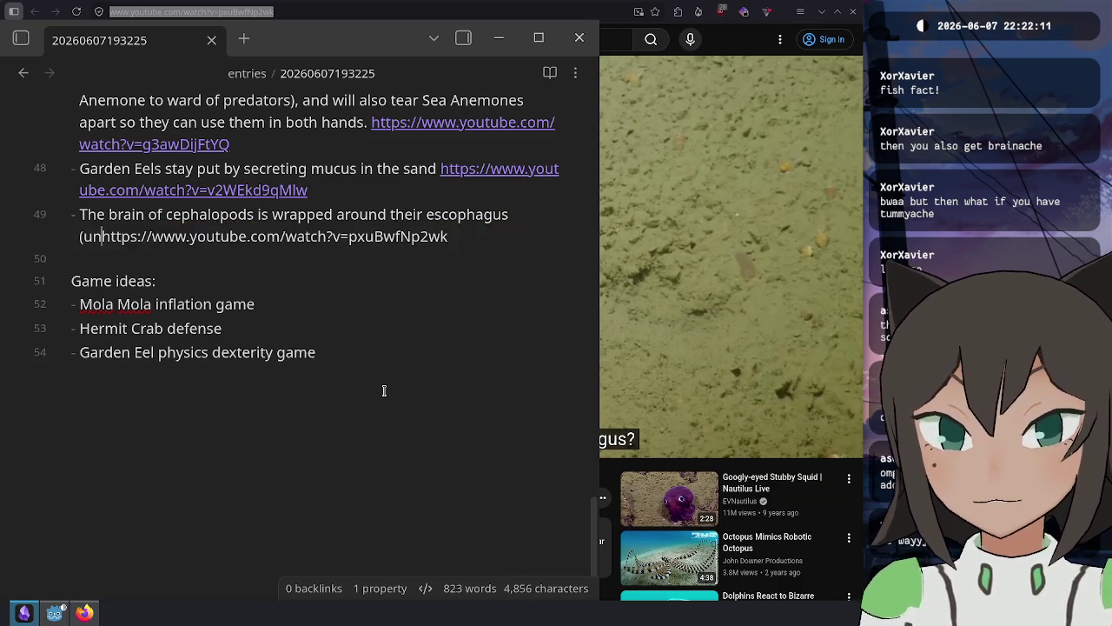
pyautogui.write(' this is for all ')
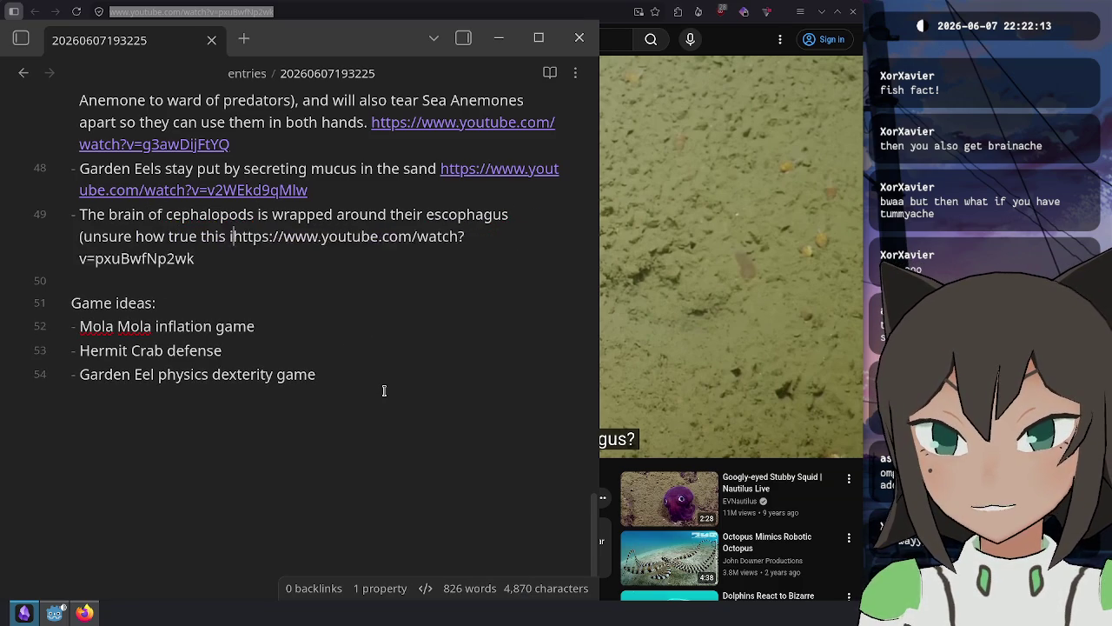
pyautogui.write('cephalog')
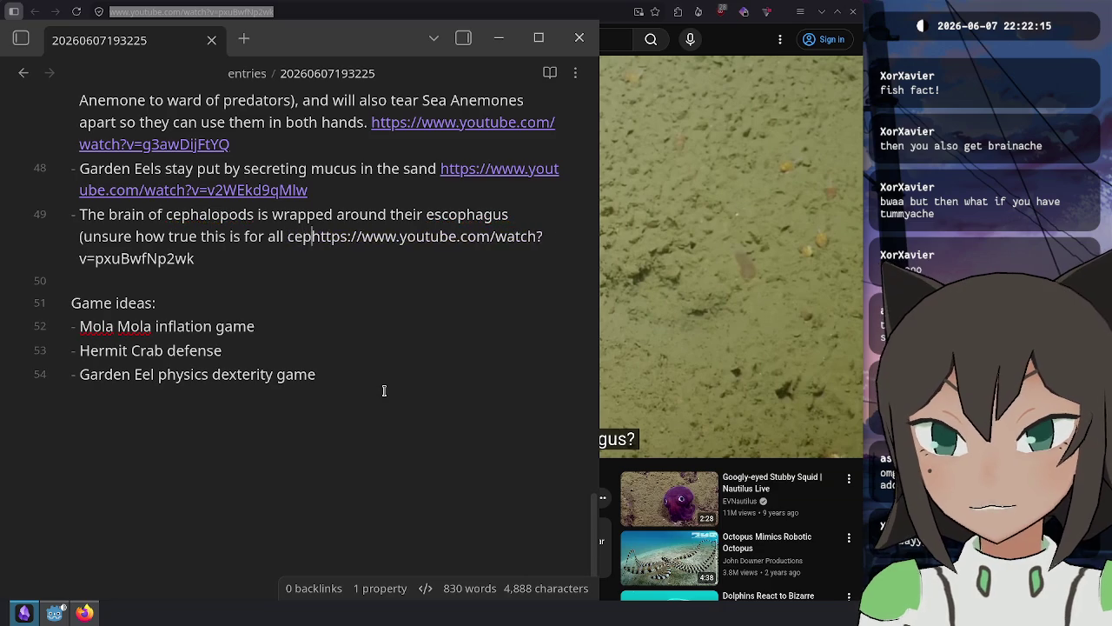
pyautogui.write('ods)')
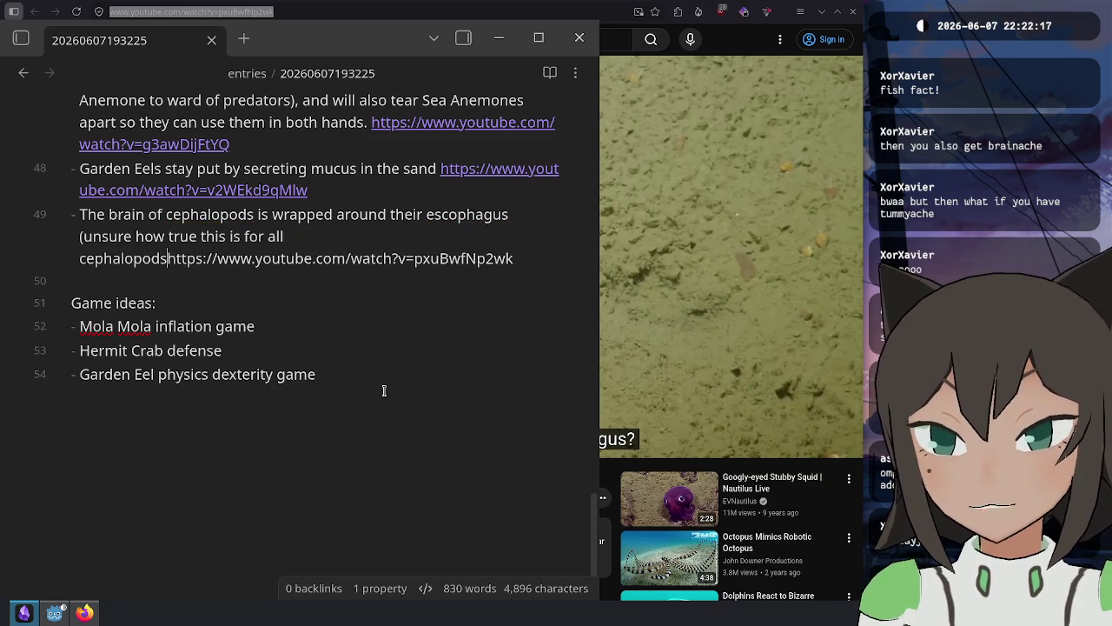
pyautogui.hotkey('alt', 'Tab')
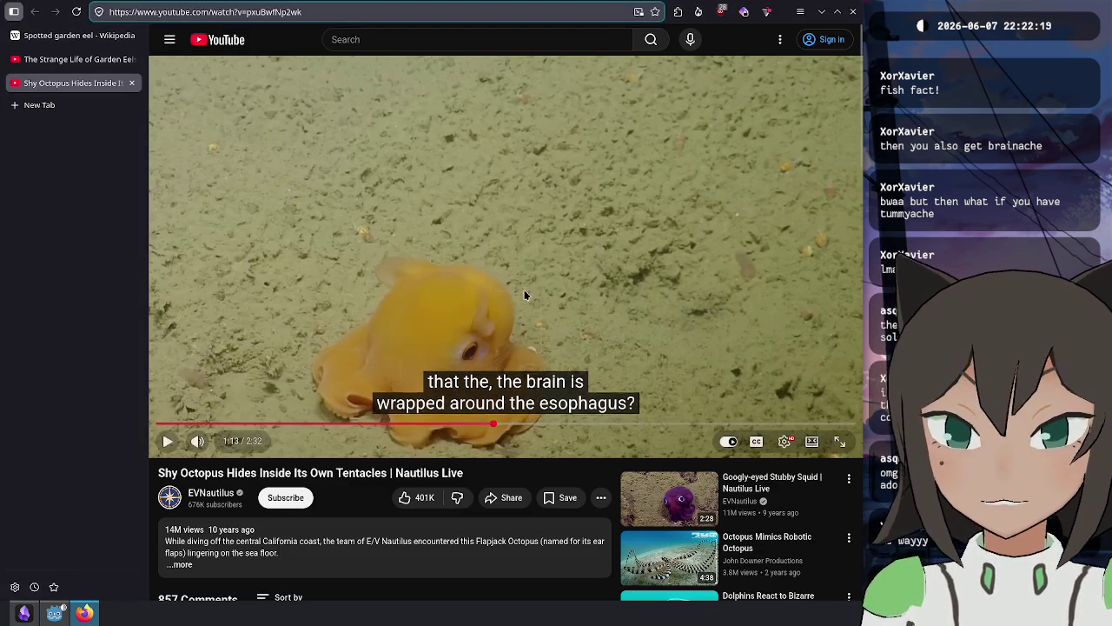
# Step: Rewind the Shy Octopus video a few seconds and glance back at the daily note
pyautogui.click(562, 213)
pyautogui.click(561, 213)
pyautogui.press('Left')
pyautogui.hotkey('alt', 'Tab')
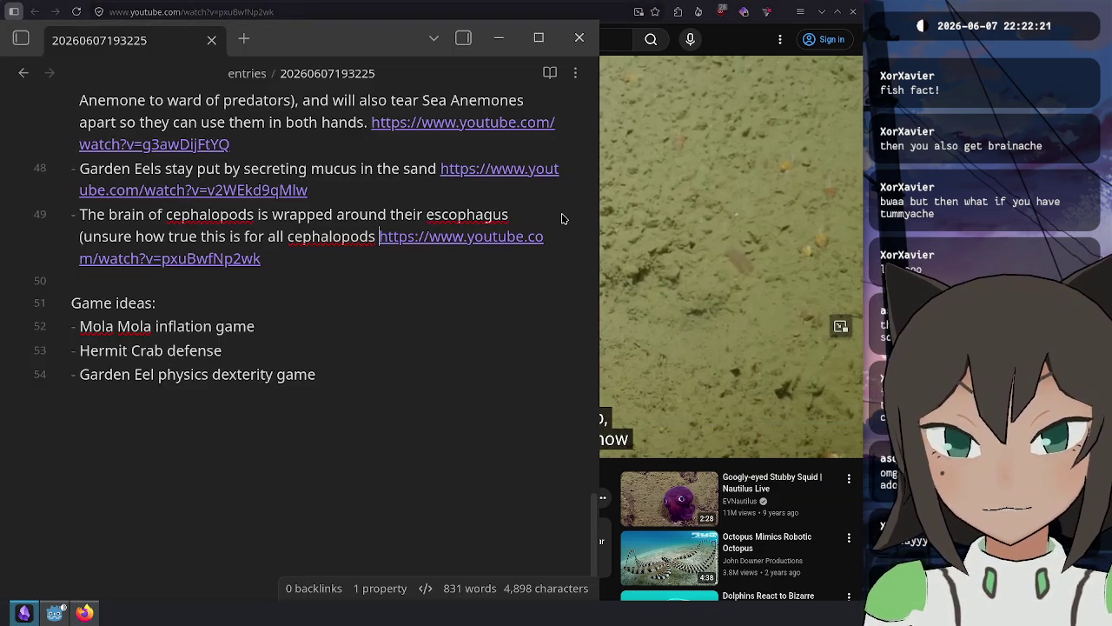
pyautogui.hotkey('alt', 'Tab')
# Step: Replay the esophagus part from 1:33, then close the Shy Octopus video
pyautogui.press('Right')
pyautogui.press('Right')
pyautogui.press('Right')
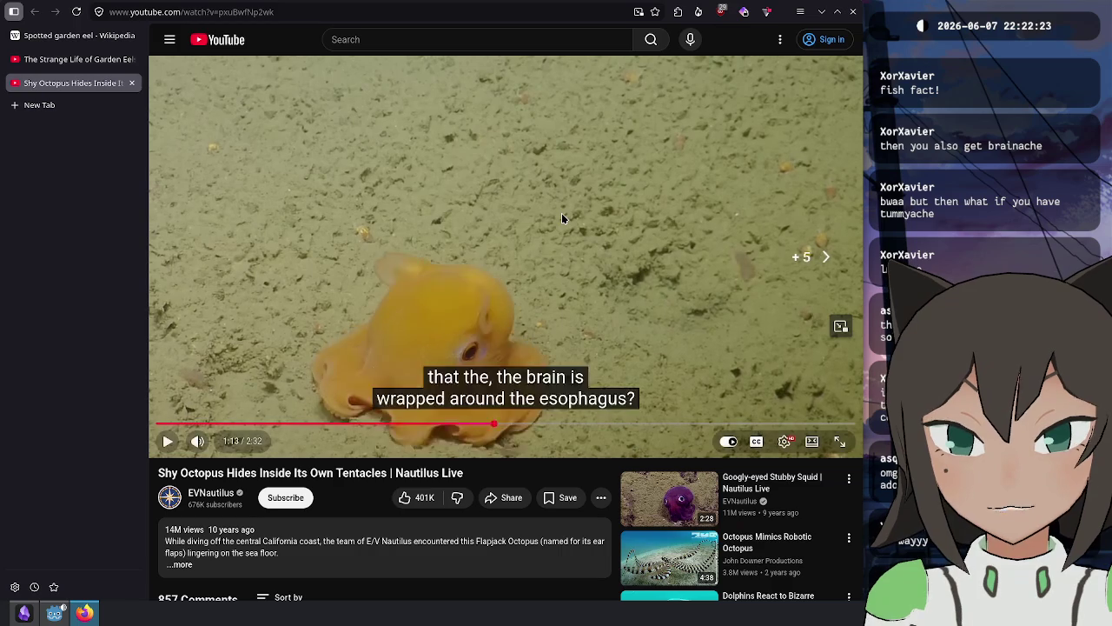
pyautogui.press('Right')
pyautogui.press('Right')
pyautogui.press('Left')
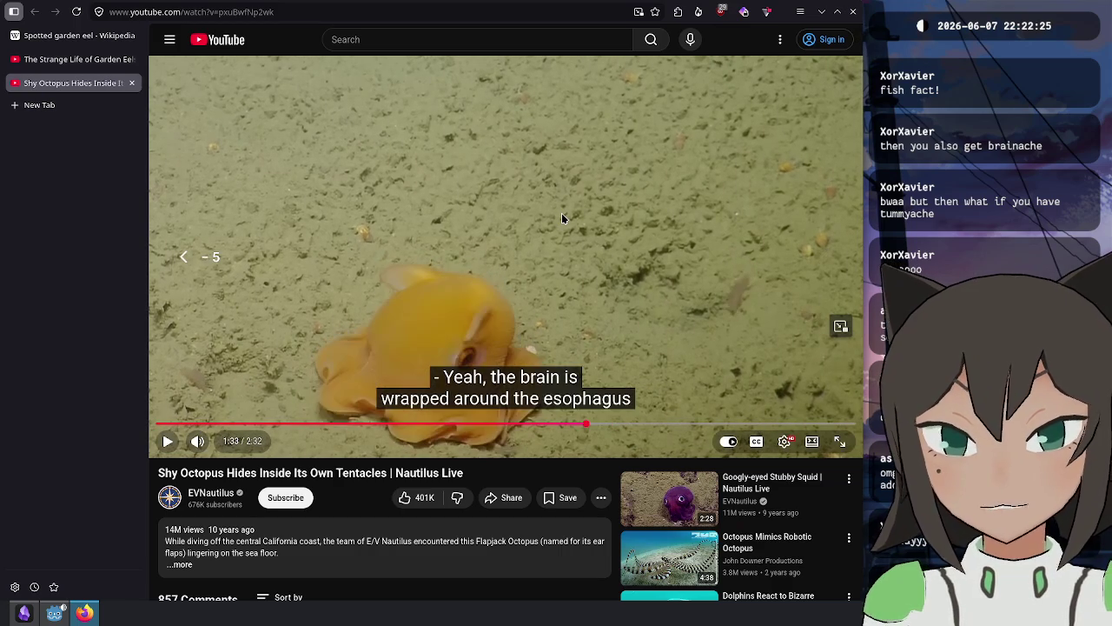
pyautogui.press('space')
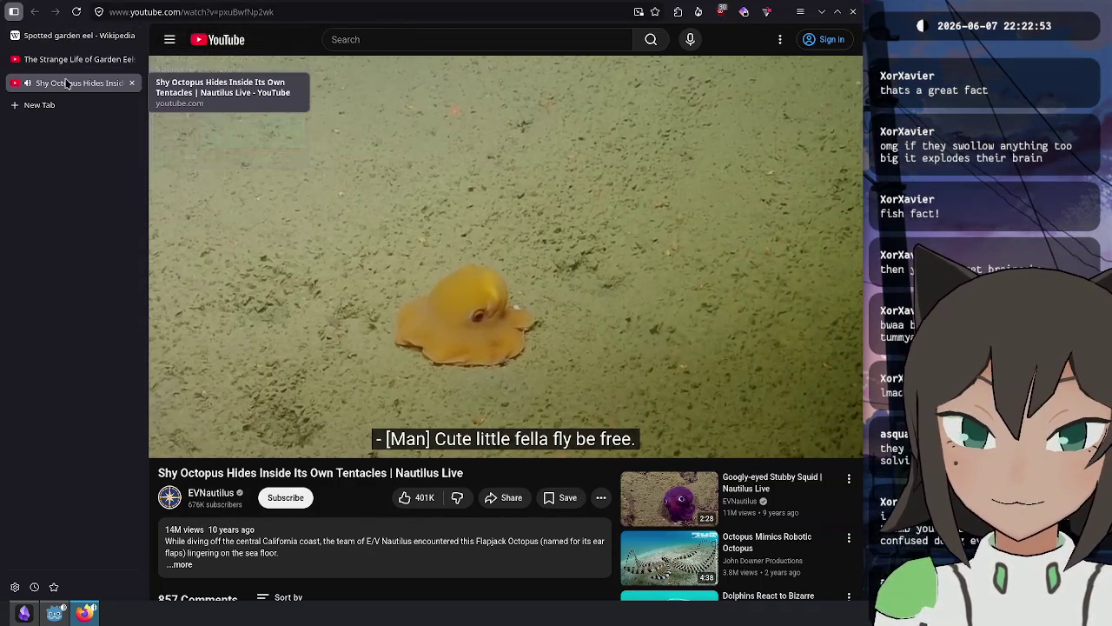
pyautogui.click(131, 83)
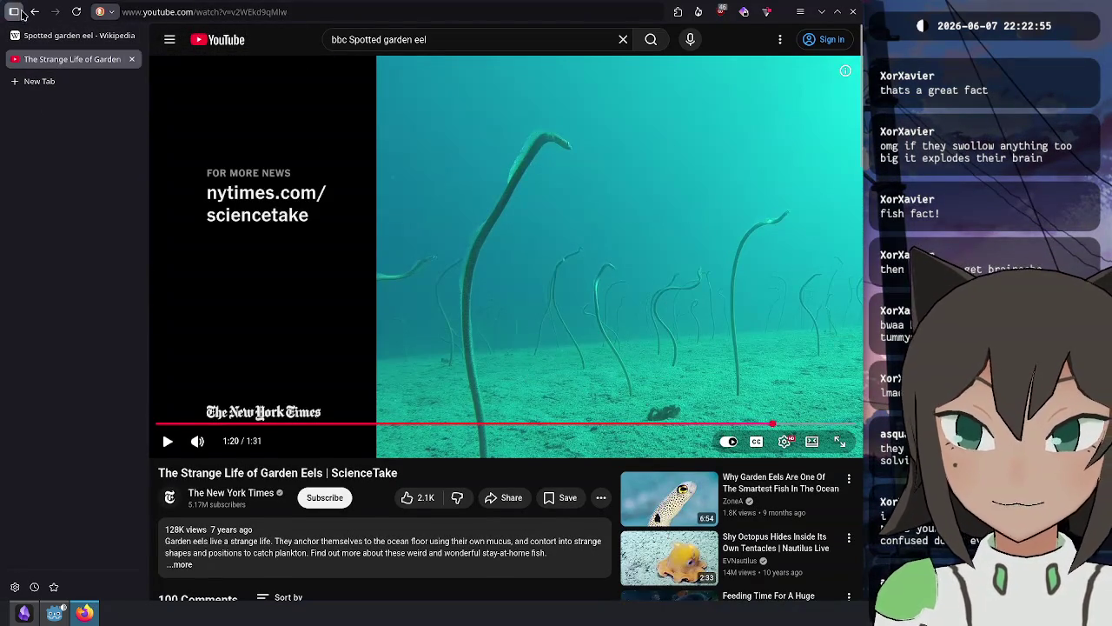
# Step: Open BBC Earth's 'Eel Suffers Toxic Shock' video, expand its description, enable captions, and pause at 0:54
pyautogui.hotkey('alt', 'Left')
pyautogui.scroll(-3, 437, 302)
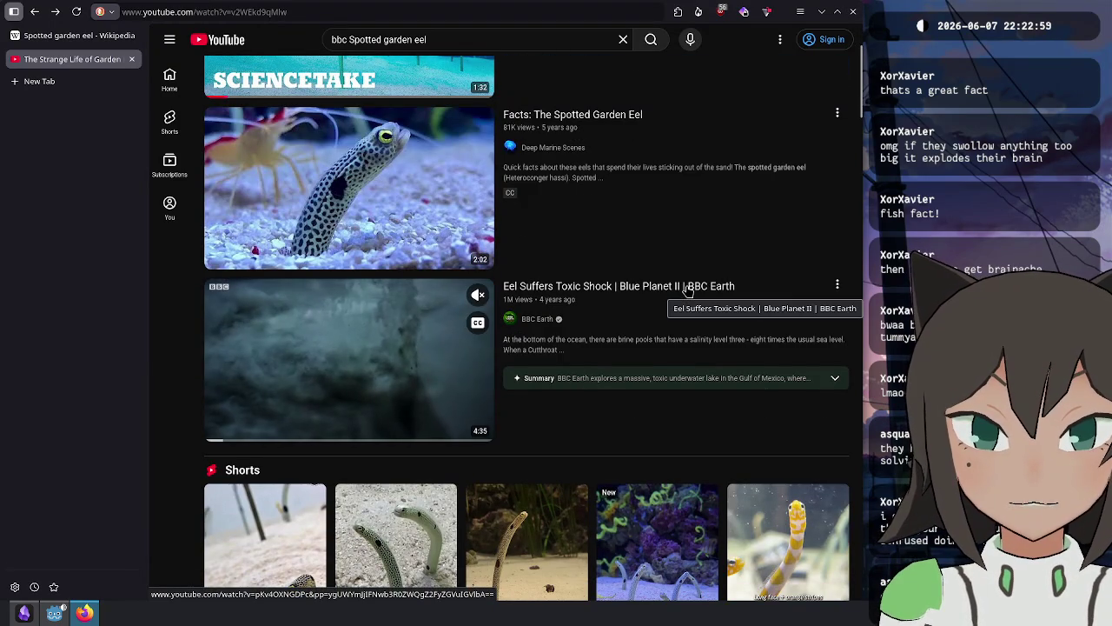
pyautogui.click(623, 287)
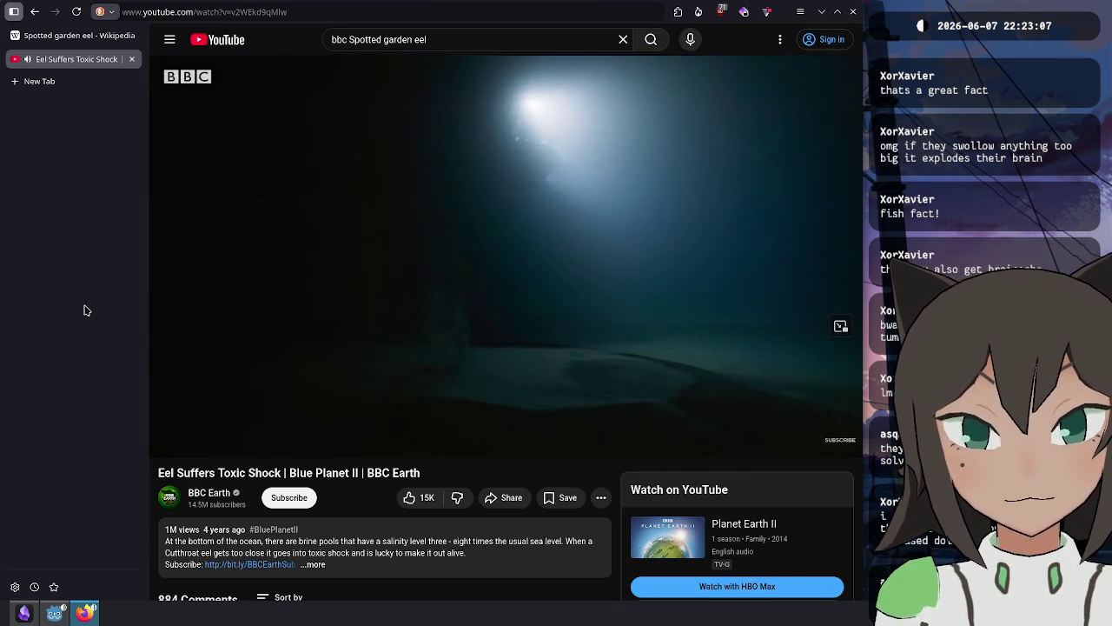
pyautogui.click(367, 565)
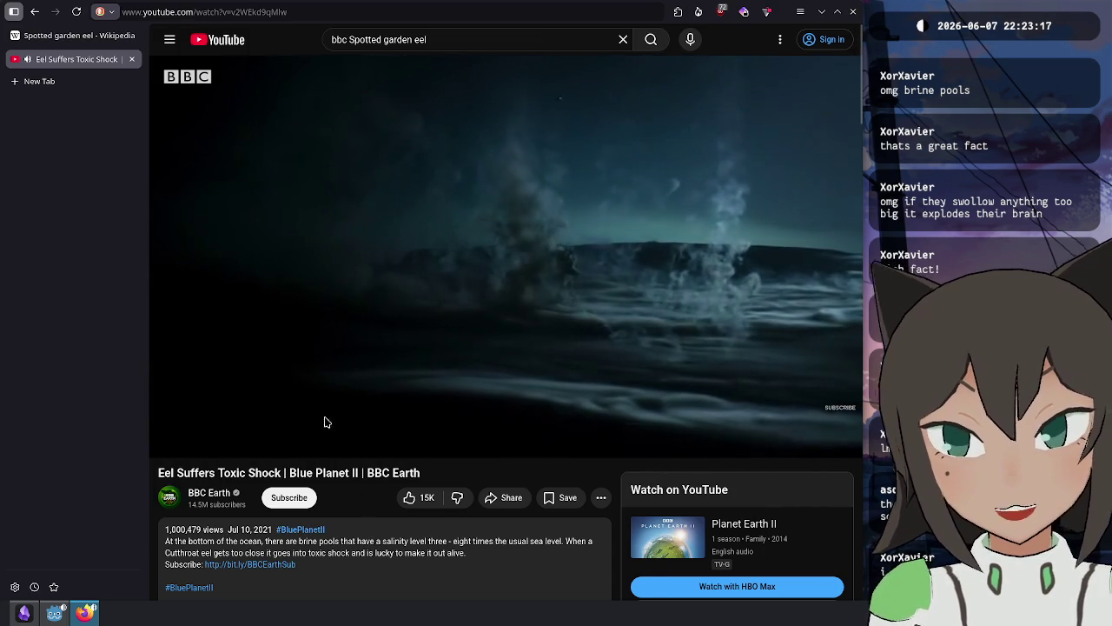
pyautogui.click(14, 11)
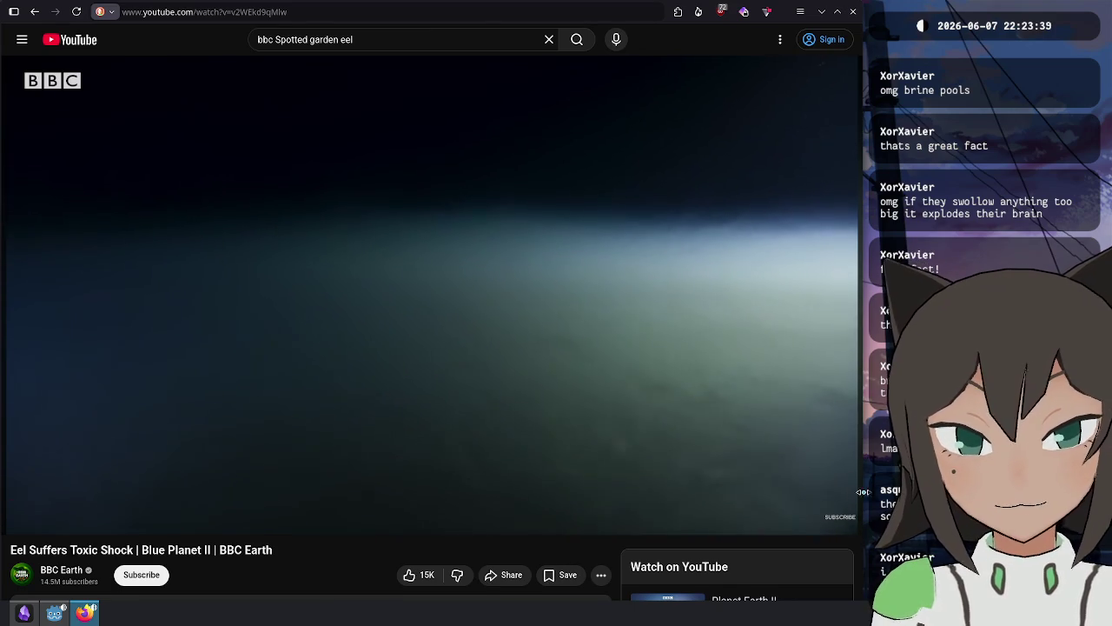
pyautogui.click(765, 522)
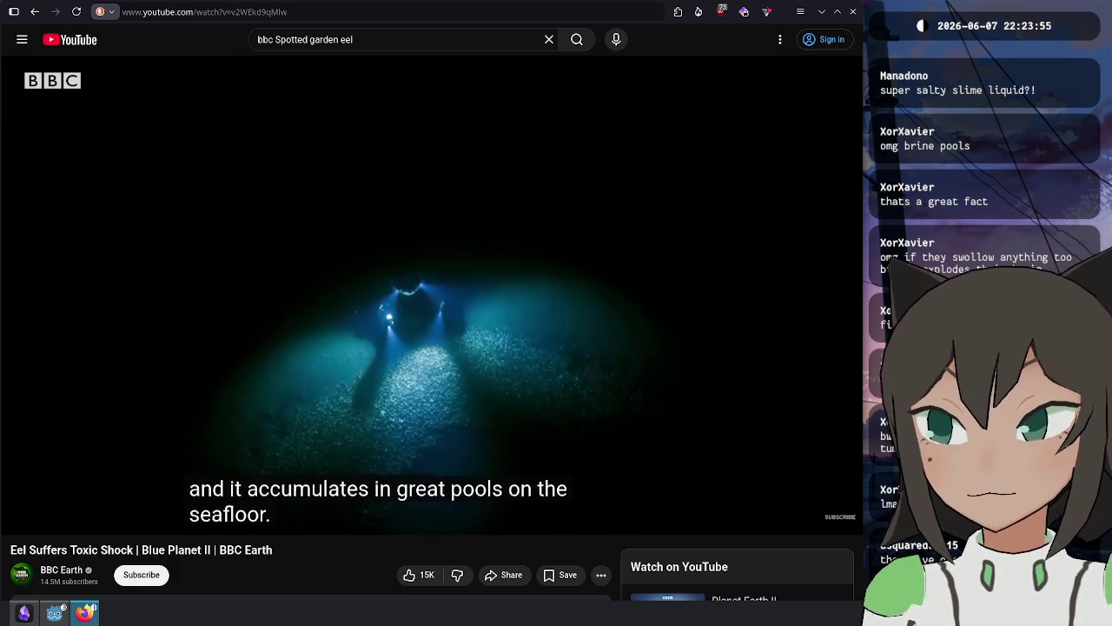
pyautogui.click(434, 349)
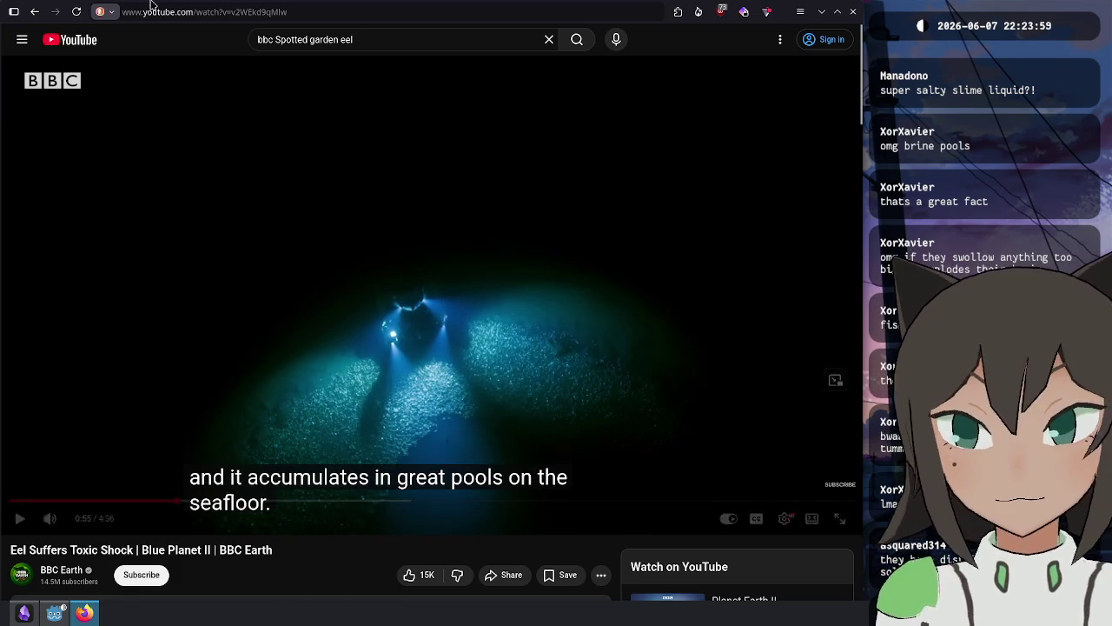
# Step: Search YouTube directly for 'ev nautilus brine pool' from a new tab
pyautogui.hotkey('ctrl', 't')
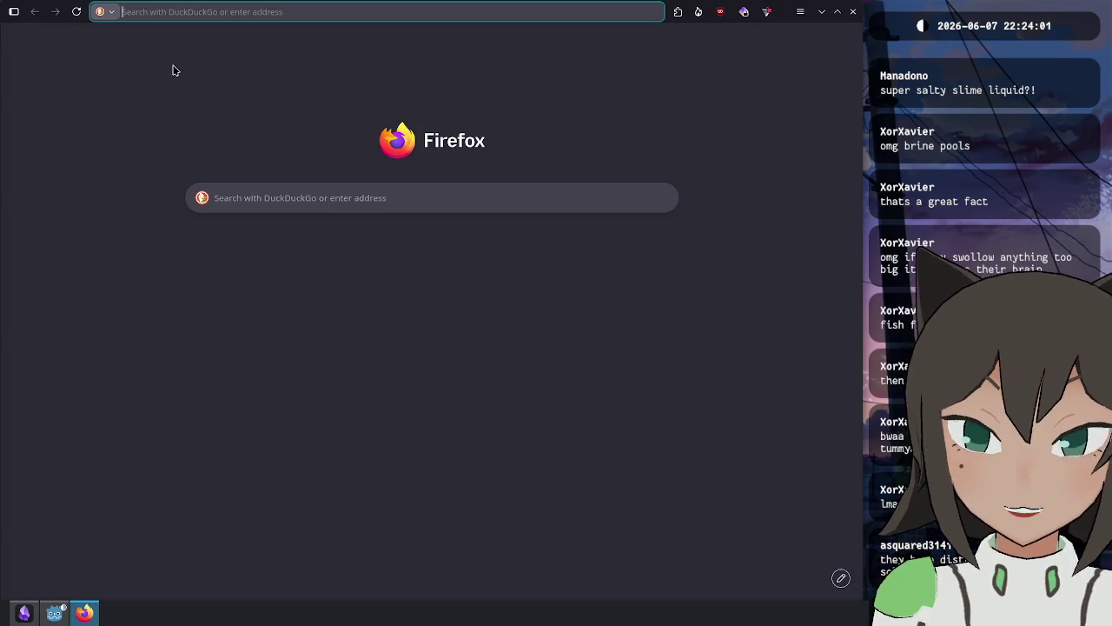
pyautogui.write('y')
pyautogui.click(174, 70)
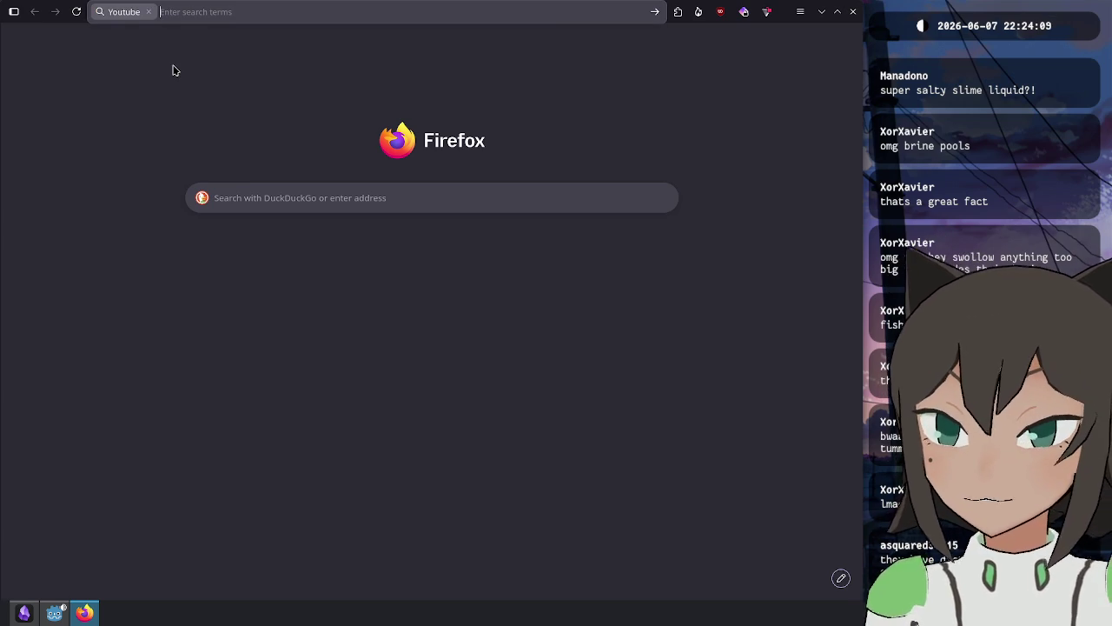
pyautogui.write('ev nautilus br')
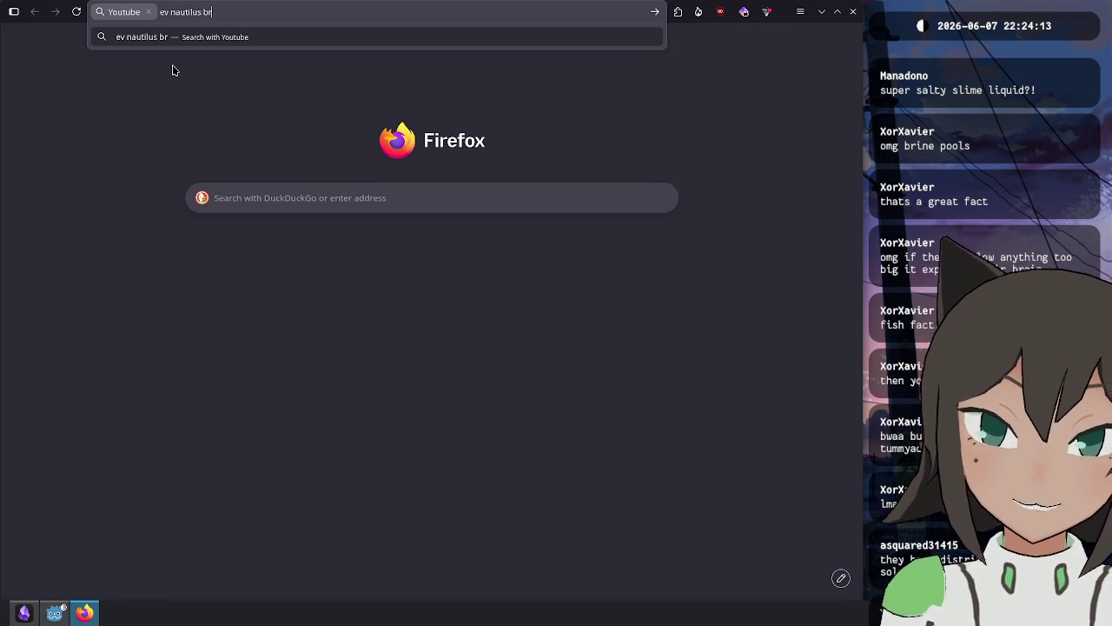
pyautogui.write('ool')
pyautogui.press('Return')
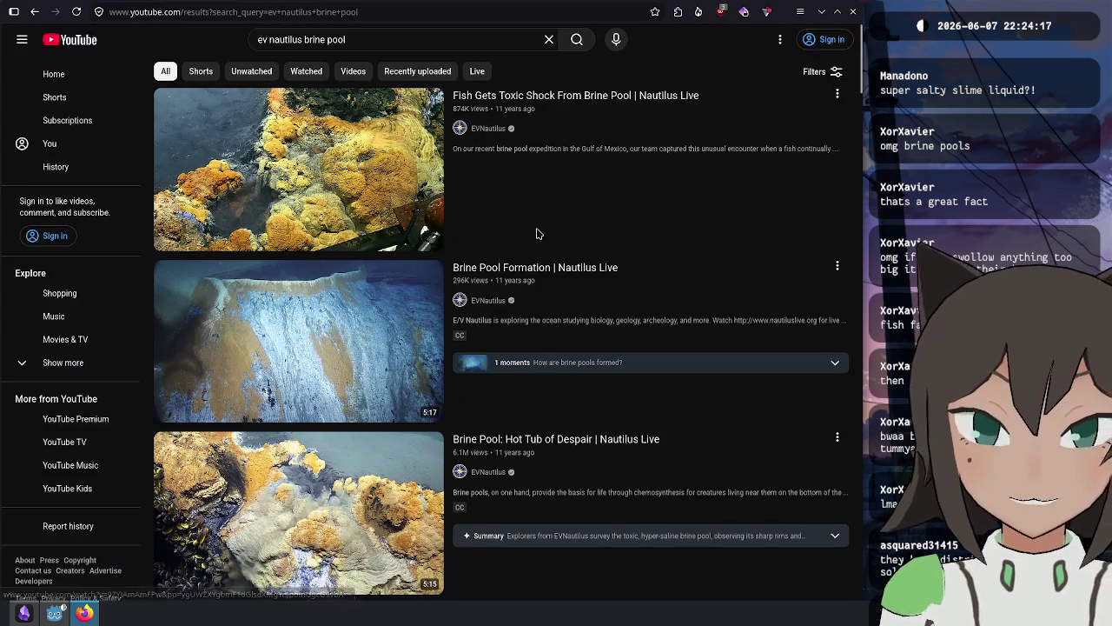
# Step: Open 'Brine Pool: Hot Tub of Despair', skip from 0:20 to 3:01, and pause on the brine cascade
pyautogui.click(504, 440)
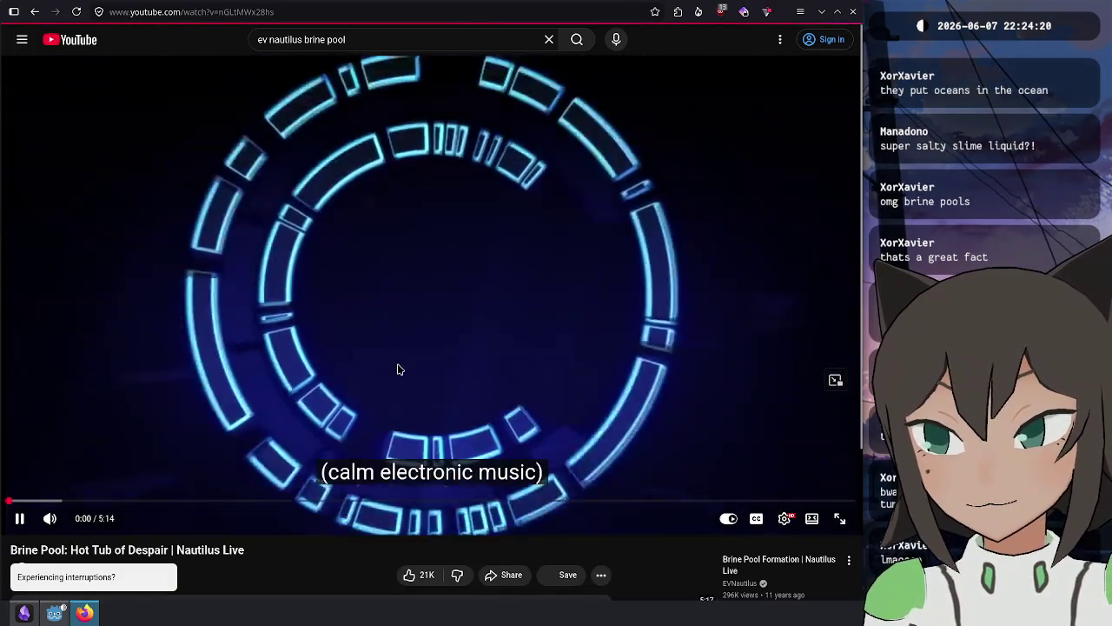
pyautogui.click(397, 368)
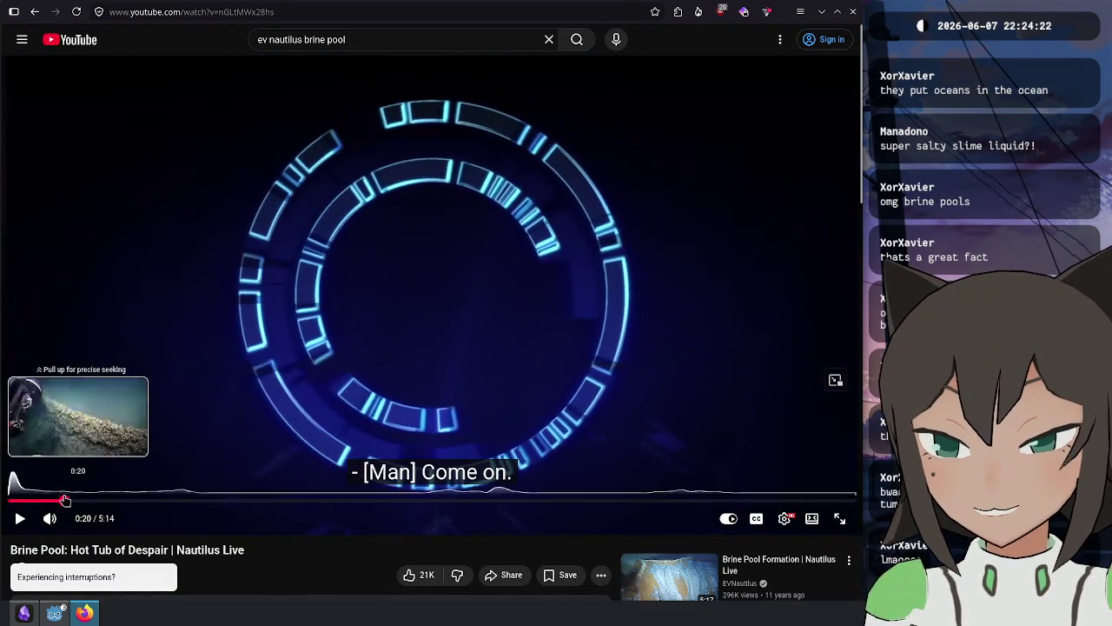
pyautogui.click(63, 501)
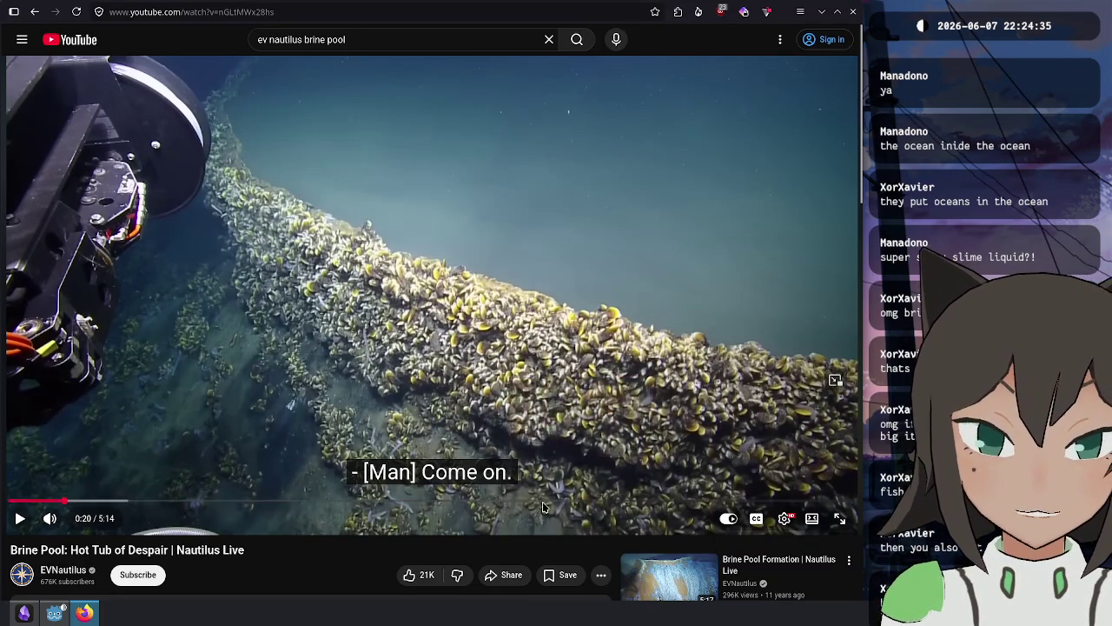
pyautogui.click(496, 504)
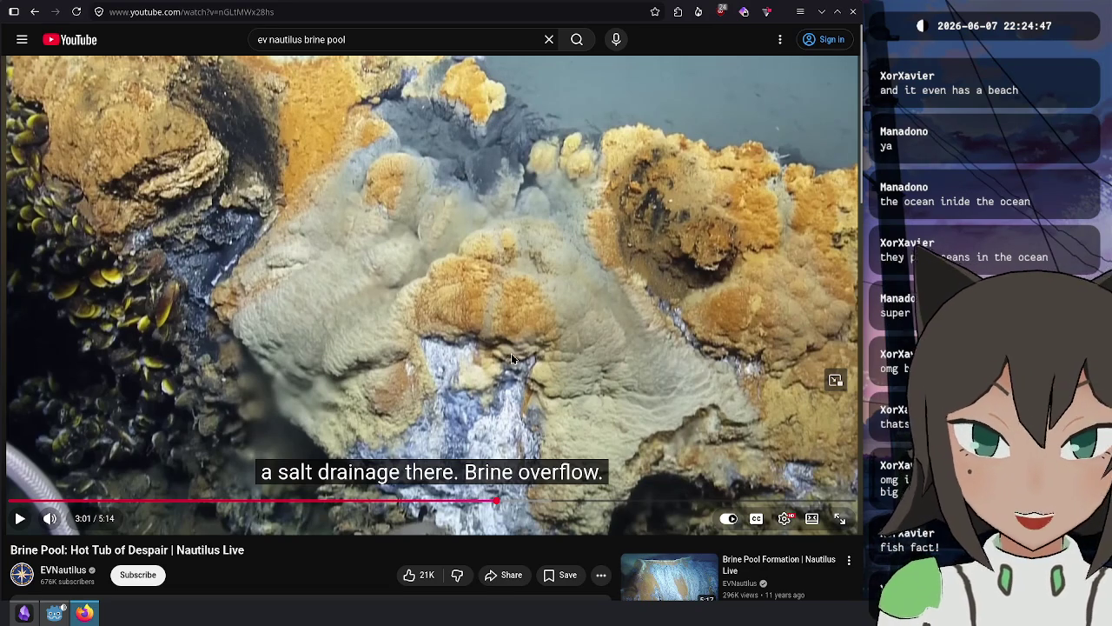
pyautogui.click(596, 535)
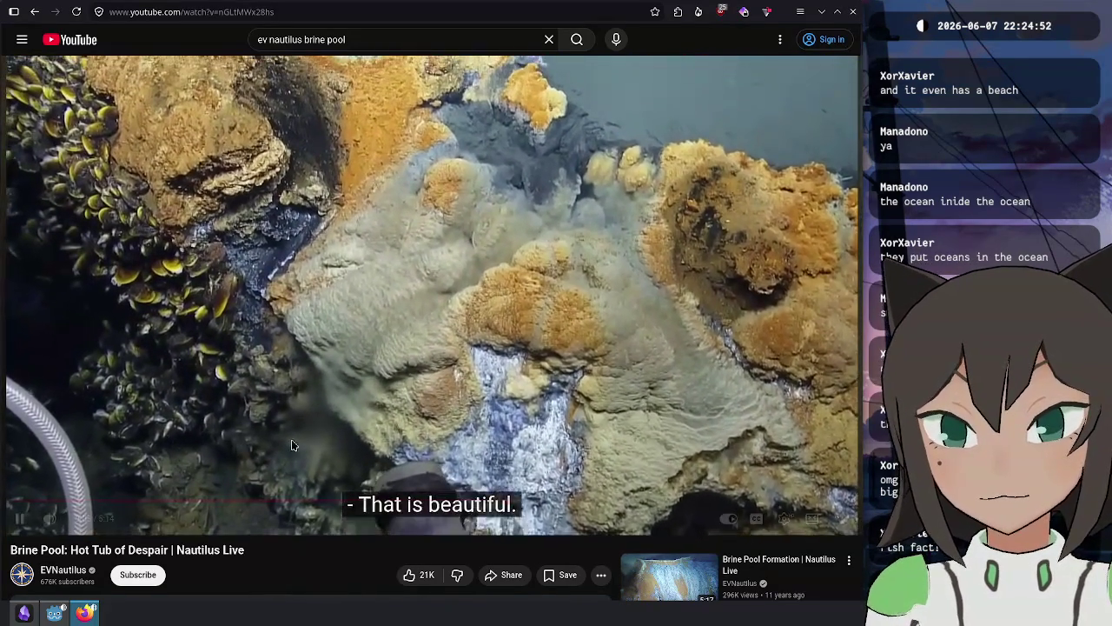
pyautogui.moveTo(318, 439)
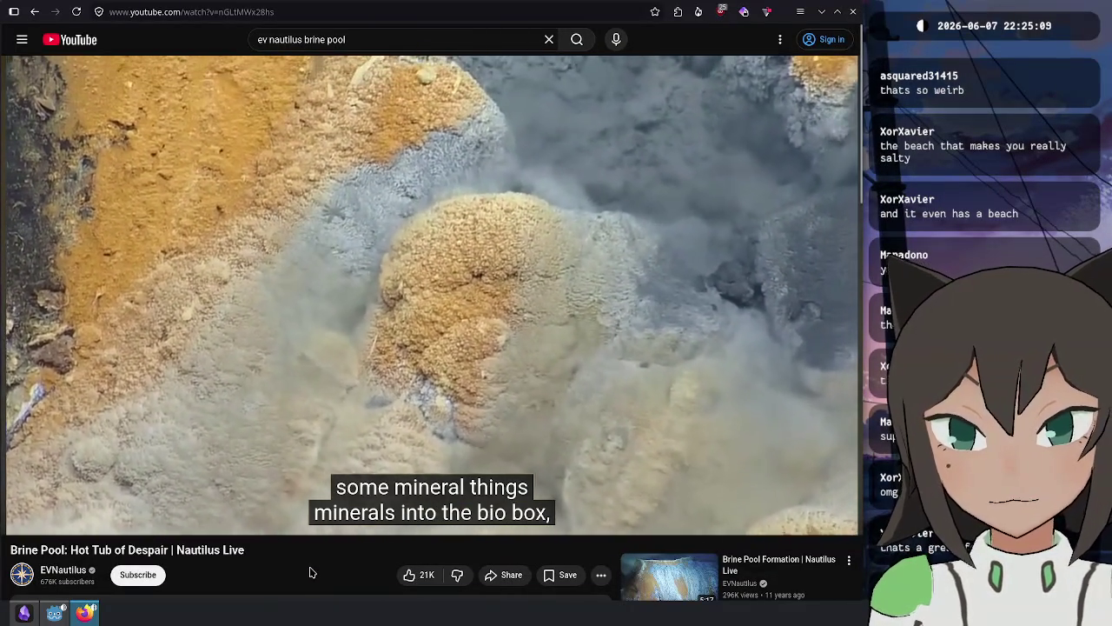
pyautogui.moveTo(282, 336)
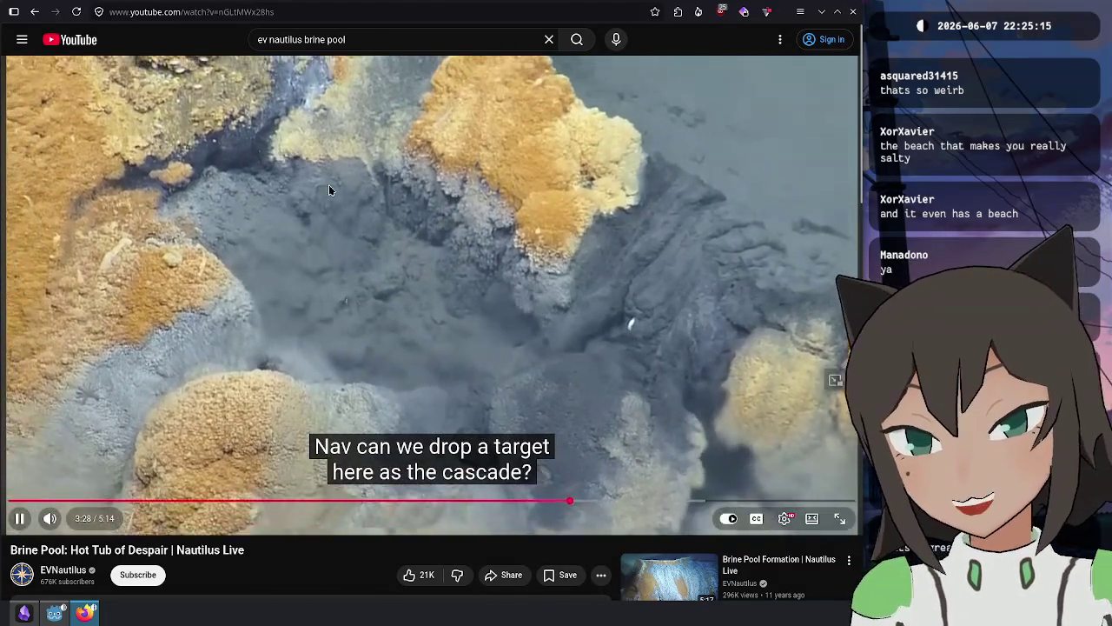
pyautogui.click(304, 113)
# Step: Copy the video URL at the current time, then return to the daily note
pyautogui.click(266, 6)
pyautogui.rightClick(300, 255)
pyautogui.click(376, 341)
pyautogui.click(526, 501)
pyautogui.rightClick(518, 371)
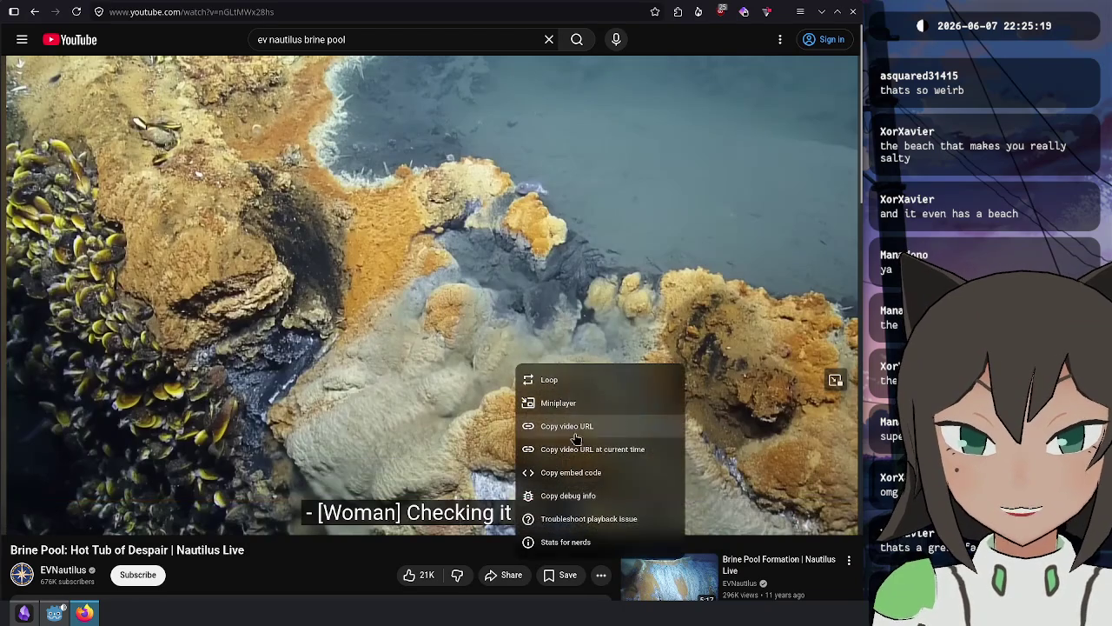
pyautogui.hotkey('alt', 'Tab')
# Step: Start a new bullet after line 15 with the timestamped brine pool video link, then resume the BBC eel video
pyautogui.scroll(-3, 282, 310)
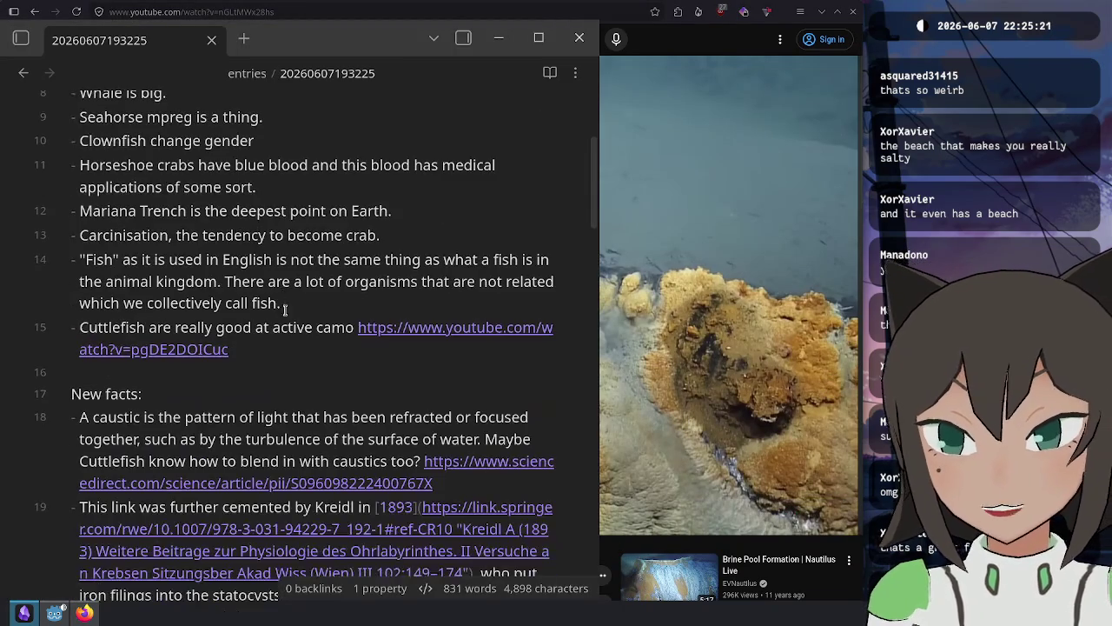
pyautogui.click(368, 353)
pyautogui.press('Return')
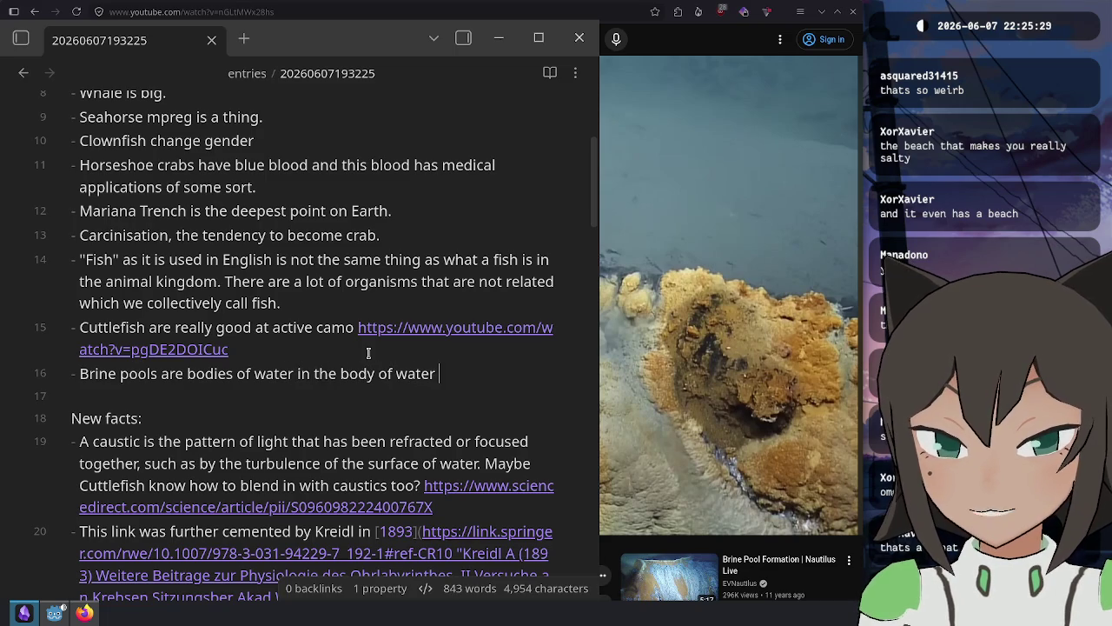
pyautogui.hotkey('ctrl', 'v')
pyautogui.hotkey('alt', 'Tab')
pyautogui.hotkey('ctrl', 'Tab')
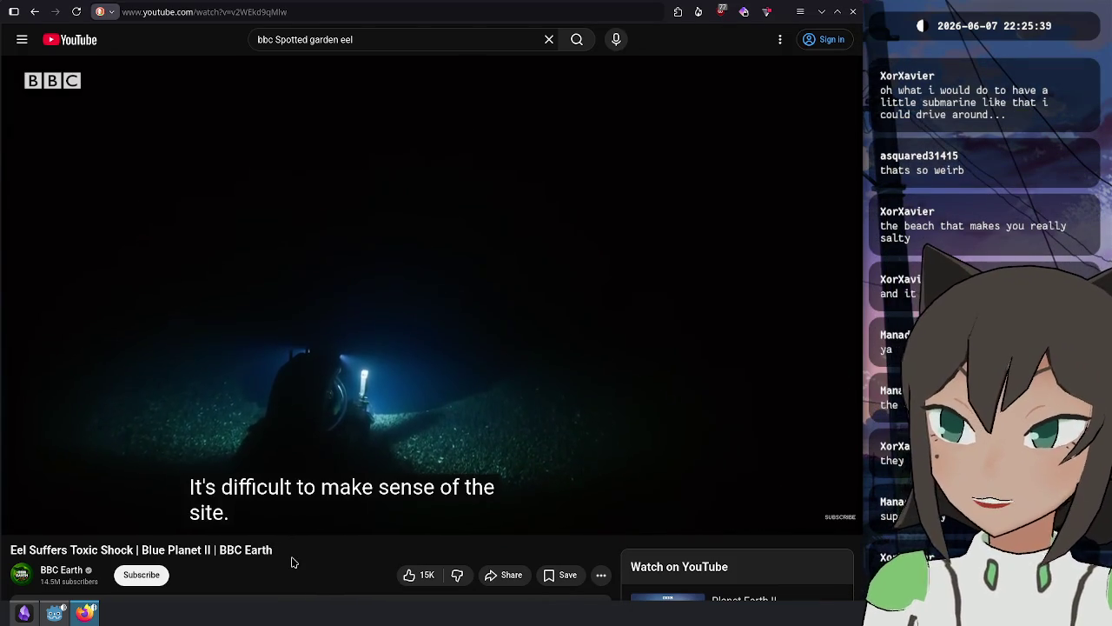
# Step: Watch the BBC eel video, pause and scrub to around 1:18, then open a new tab
pyautogui.moveTo(293, 535)
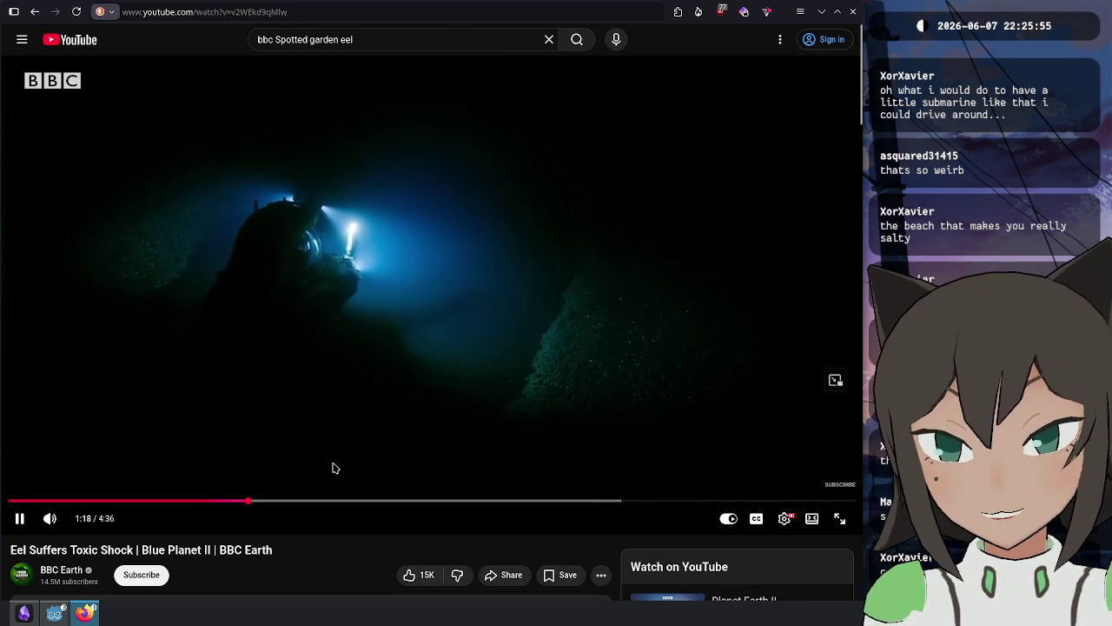
pyautogui.click(561, 342)
pyautogui.moveTo(209, 503); pyautogui.dragTo(249, 502)
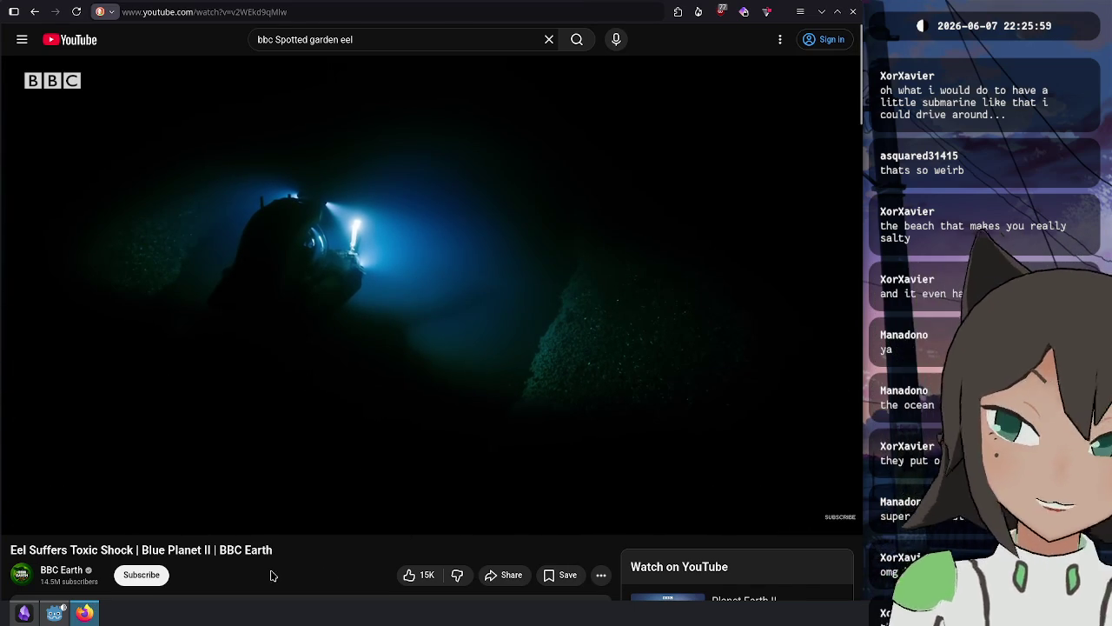
pyautogui.hotkey('ctrl', 't')
pyautogui.write('@wiki')
pyautogui.press('space')
pyautogui.write('gulf of mexi')
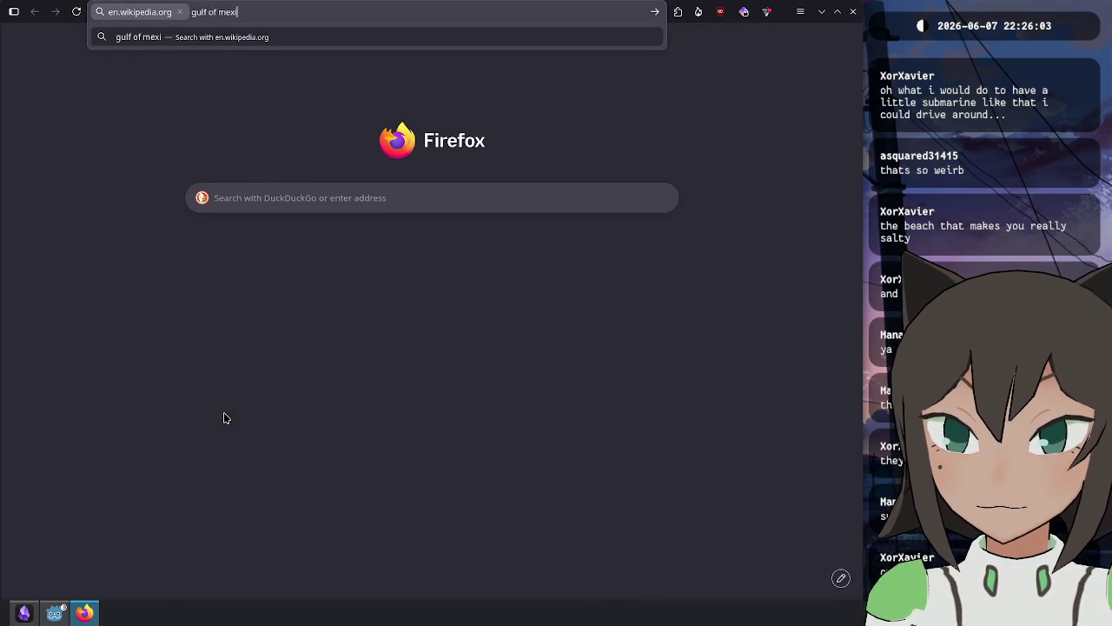
pyautogui.write('co')
pyautogui.press('Return')
pyautogui.hotkey('ctrl', 'f')
pyautogui.press('Escape')
# Step: Jump to the Brine pools section and highlight GB425's 600-metre depth
pyautogui.click(102, 261)
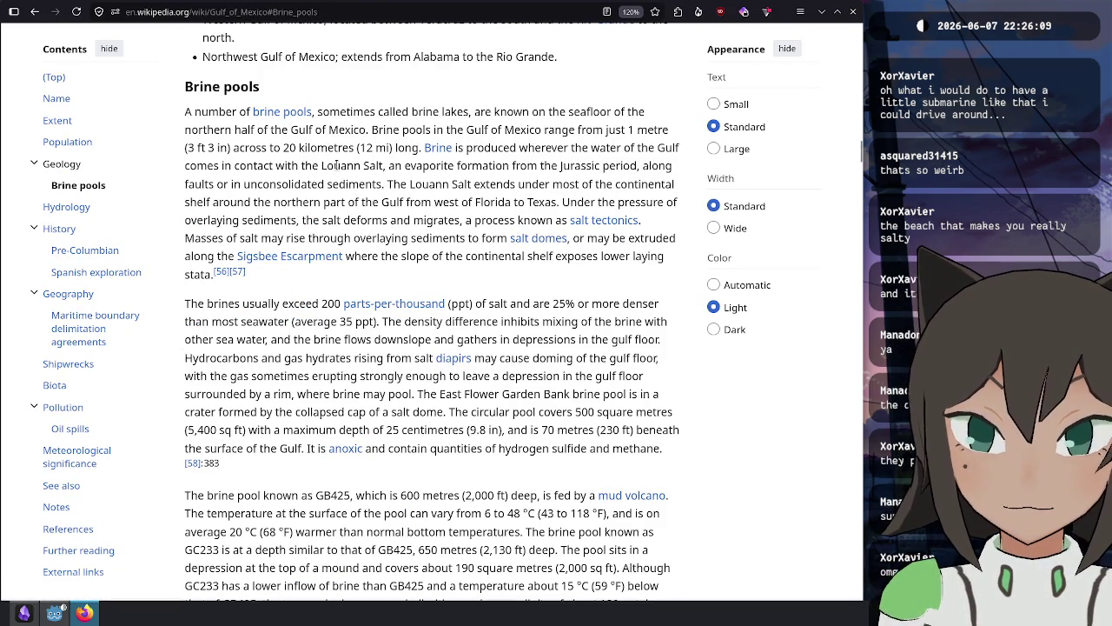
pyautogui.scroll(-4, 301, 359)
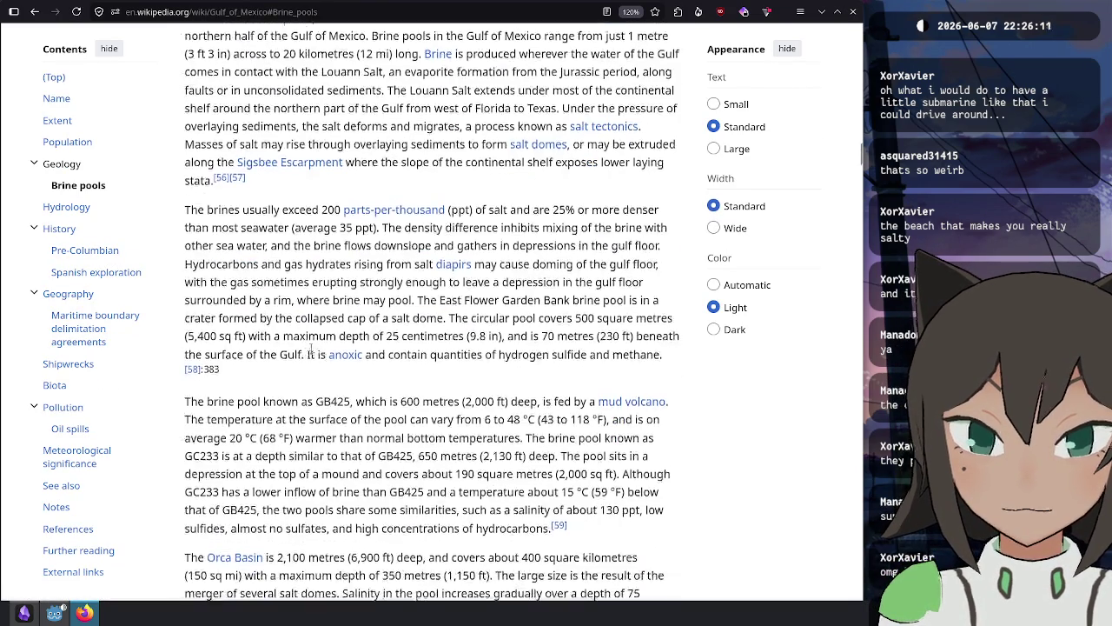
pyautogui.moveTo(361, 314)
pyautogui.mouseDown()
pyautogui.moveTo(507, 309)
pyautogui.moveTo(379, 311)
pyautogui.mouseUp()
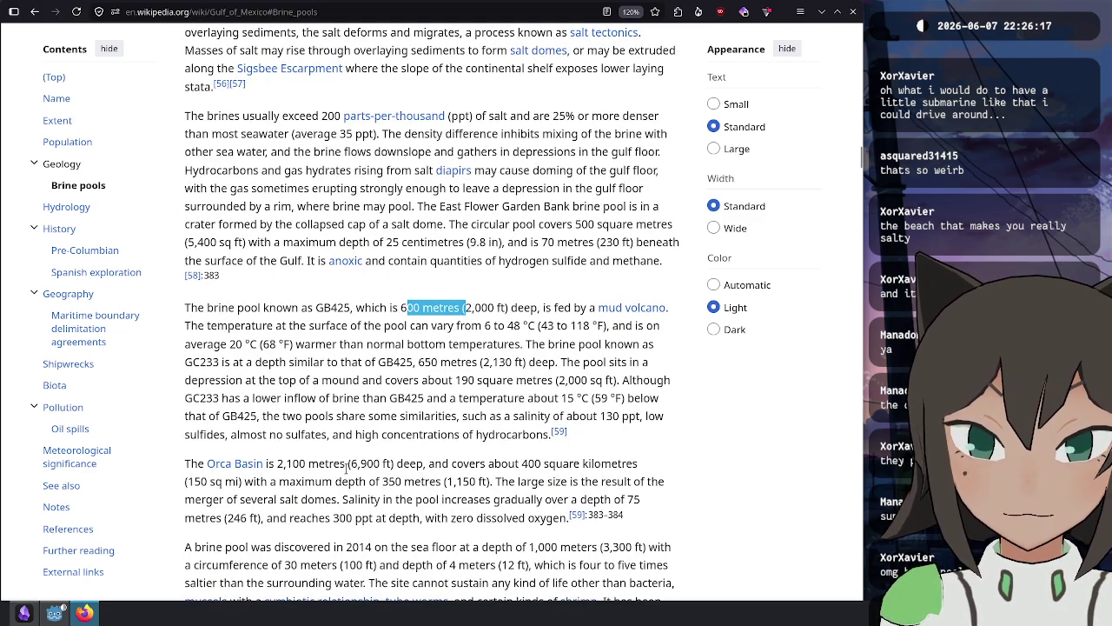
pyautogui.scroll(-2, 286, 444)
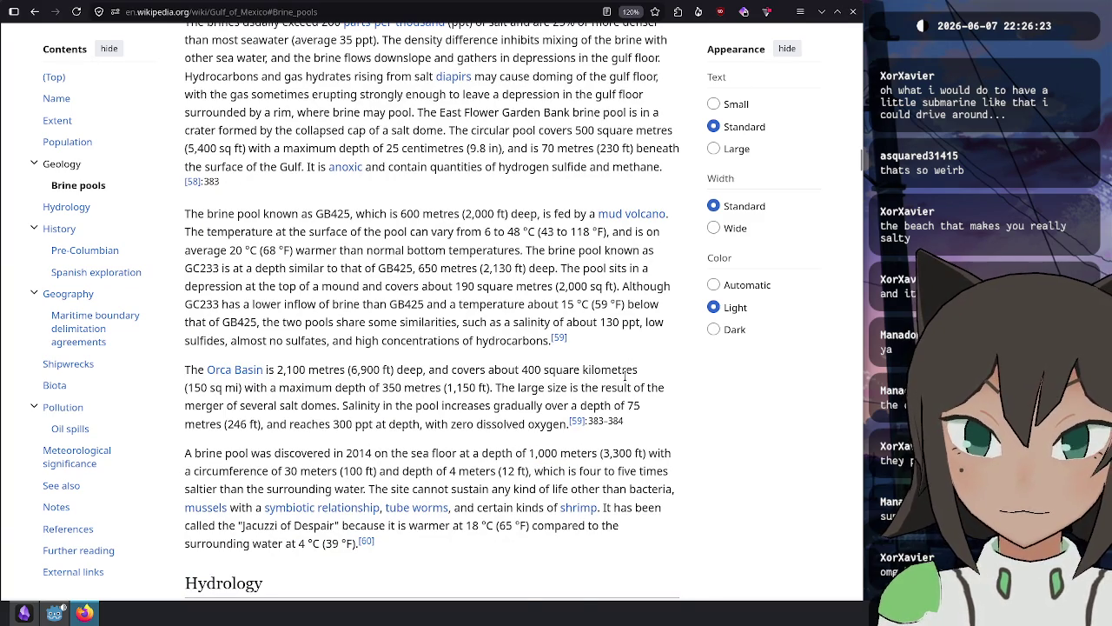
pyautogui.scroll(2, 16, 32)
# Step: Replay the eel video from about 1:12 at the concentrated salt water caption, then pause
pyautogui.click(14, 12)
pyautogui.click(70, 59)
pyautogui.moveTo(358, 424)
pyautogui.mouseDown()
pyautogui.moveTo(313, 424)
pyautogui.moveTo(333, 424)
pyautogui.mouseUp()
pyautogui.click(414, 330)
pyautogui.click(414, 330)
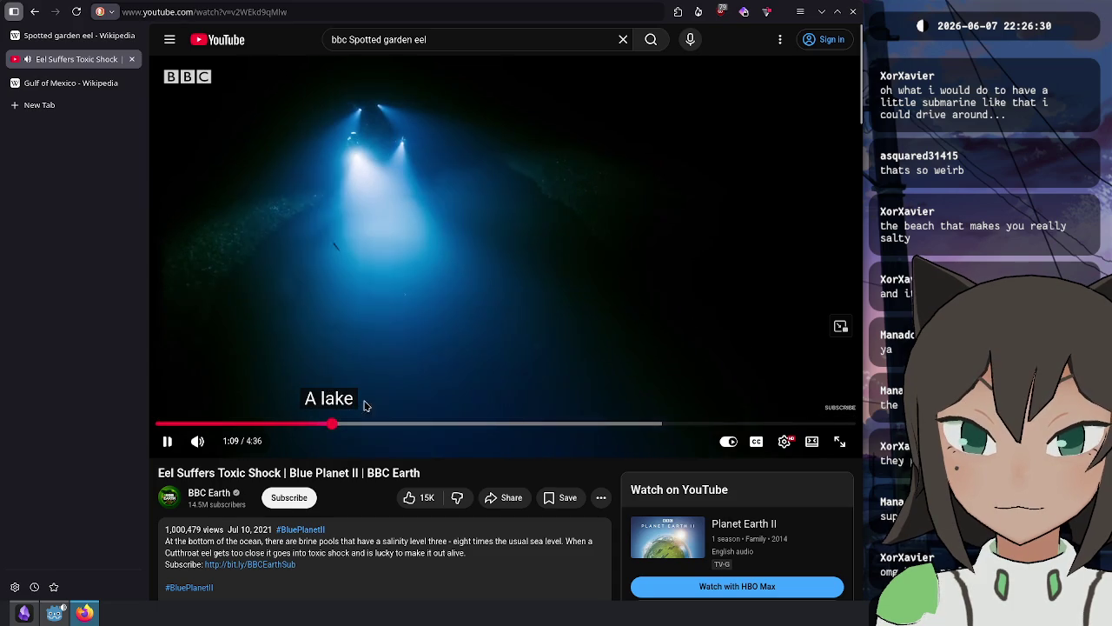
pyautogui.click(546, 280)
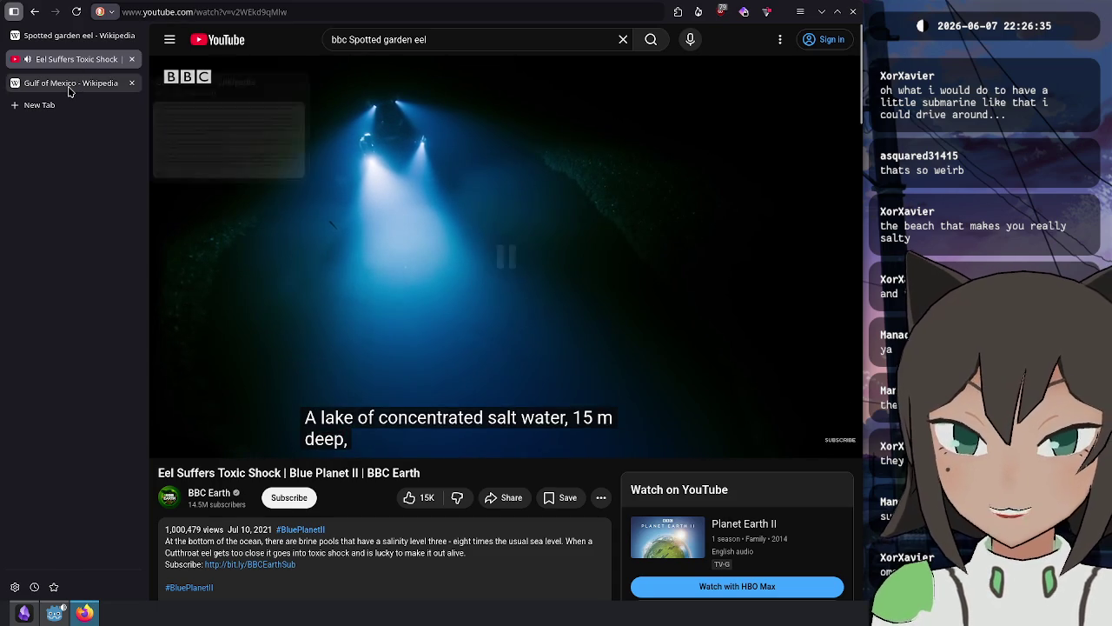
# Step: Back in the Gulf of Mexico article, reread the Louann Salt passage
pyautogui.click(70, 87)
pyautogui.scroll(6, 322, 323)
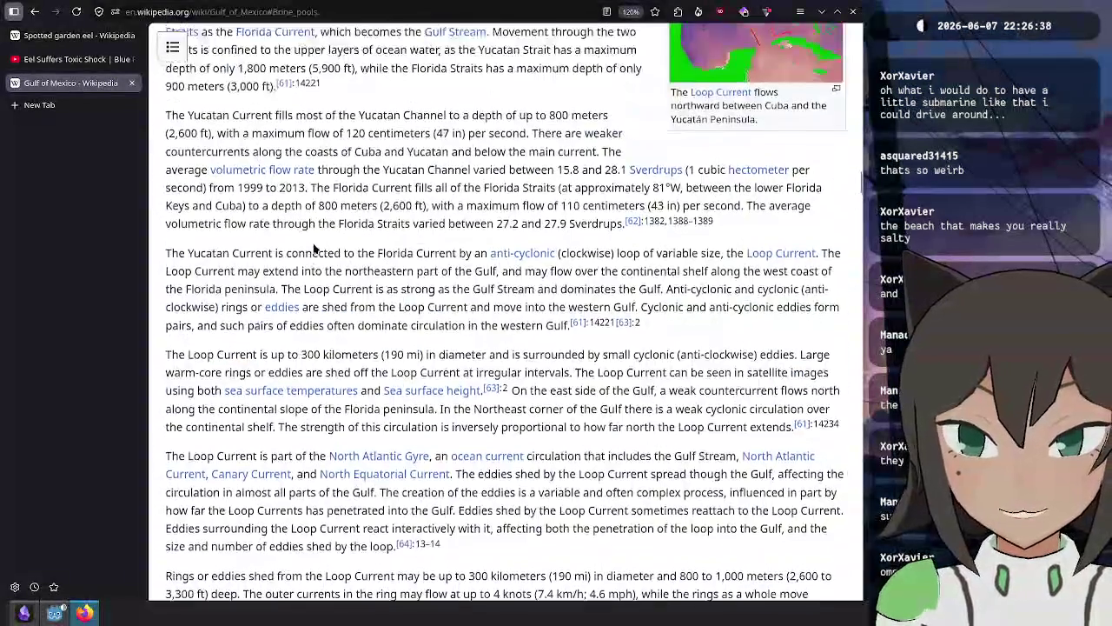
pyautogui.scroll(-10, 314, 219)
pyautogui.scroll(4, 199, 122)
pyautogui.scroll(15, 199, 123)
pyautogui.hotkey('ctrl', 'f')
pyautogui.scroll(-2, 400, 205)
pyautogui.press('Escape')
pyautogui.moveTo(404, 178)
pyautogui.mouseDown()
pyautogui.moveTo(389, 250)
pyautogui.moveTo(570, 302)
pyautogui.moveTo(387, 373)
pyautogui.mouseUp()
pyautogui.click(389, 250)
# Step: Highlight the brine density and GB425 brine pool sentences, then close the article
pyautogui.click(388, 372)
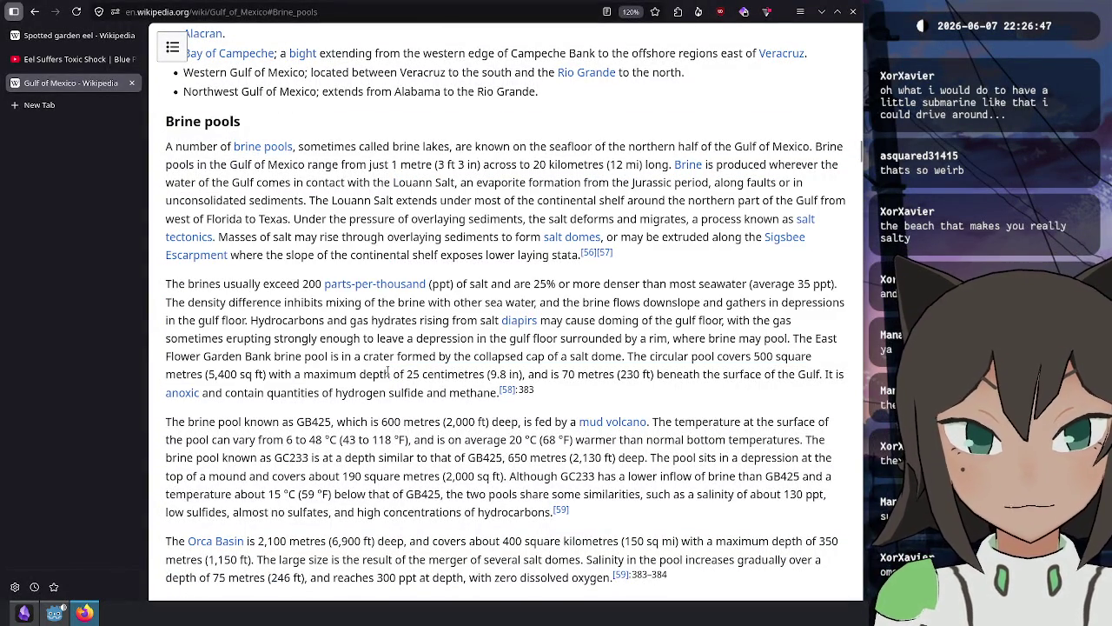
pyautogui.scroll(-4, 330, 350)
pyautogui.moveTo(245, 233)
pyautogui.mouseDown()
pyautogui.moveTo(305, 270)
pyautogui.moveTo(542, 252)
pyautogui.mouseUp()
pyautogui.click(600, 250)
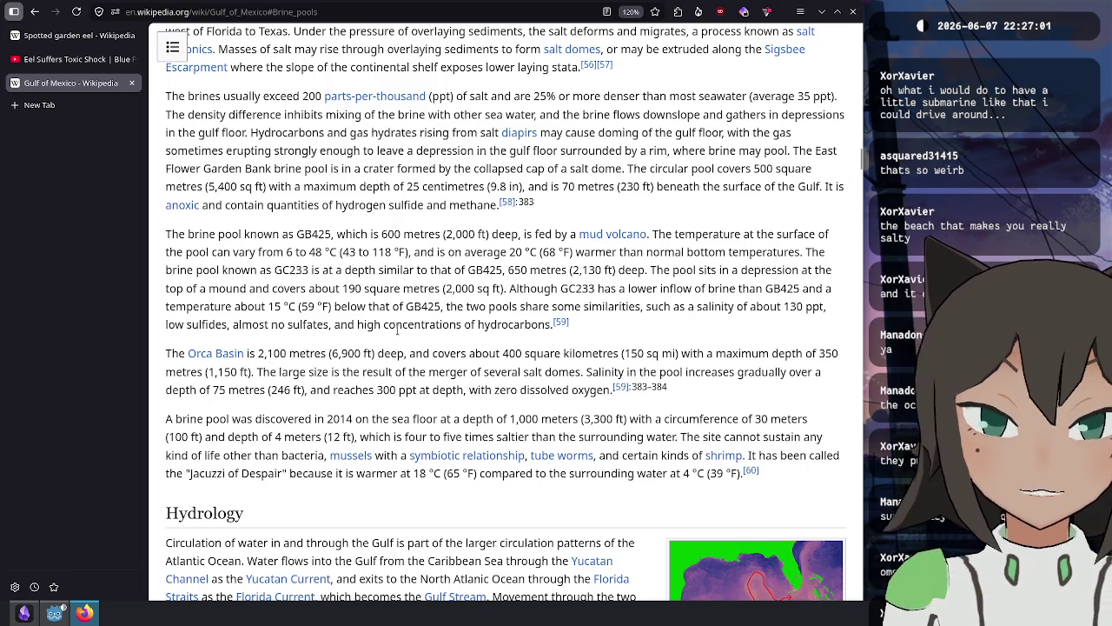
pyautogui.scroll(4, 365, 376)
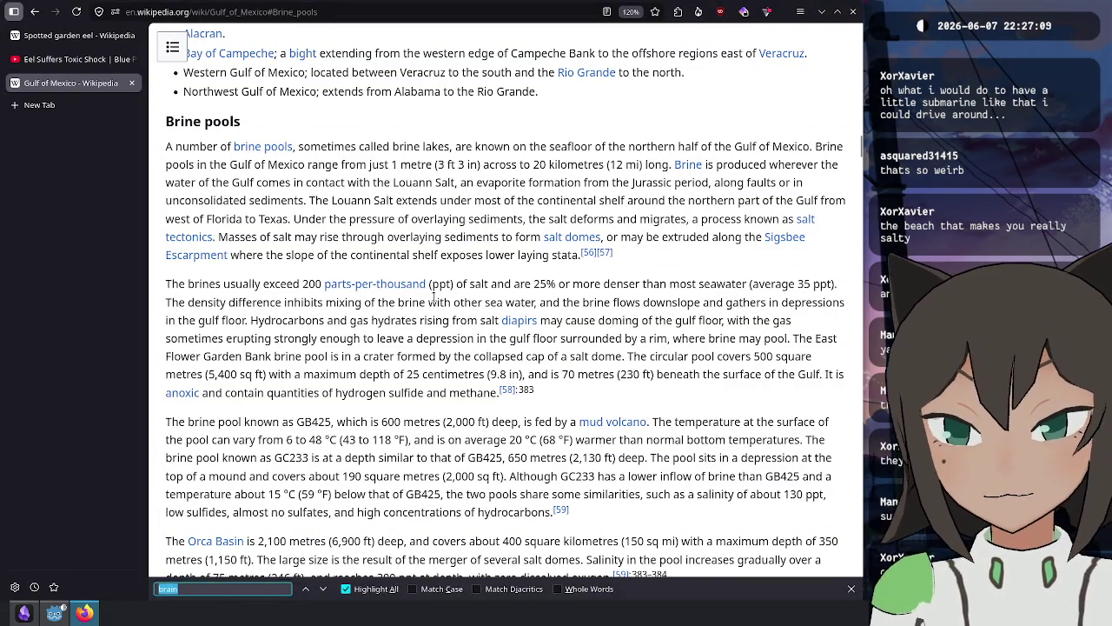
pyautogui.hotkey('ctrl', 'w')
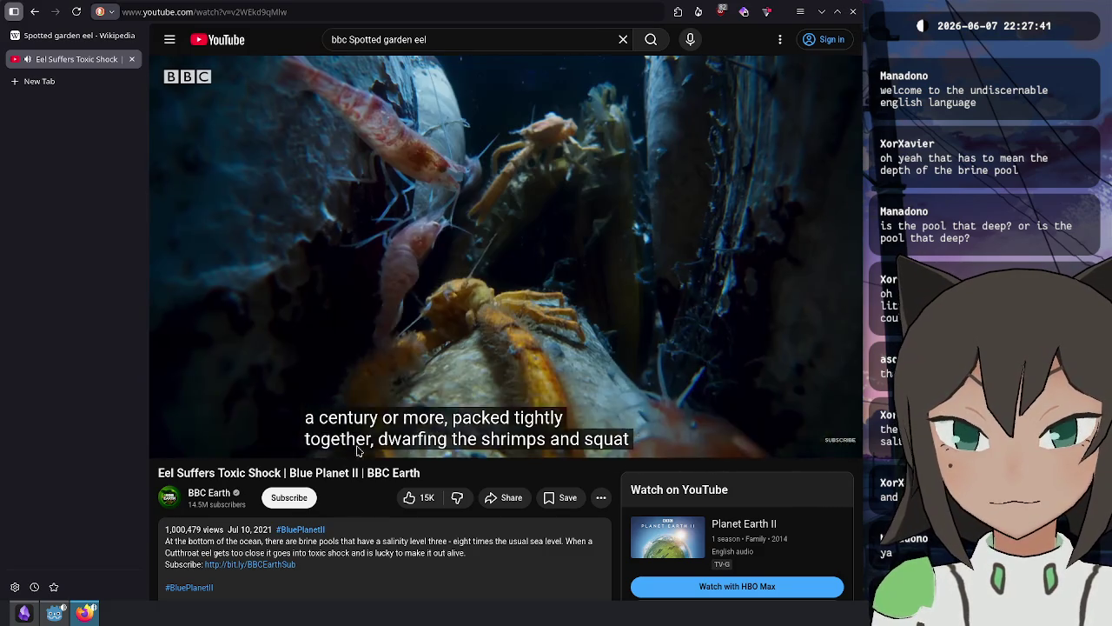
# Step: Pause and resume the eel video, then stop on the purple isopod frame at 1:51
pyautogui.click(410, 408)
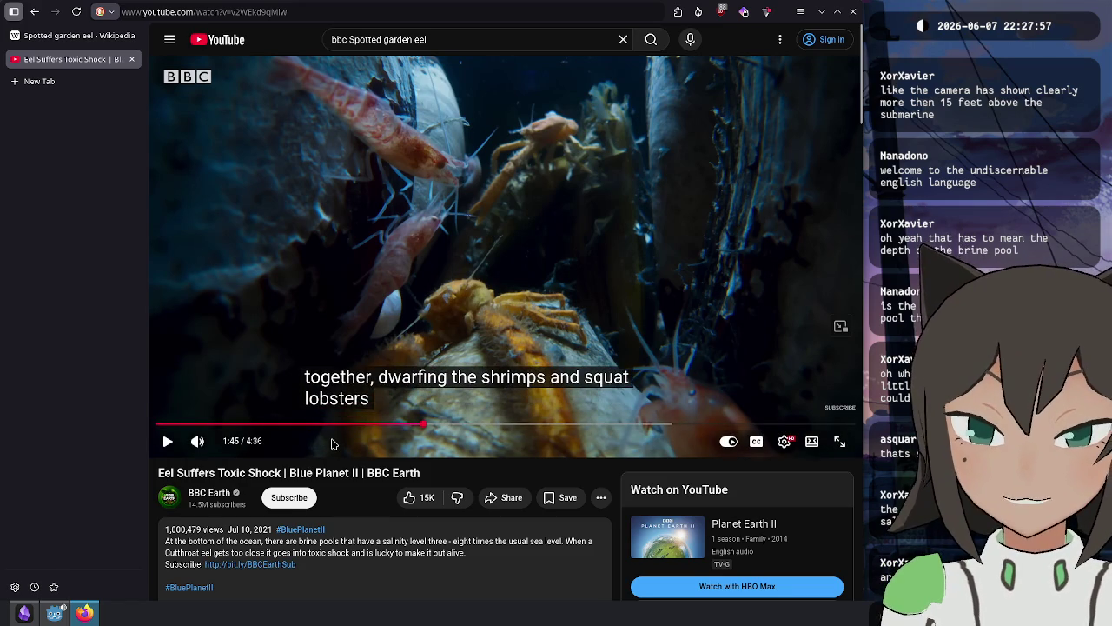
pyautogui.click(565, 300)
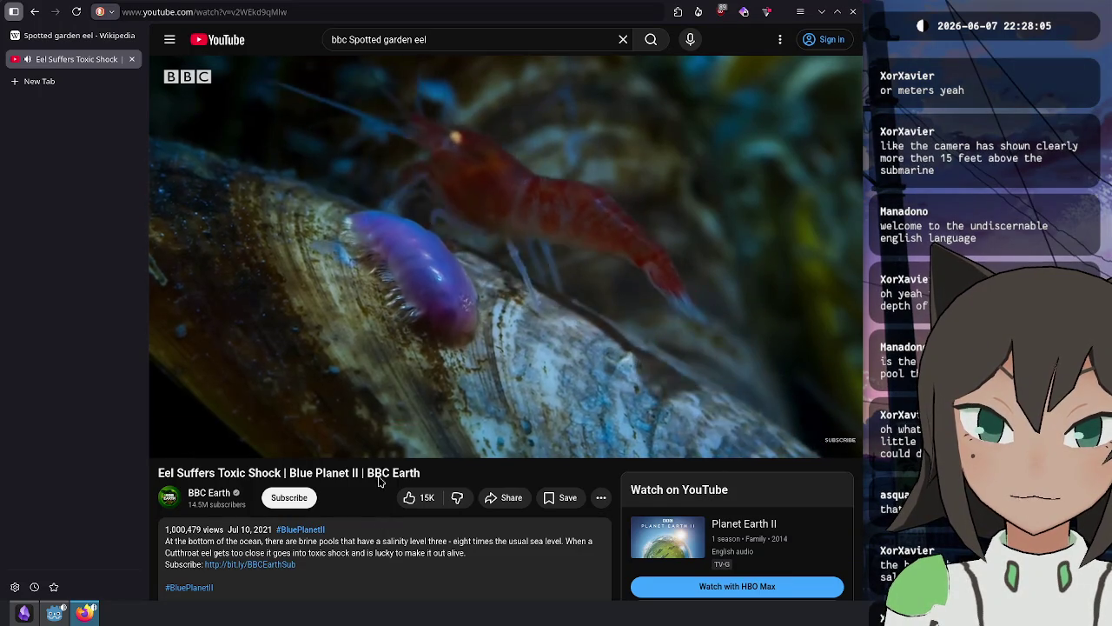
pyautogui.click(426, 257)
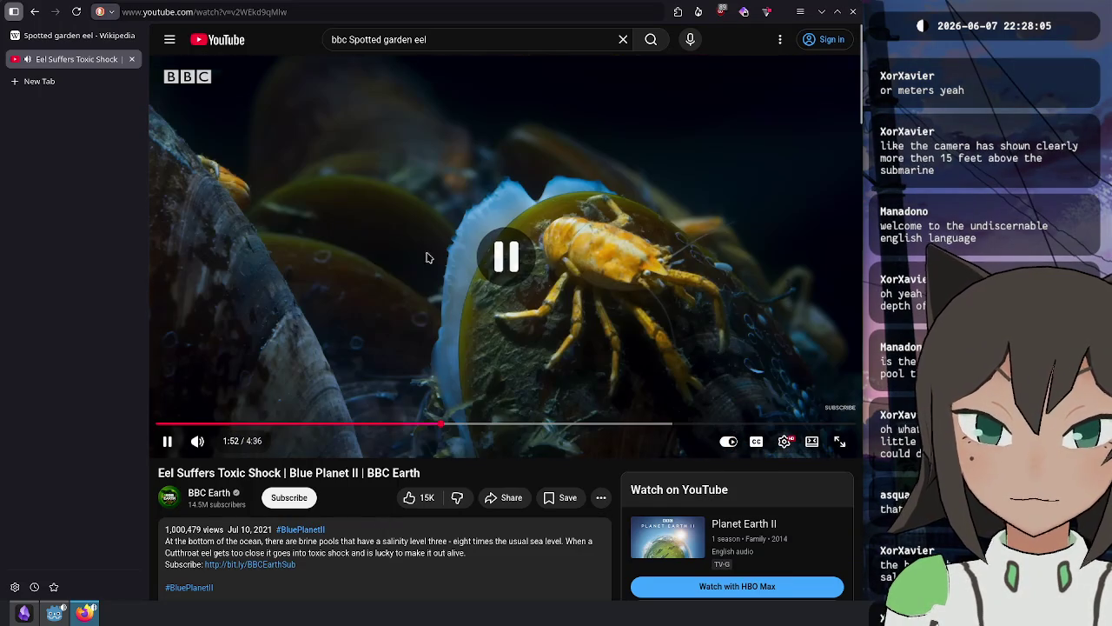
pyautogui.click(439, 424)
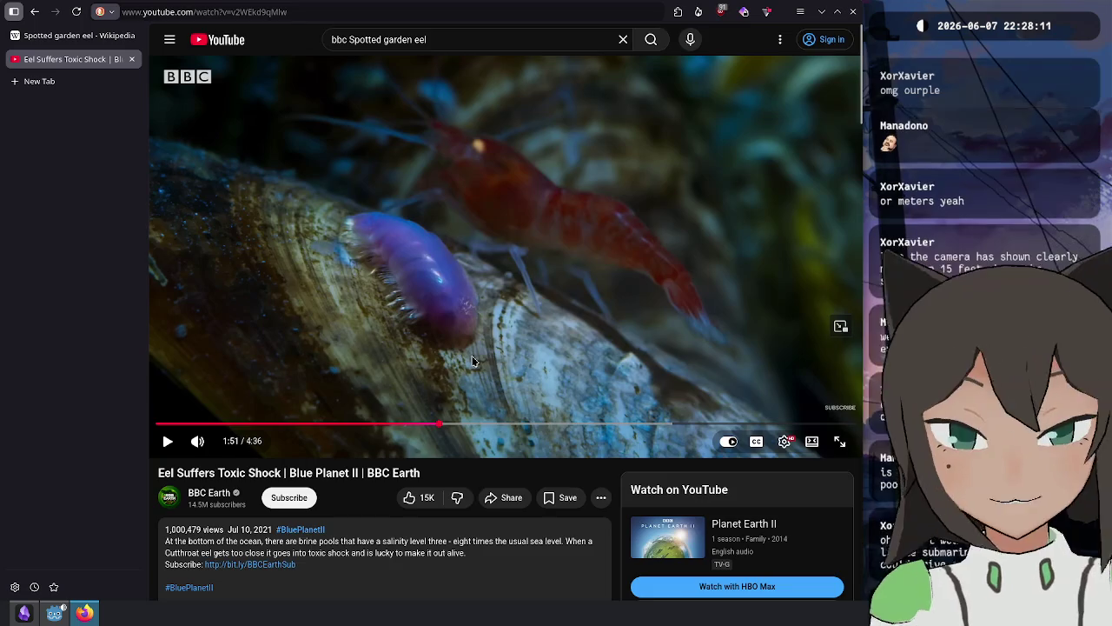
# Step: In a new tab, search Wikipedia for the Isopoda article
pyautogui.hotkey('ctrl', 't')
pyautogui.write('wiki')
pyautogui.press('space')
pyautogui.write('iso')
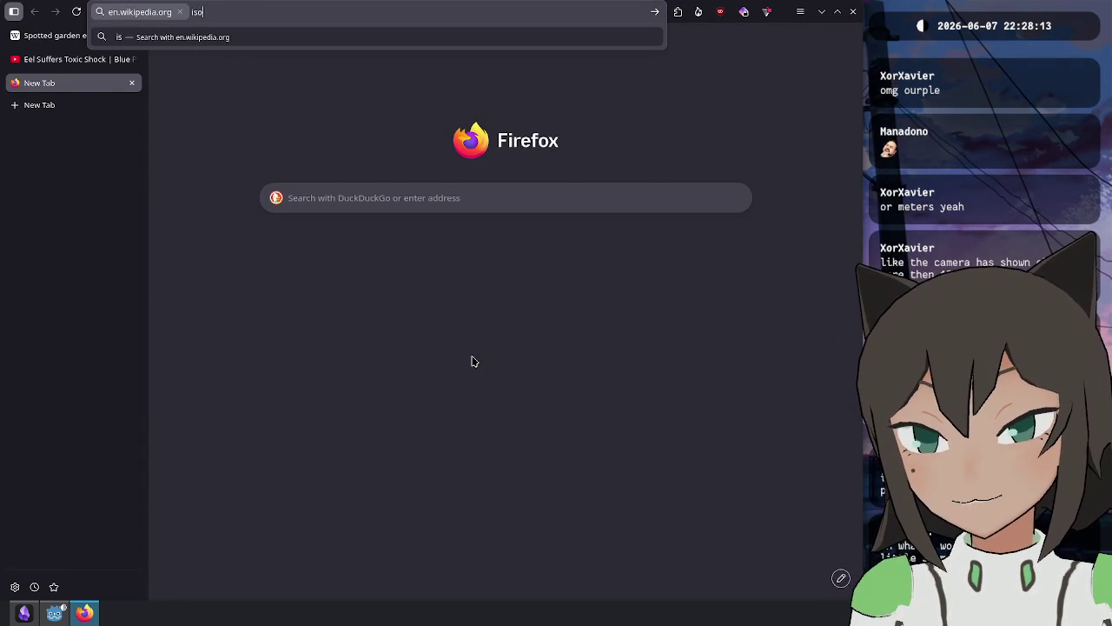
pyautogui.press('Return')
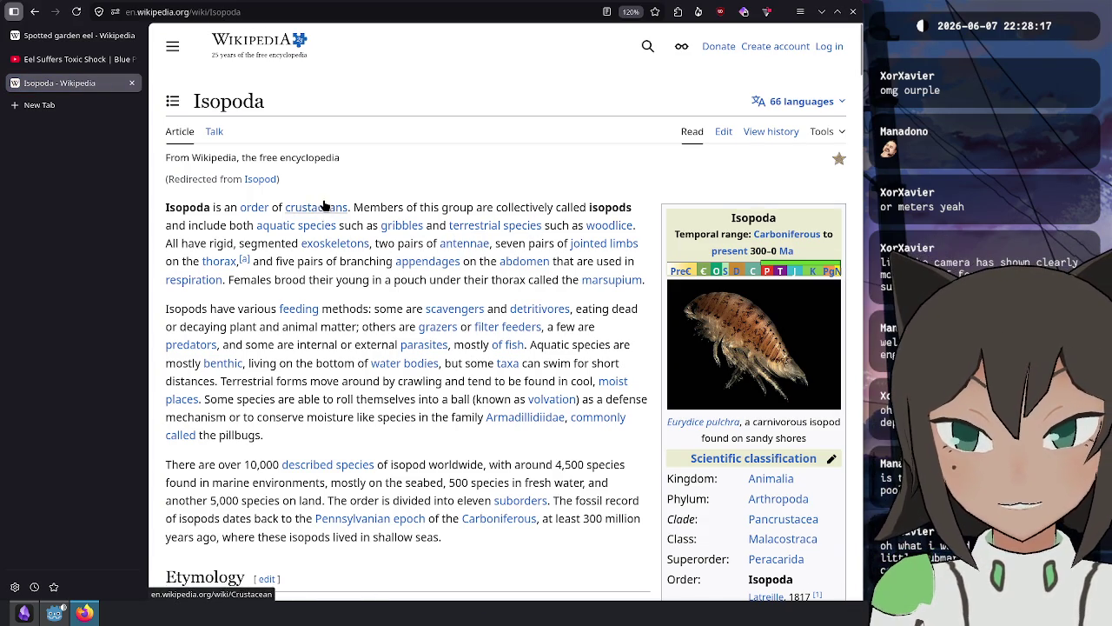
# Step: Read the Isopoda article, highlighting its 10,000 described species sentence, then return to the eel video
pyautogui.scroll(-4, 326, 209)
pyautogui.moveTo(337, 272)
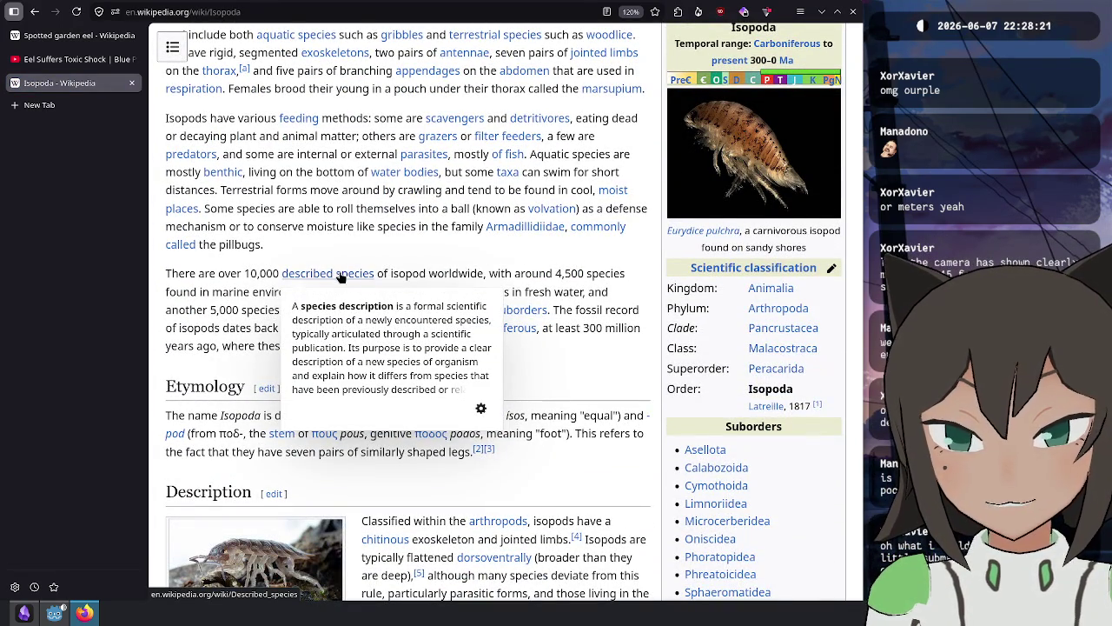
pyautogui.moveTo(239, 263)
pyautogui.mouseDown()
pyautogui.moveTo(500, 273)
pyautogui.moveTo(469, 265)
pyautogui.moveTo(480, 272)
pyautogui.mouseUp()
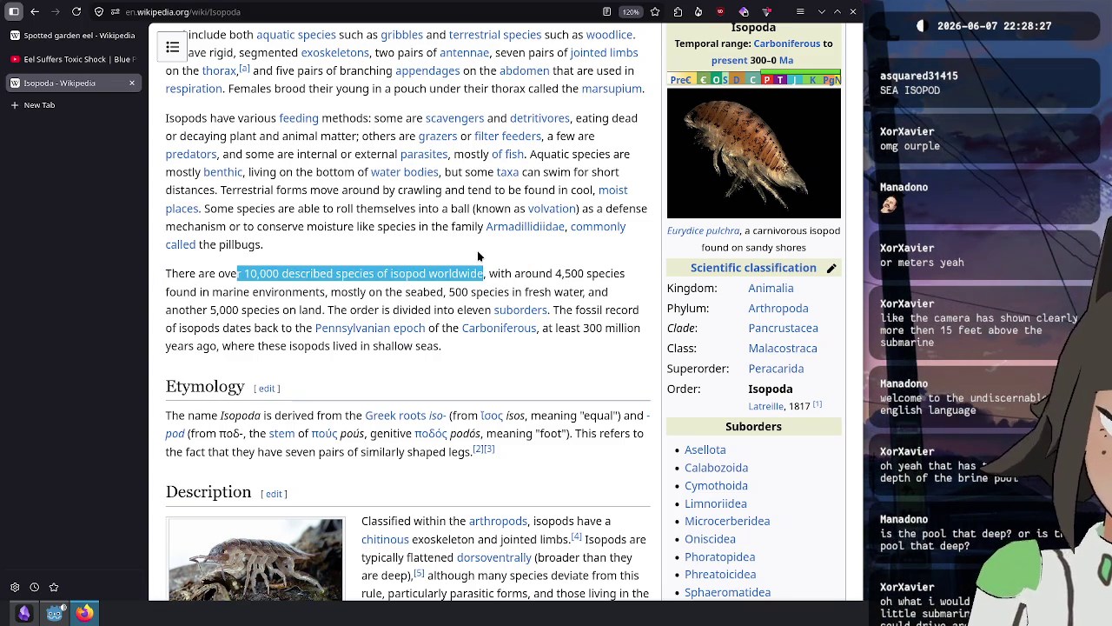
pyautogui.click(477, 255)
pyautogui.scroll(-3, 485, 239)
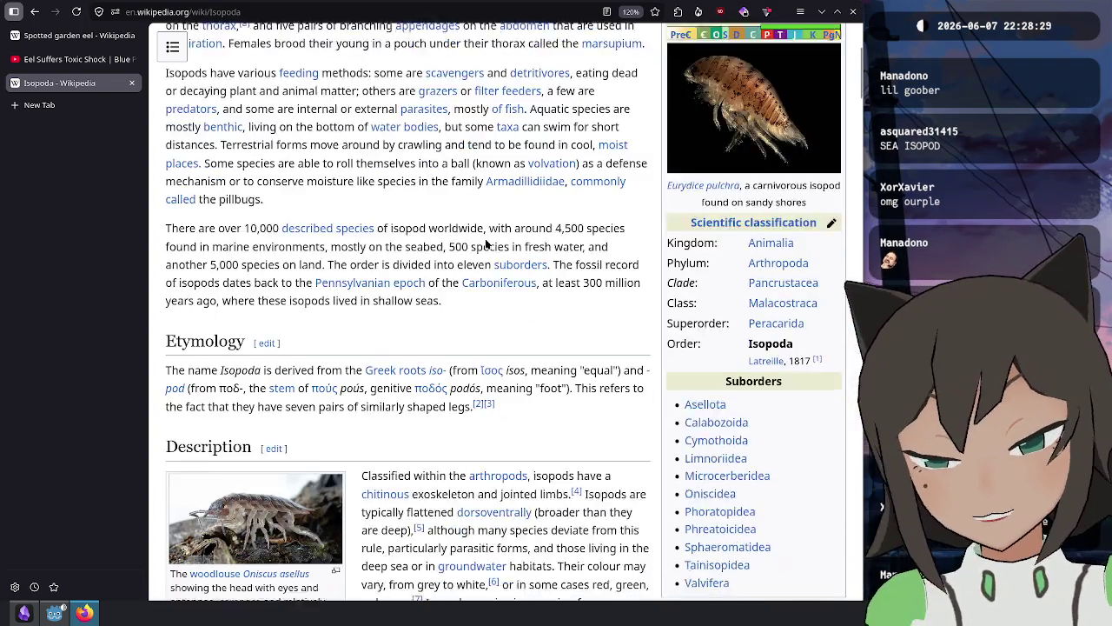
pyautogui.scroll(-5, 483, 228)
pyautogui.click(92, 61)
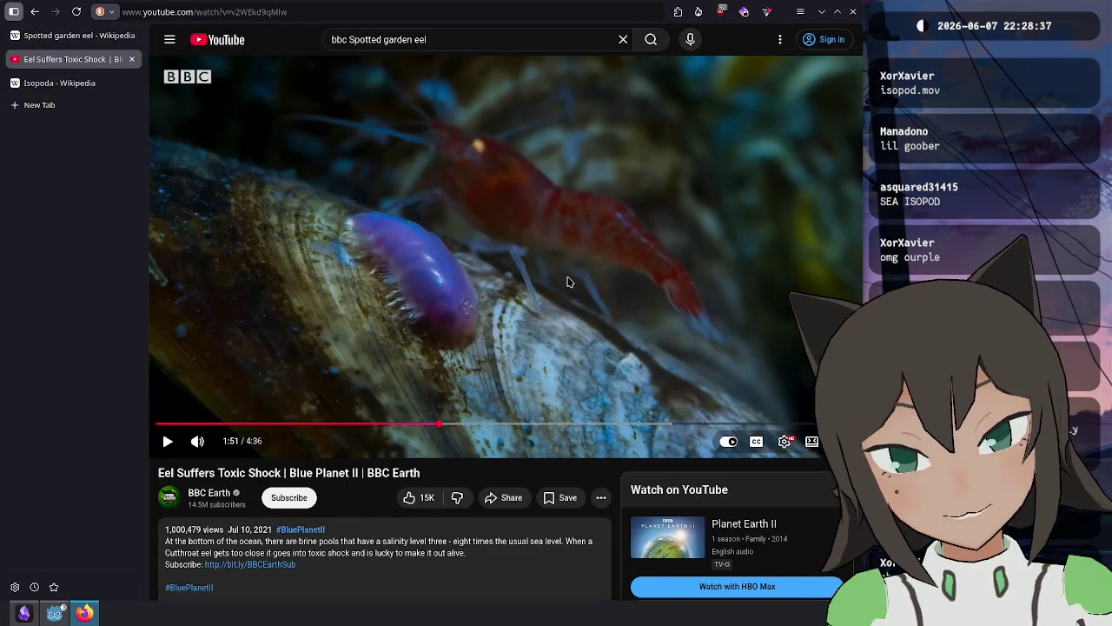
# Step: Play the eel video, rewatch from about 2:41 with a pause at 2:45, and let it finish
pyautogui.click(622, 250)
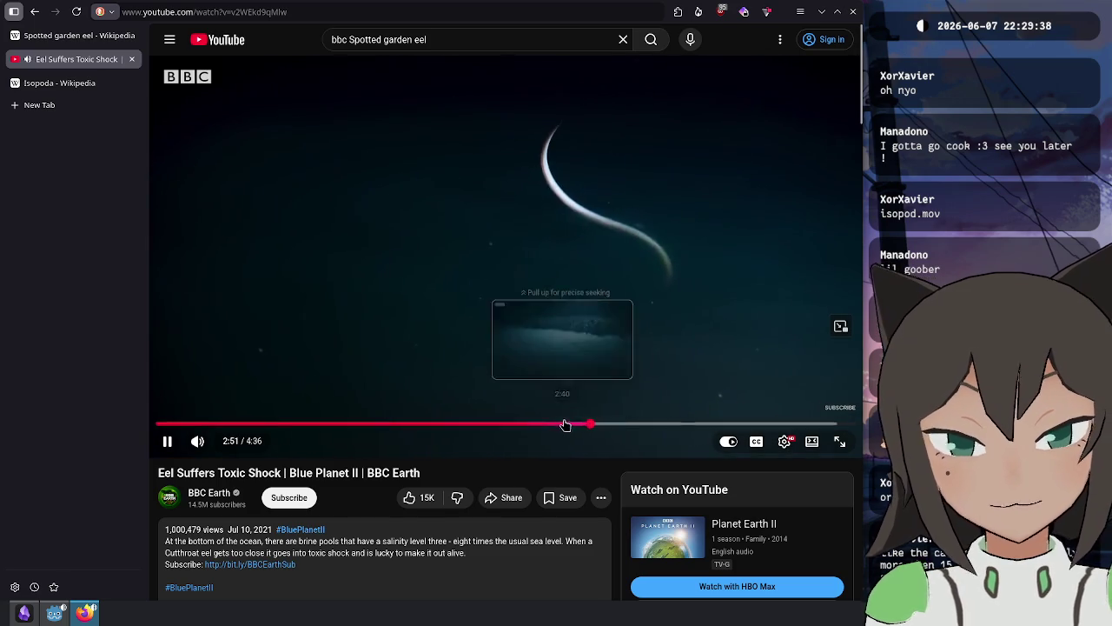
pyautogui.click(565, 424)
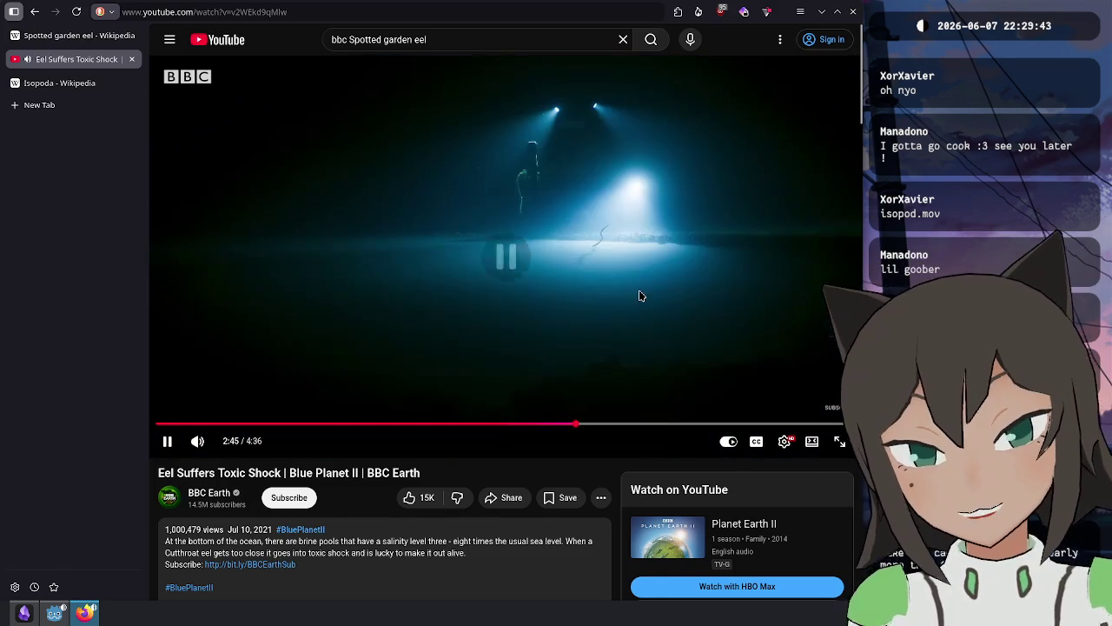
pyautogui.click(679, 243)
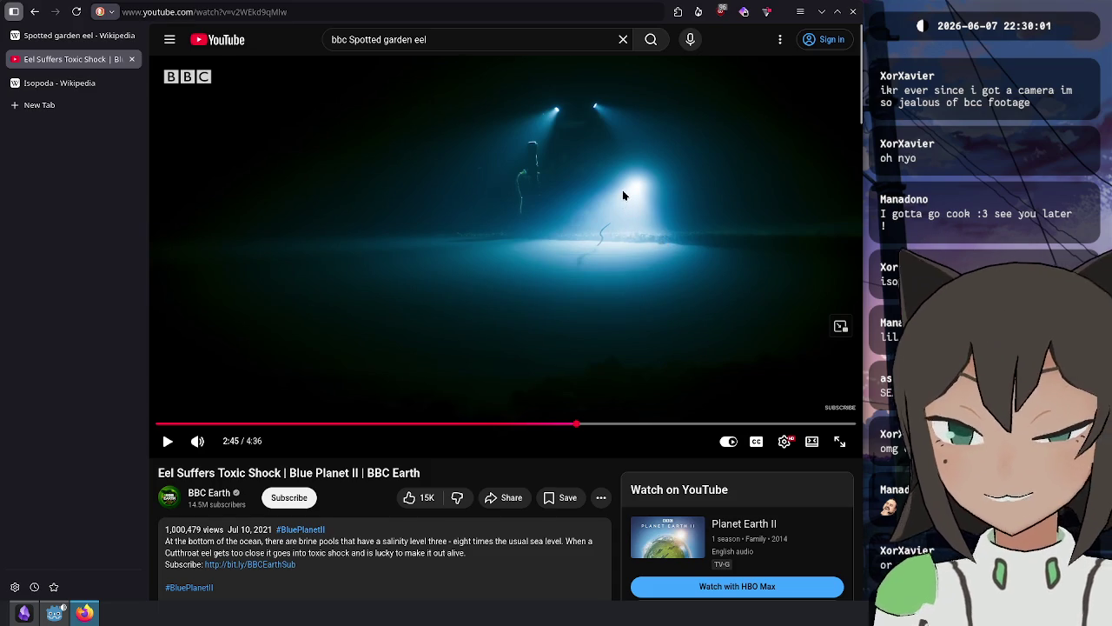
pyautogui.click(517, 229)
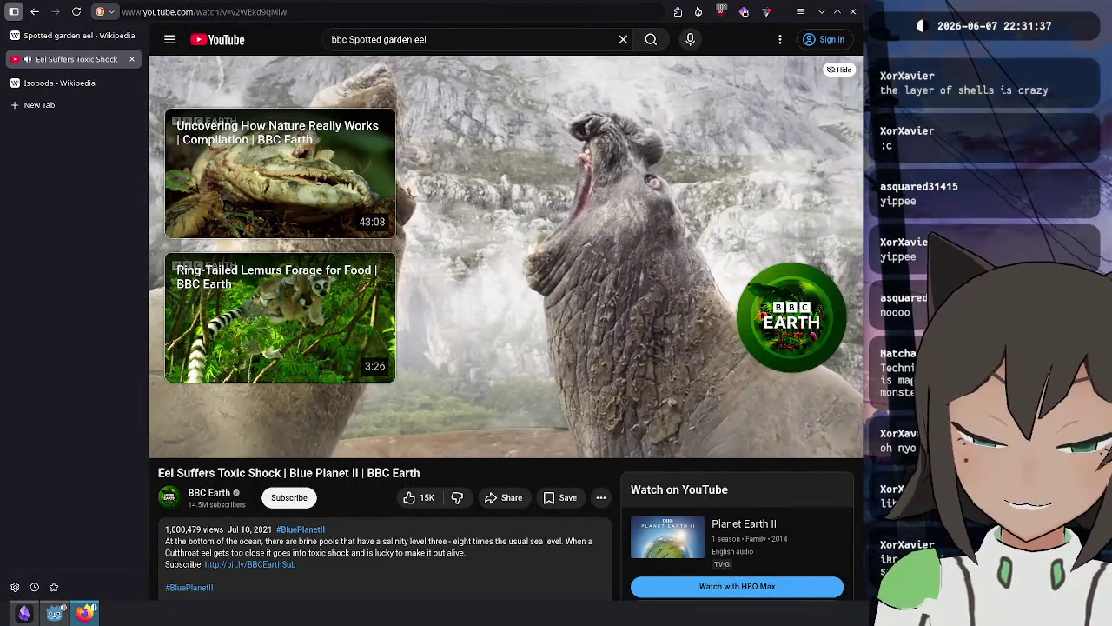
pyautogui.hotkey('ctrl', 't')
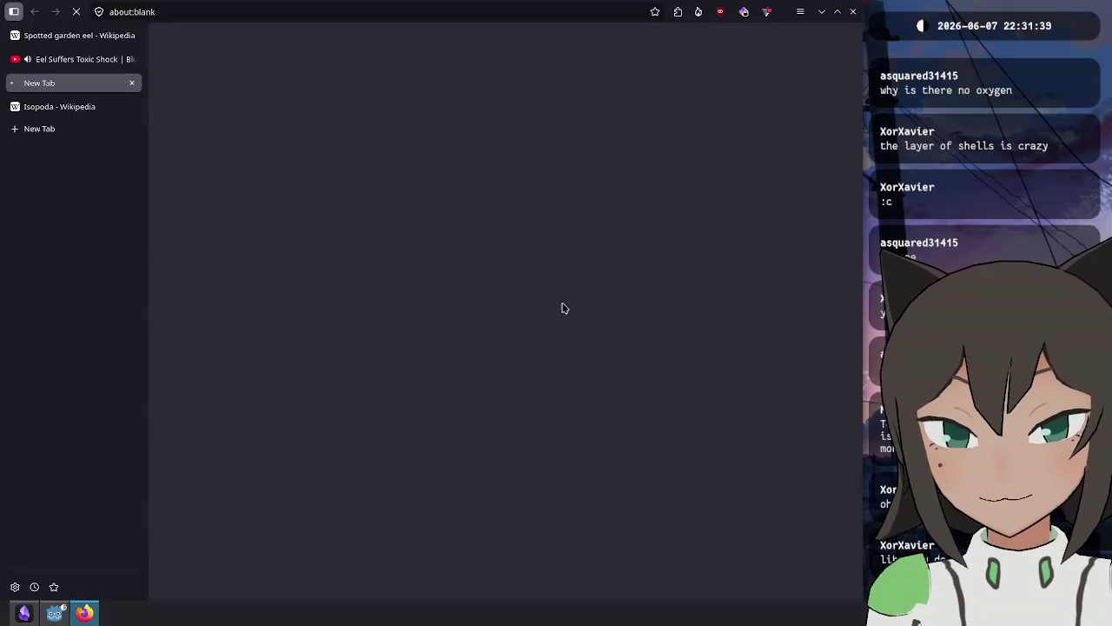
# Step: Replace the blank tab with a Wikipedia search for brine pool
pyautogui.middleClick(48, 92)
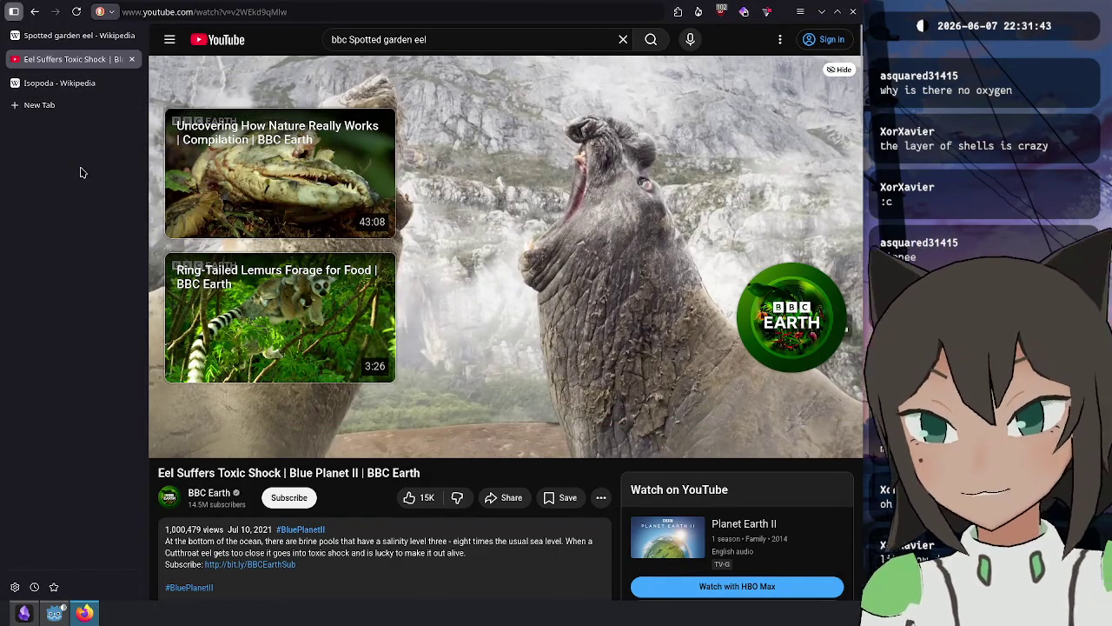
pyautogui.click(39, 104)
pyautogui.write('en')
pyautogui.press('Tab')
pyautogui.write('brine pool')
pyautogui.press('Return')
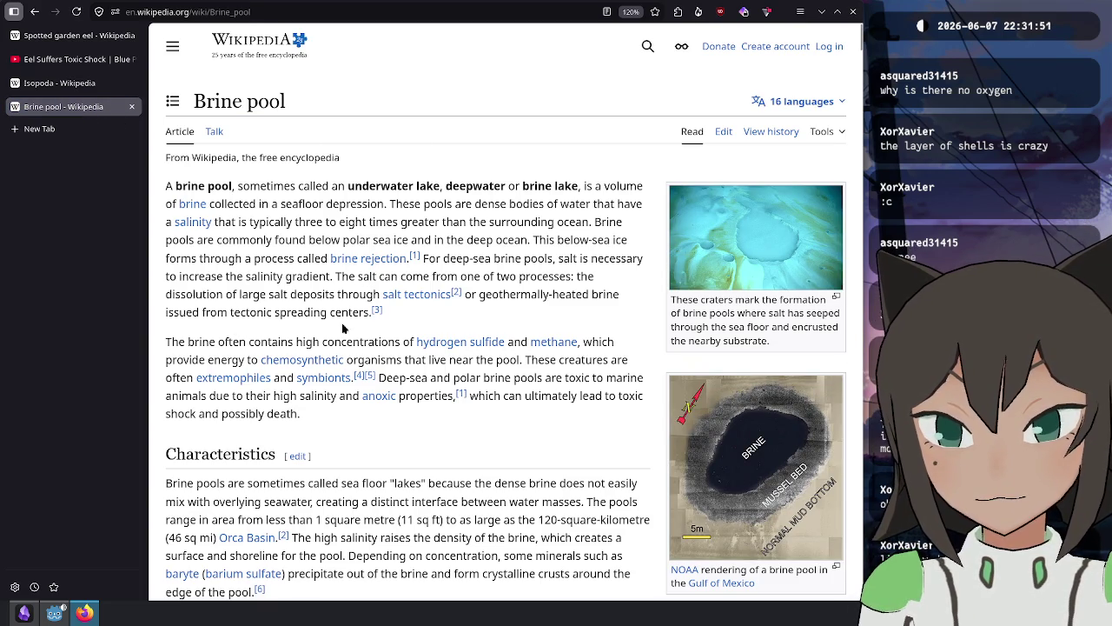
# Step: Highlight the hydrogen sulfide, methane and brine toxicity passages, then follow the anoxic link
pyautogui.moveTo(202, 341)
pyautogui.mouseDown()
pyautogui.moveTo(432, 359)
pyautogui.moveTo(453, 343)
pyautogui.moveTo(513, 343)
pyautogui.moveTo(269, 364)
pyautogui.moveTo(474, 379)
pyautogui.moveTo(470, 396)
pyautogui.moveTo(303, 415)
pyautogui.mouseUp()
pyautogui.click(372, 382)
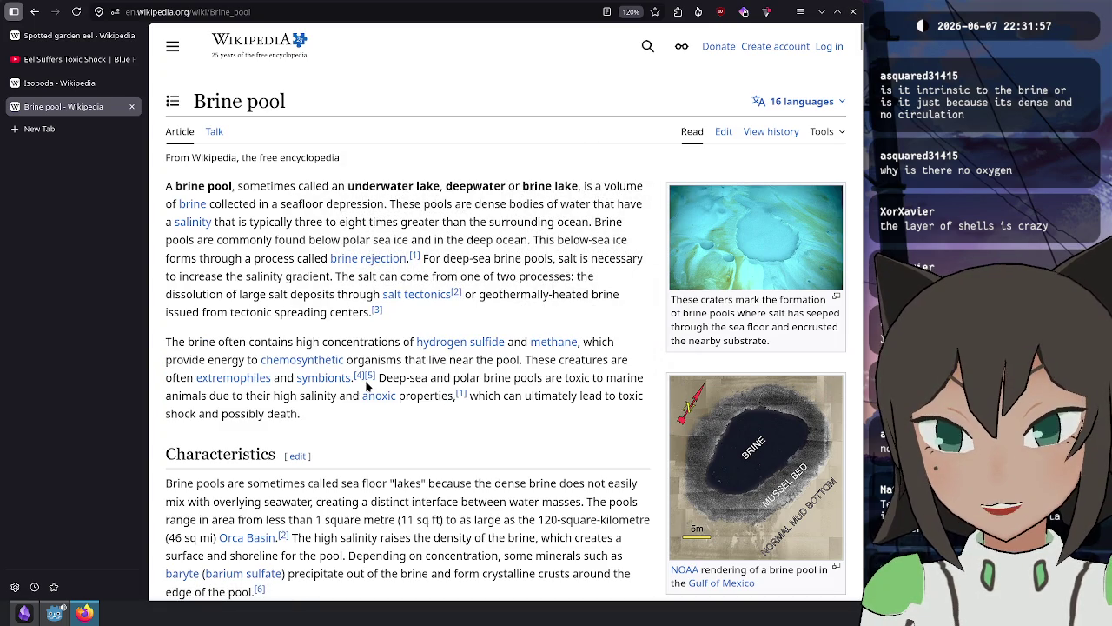
pyautogui.moveTo(387, 377)
pyautogui.mouseDown()
pyautogui.moveTo(562, 379)
pyautogui.moveTo(185, 391)
pyautogui.moveTo(424, 397)
pyautogui.moveTo(305, 416)
pyautogui.mouseUp()
pyautogui.click(370, 402)
pyautogui.click(372, 398)
pyautogui.moveTo(224, 186)
pyautogui.mouseDown()
pyautogui.moveTo(418, 205)
pyautogui.moveTo(377, 186)
pyautogui.mouseUp()
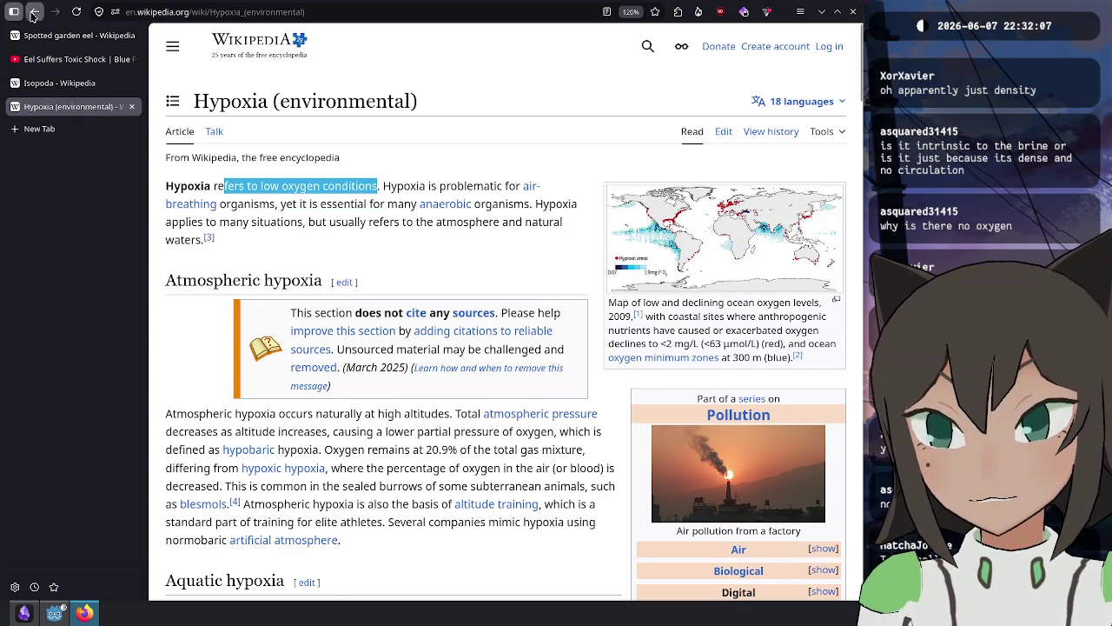
# Step: Reopen the Hypoxia article, search 'anox', and select the sentence defining an anoxic aquatic system
pyautogui.click(32, 14)
pyautogui.click(371, 397)
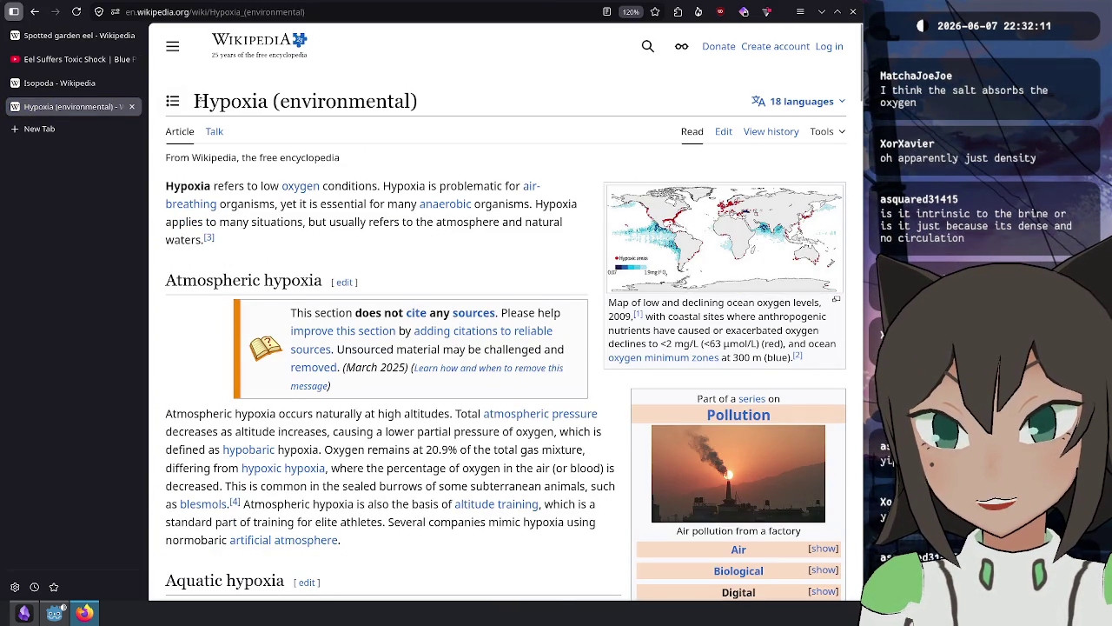
pyautogui.hotkey('ctrl', 'f')
pyautogui.write('anoxic')
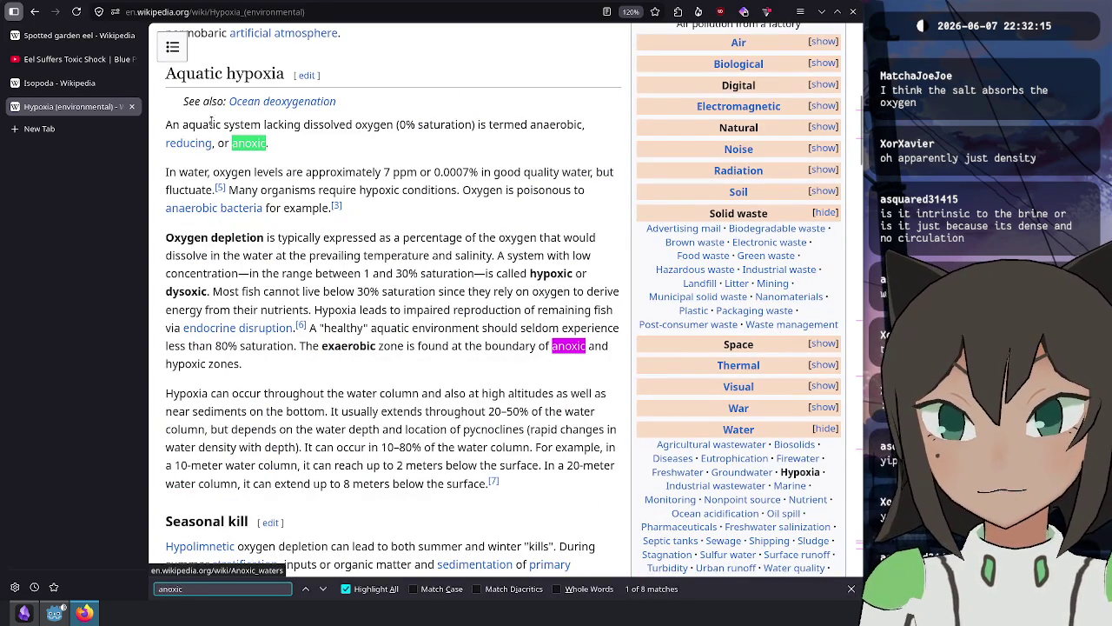
pyautogui.moveTo(197, 123); pyautogui.dragTo(383, 122)
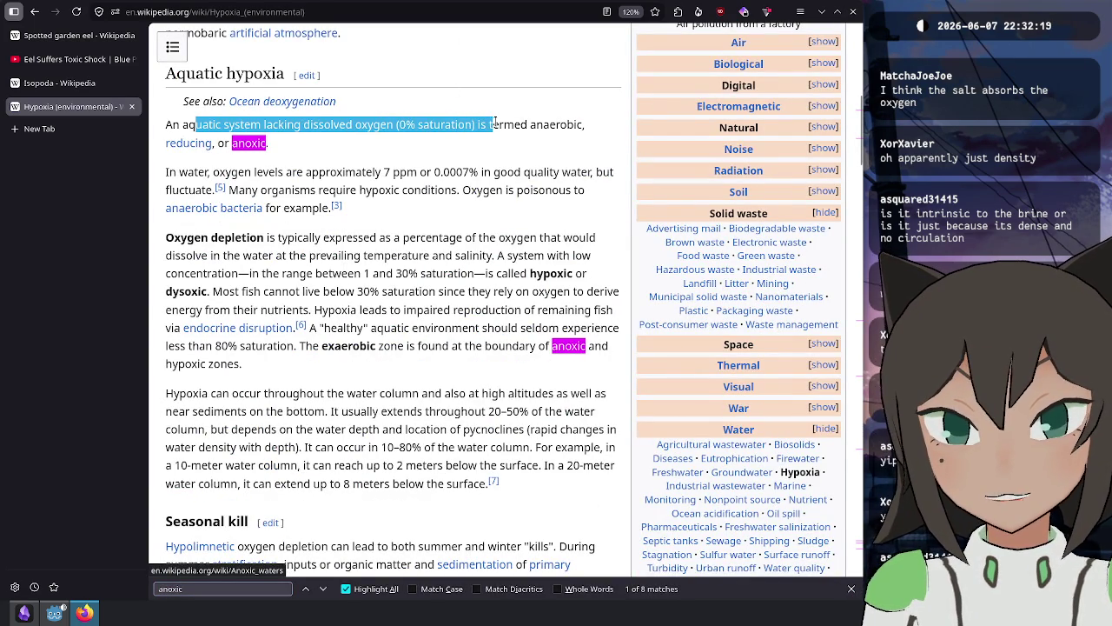
pyautogui.moveTo(522, 123); pyautogui.dragTo(280, 141)
# Step: Back in the Brine pool article, search for 'anoxic' to find where pools become anoxic
pyautogui.click(35, 12)
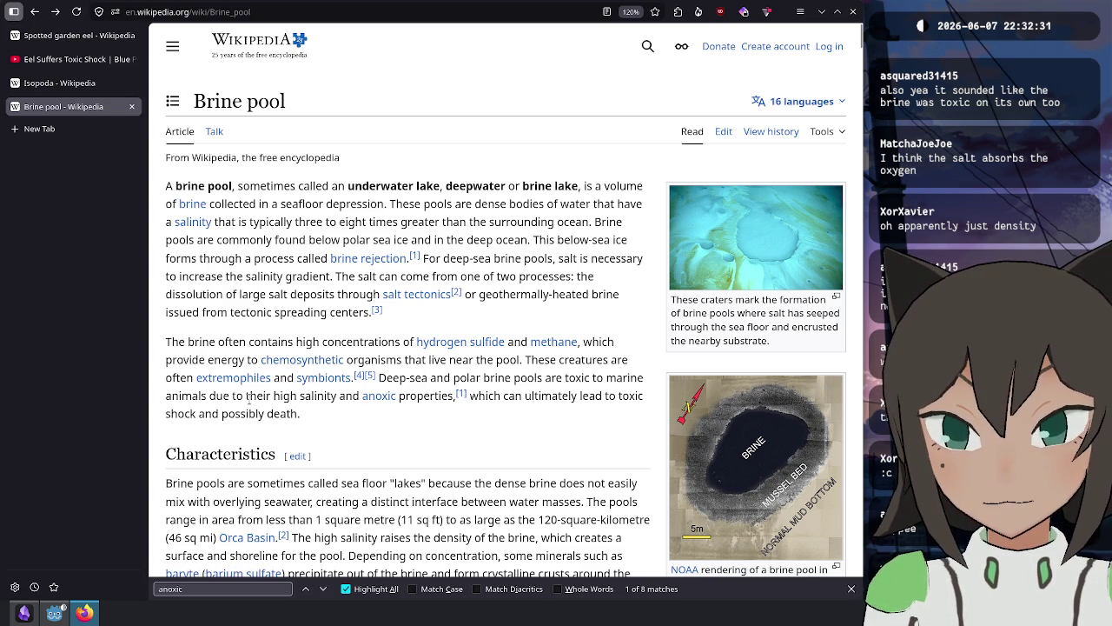
pyautogui.scroll(-2, 376, 352)
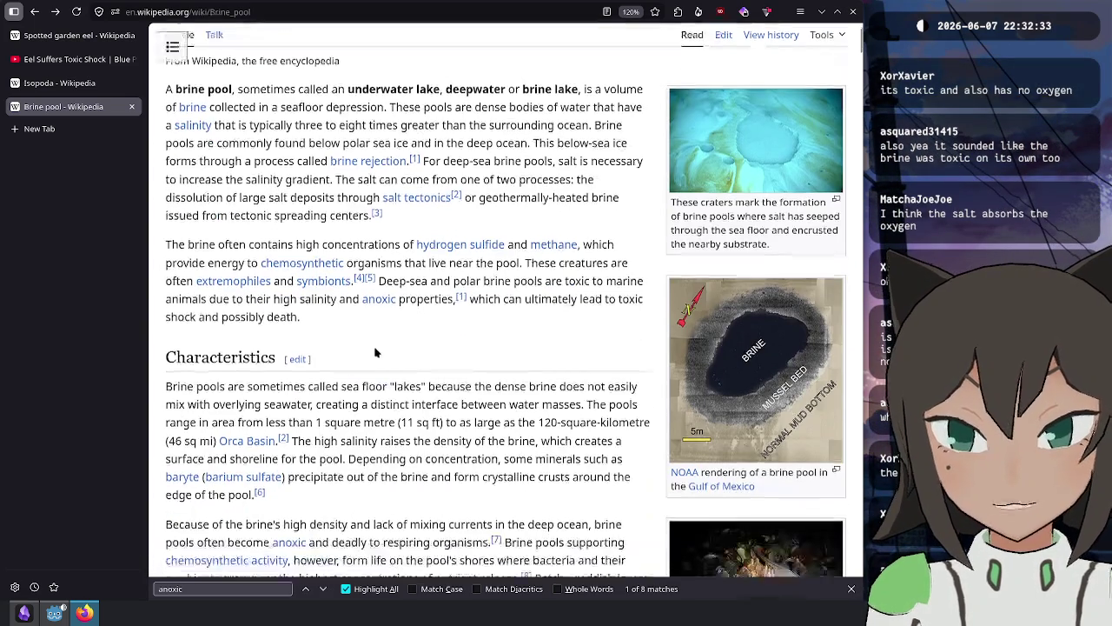
pyautogui.scroll(-4, 377, 352)
pyautogui.hotkey('ctrl', 'f')
pyautogui.write('an')
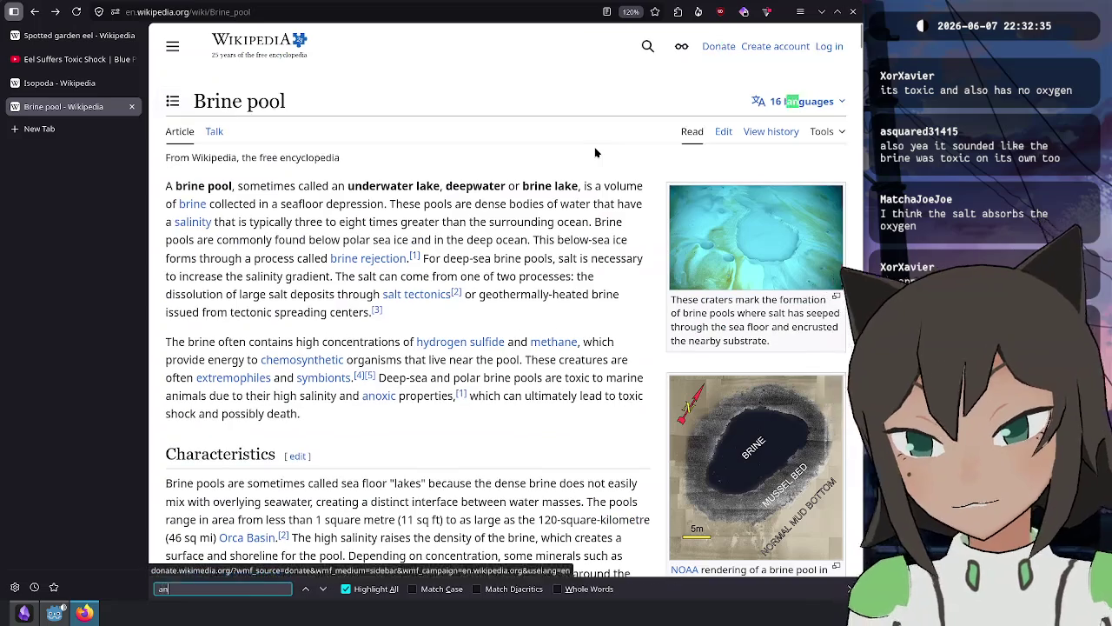
pyautogui.write('oxic')
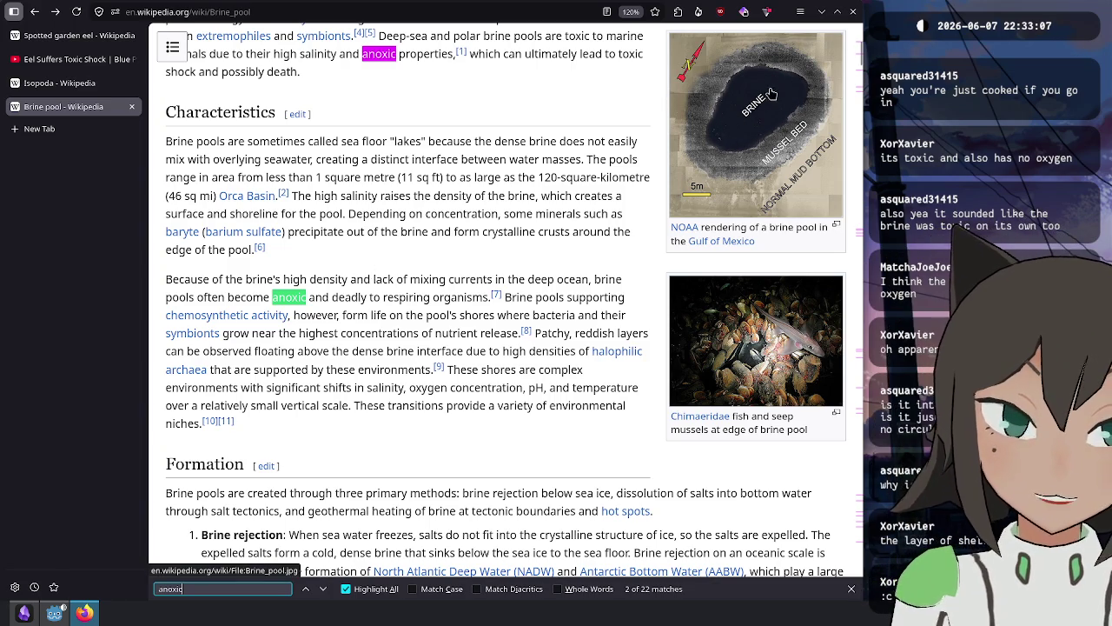
pyautogui.click(400, 258)
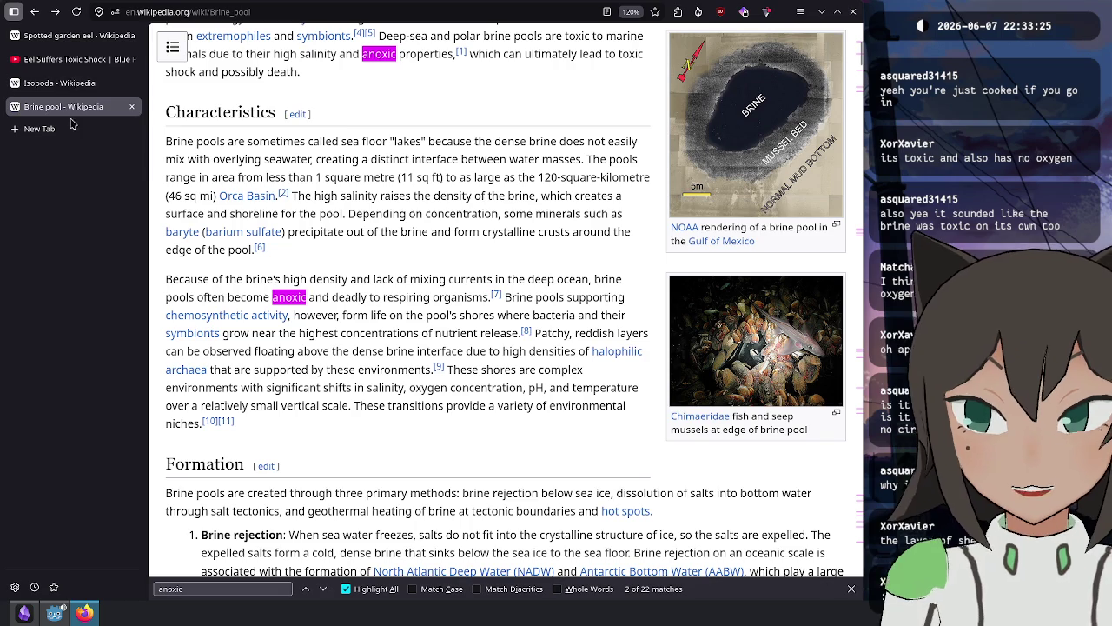
pyautogui.click(70, 59)
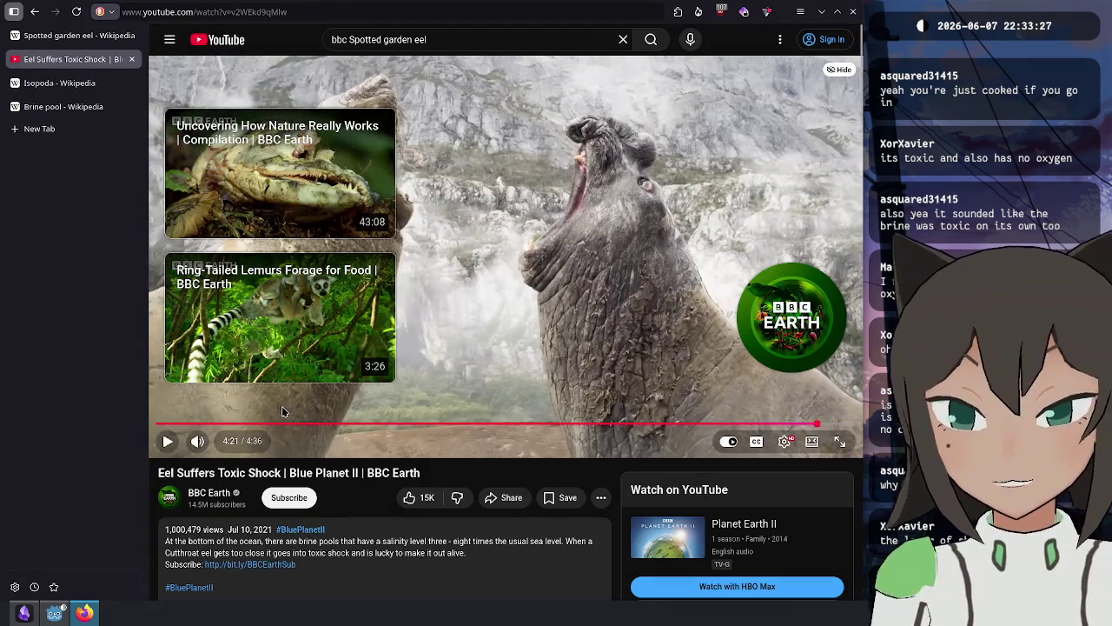
# Step: Rewind the eel video to the cutthroat eels scene near 1:31, then switch away from the browser
pyautogui.moveTo(283, 426)
pyautogui.mouseDown()
pyautogui.moveTo(511, 413)
pyautogui.moveTo(435, 39)
pyautogui.mouseUp()
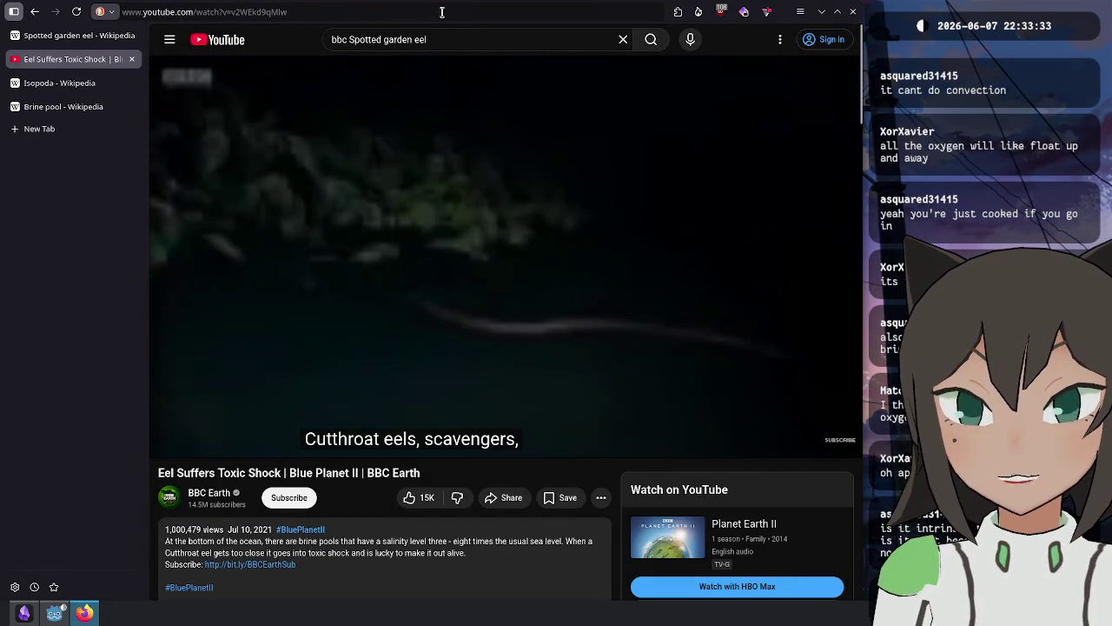
pyautogui.click(48, 611)
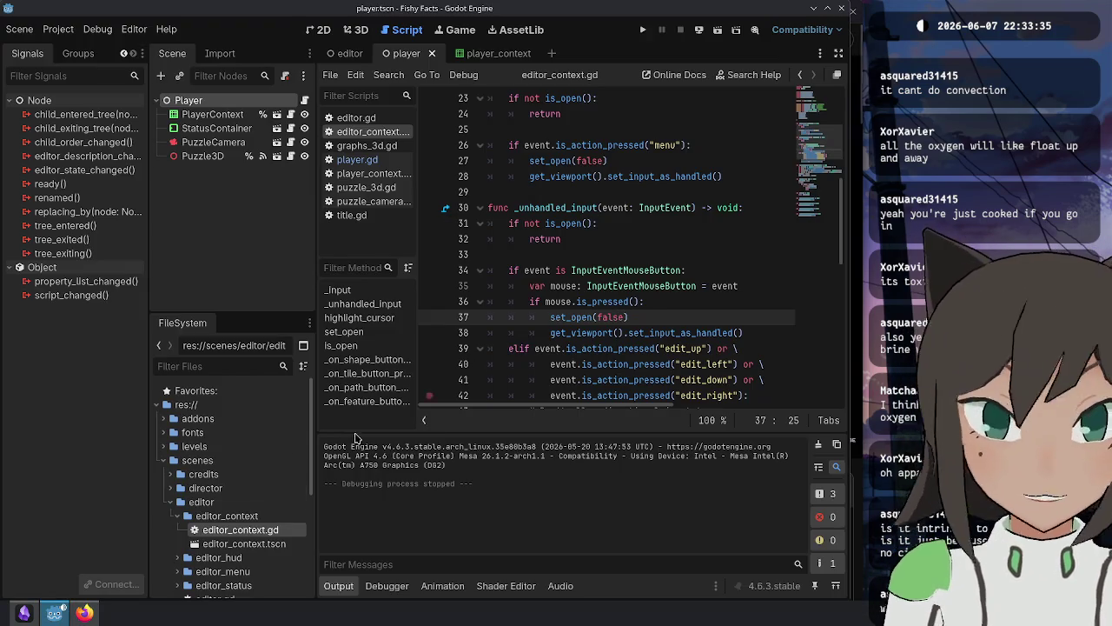
pyautogui.click(23, 612)
# Step: Add line 17, 'Cutthroat eels can scavenge for food inside the brine pool', with the pasted video link
pyautogui.press('Return')
pyautogui.write('Cut')
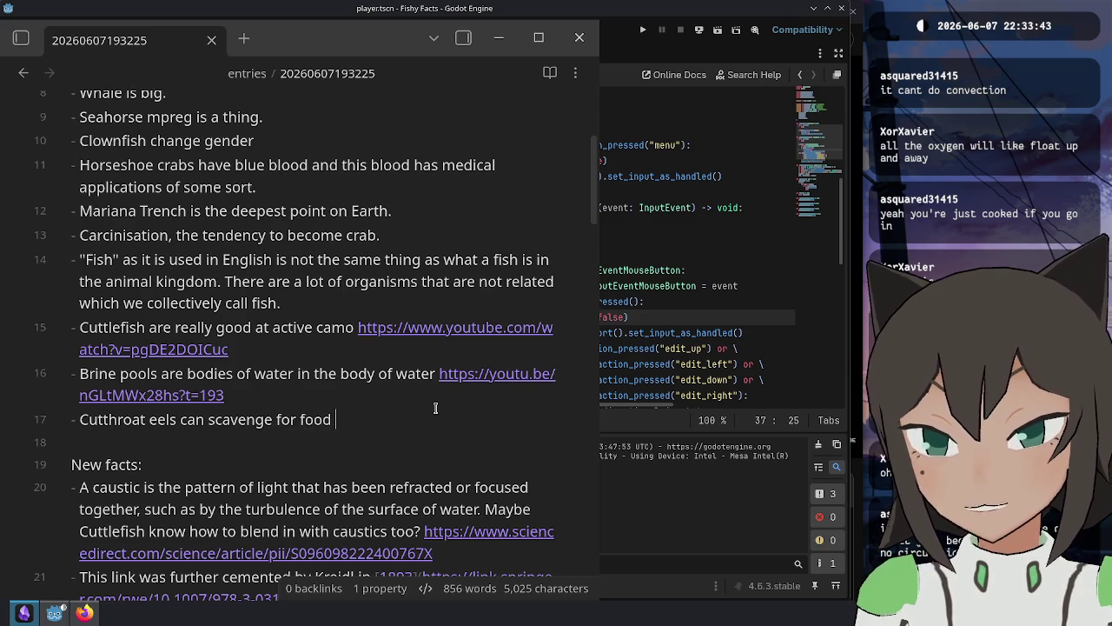
pyautogui.write('inside of the brine pool')
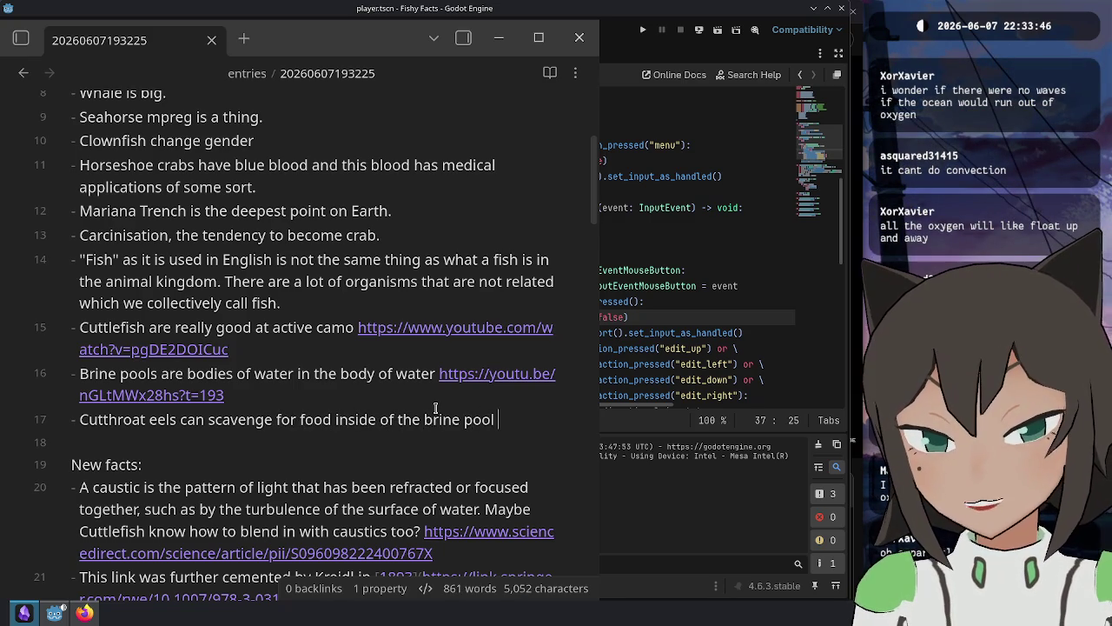
pyautogui.write('https://www.youtube.com/watch?v=v2WEkd9qMlw')
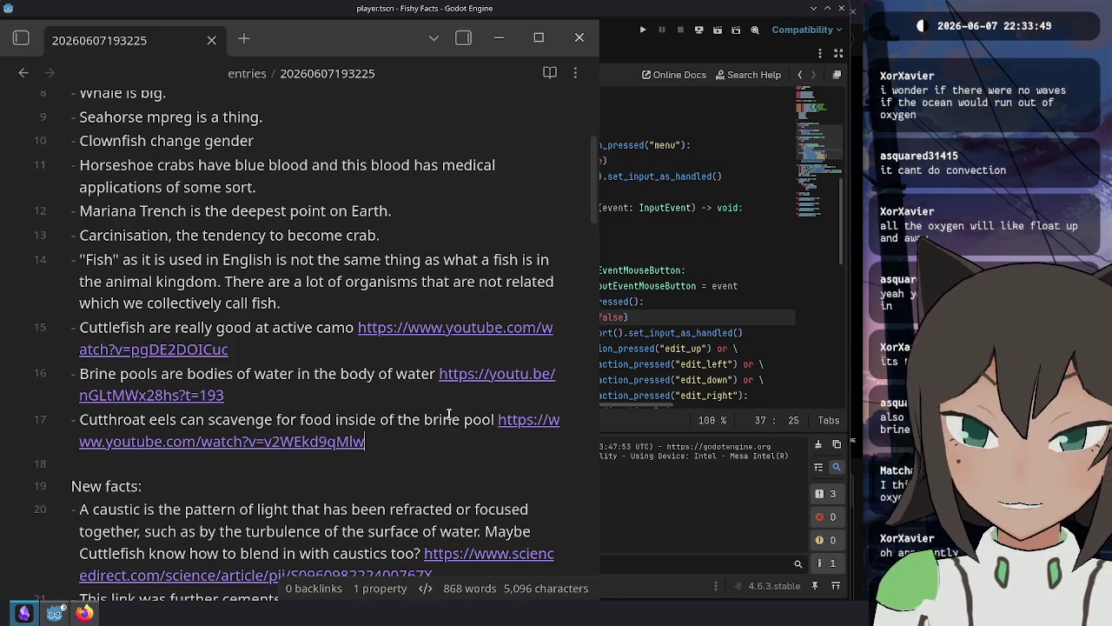
pyautogui.moveTo(494, 419)
pyautogui.mouseDown()
pyautogui.moveTo(144, 419)
pyautogui.moveTo(452, 451)
pyautogui.mouseUp()
pyautogui.click(452, 451)
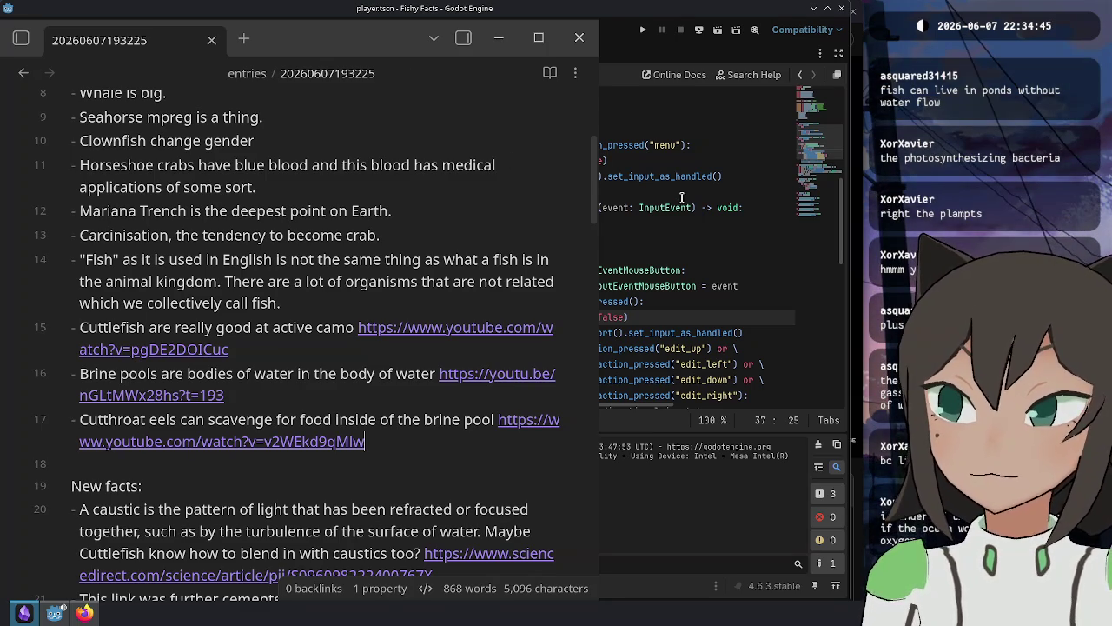
pyautogui.click(709, 245)
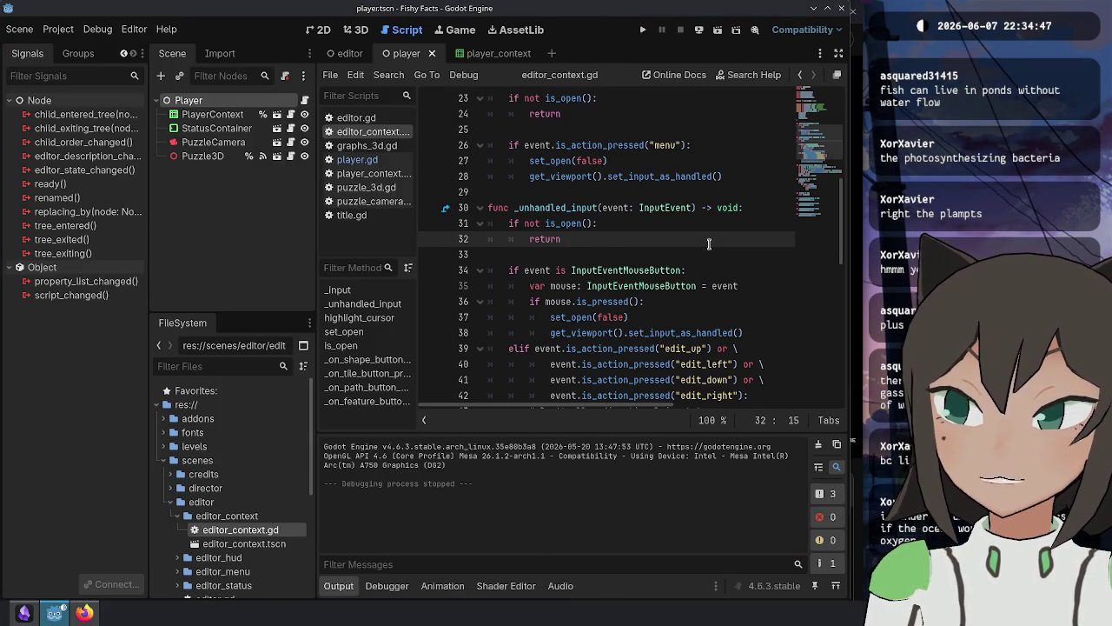
# Step: Place the caret on lines 26, 27 and 32 of the Godot script, then return to Firefox
pyautogui.click(674, 144)
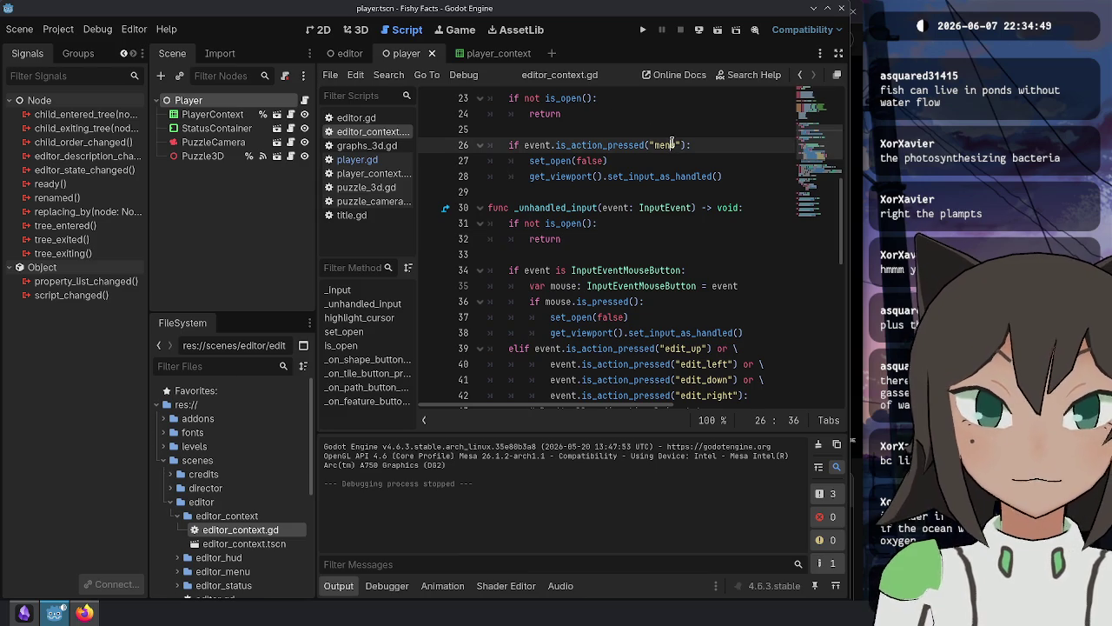
pyautogui.click(677, 161)
pyautogui.click(665, 238)
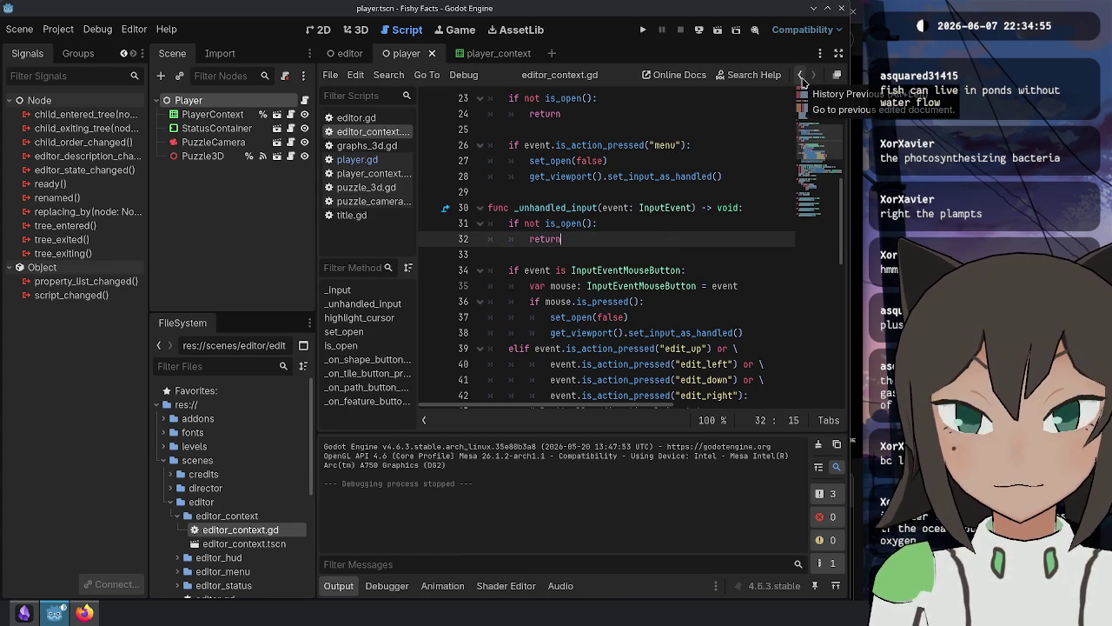
pyautogui.hotkey('alt', 'Tab')
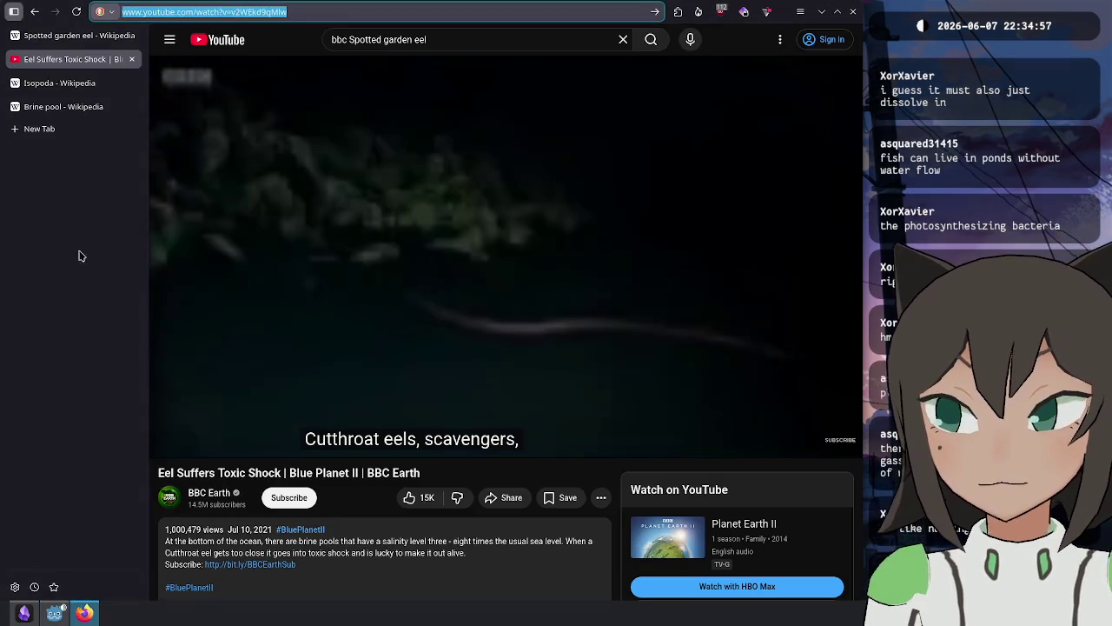
# Step: From the garden eel search results, play 'Peek-A-Boo with Hawaiian Garden Eels' and pause it at 0:39
pyautogui.click(32, 13)
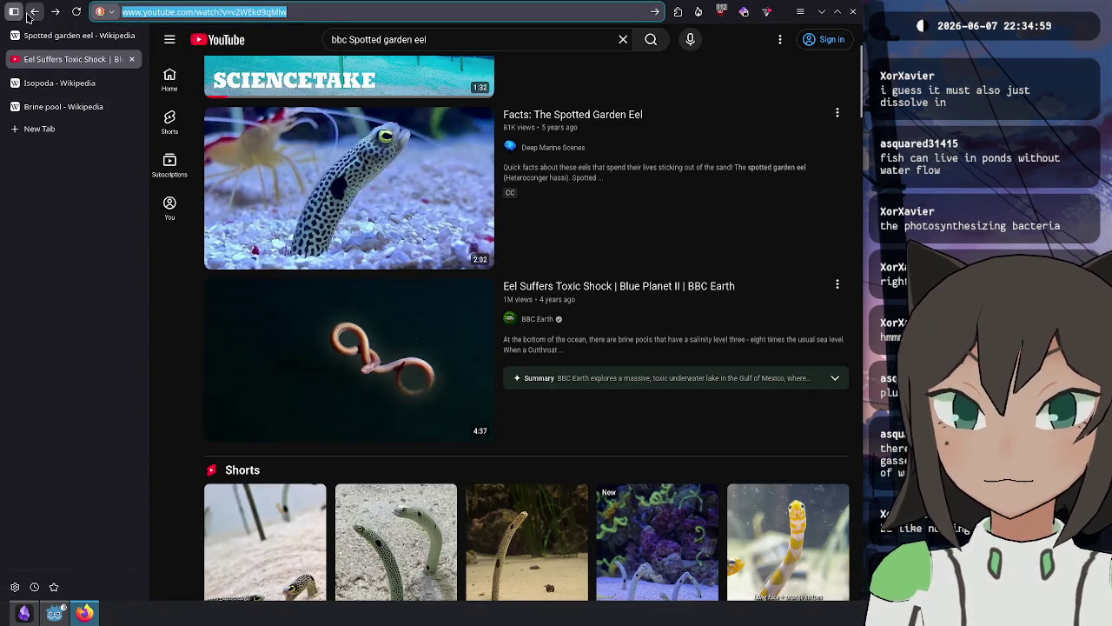
pyautogui.scroll(-6, 686, 300)
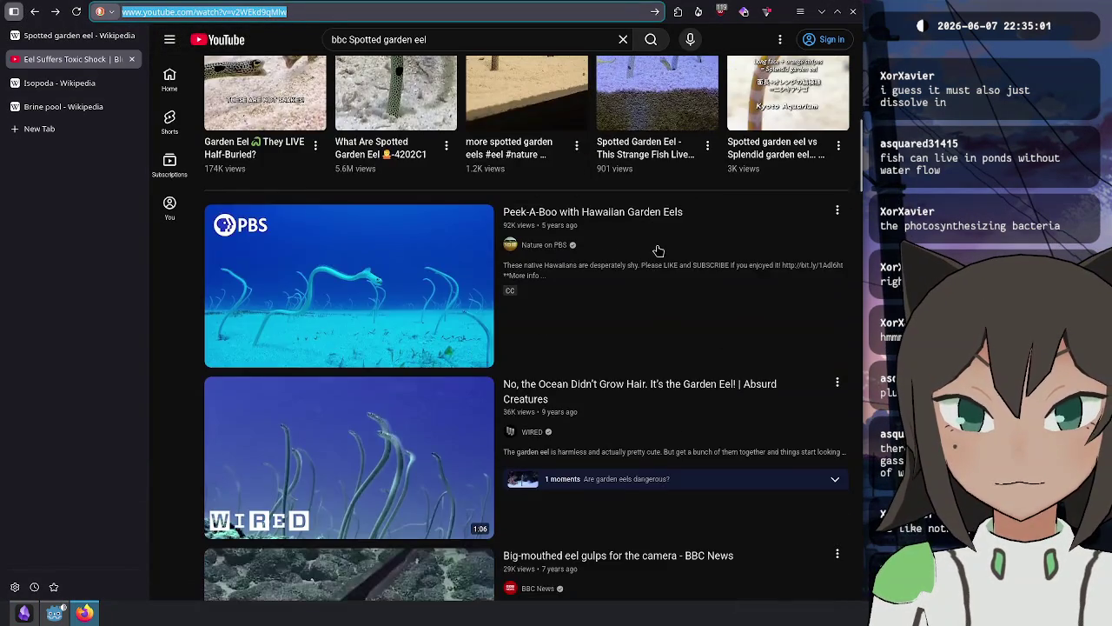
pyautogui.scroll(-2, 658, 218)
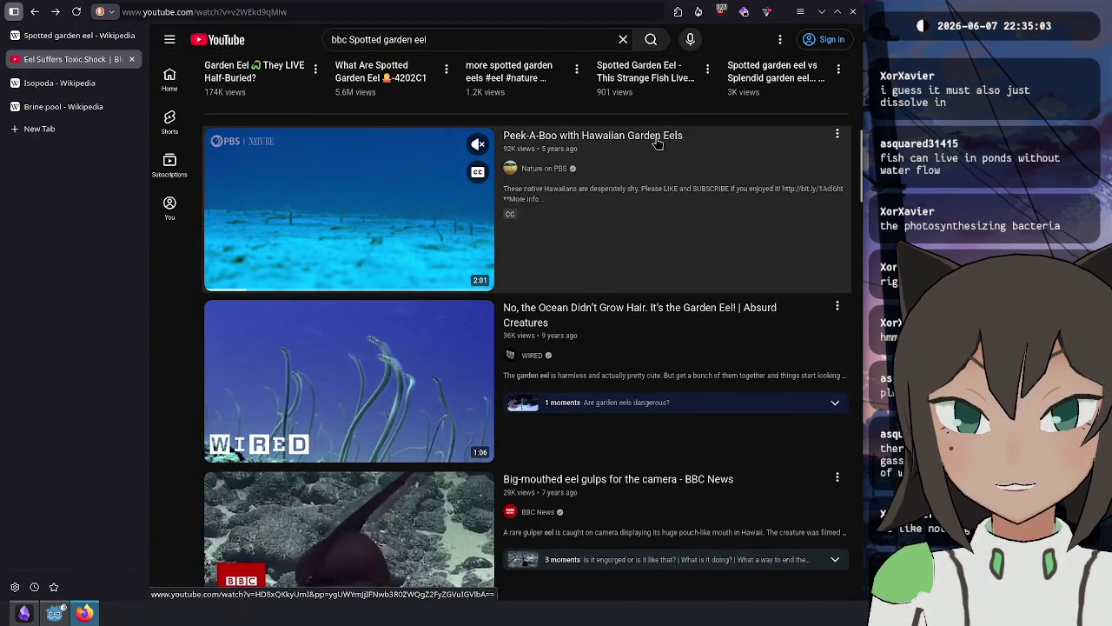
pyautogui.click(658, 143)
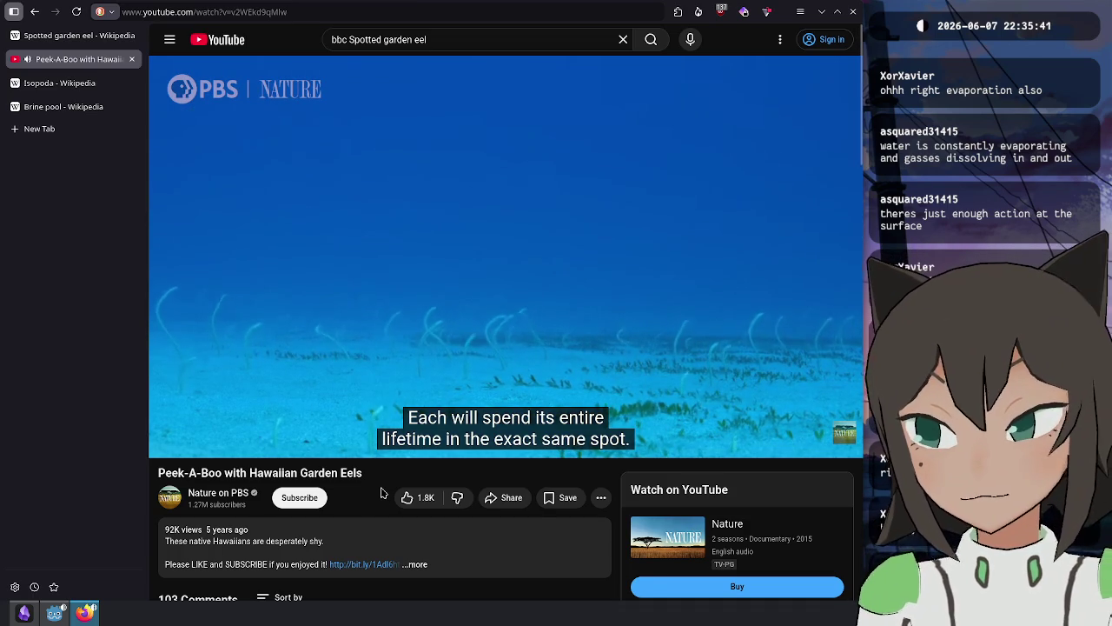
pyautogui.click(497, 328)
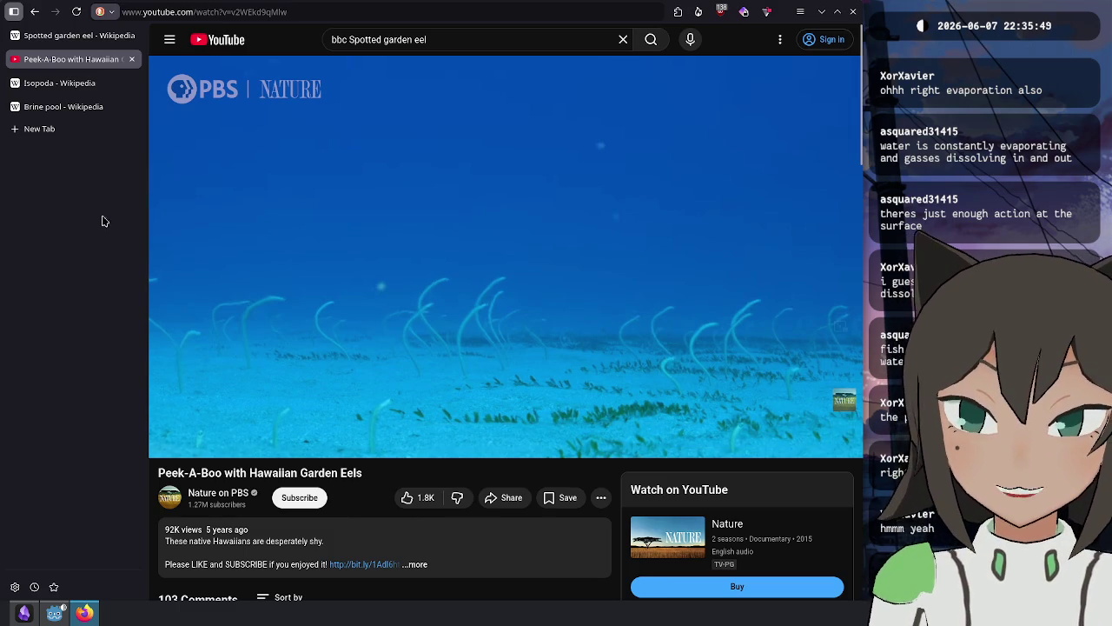
pyautogui.click(73, 34)
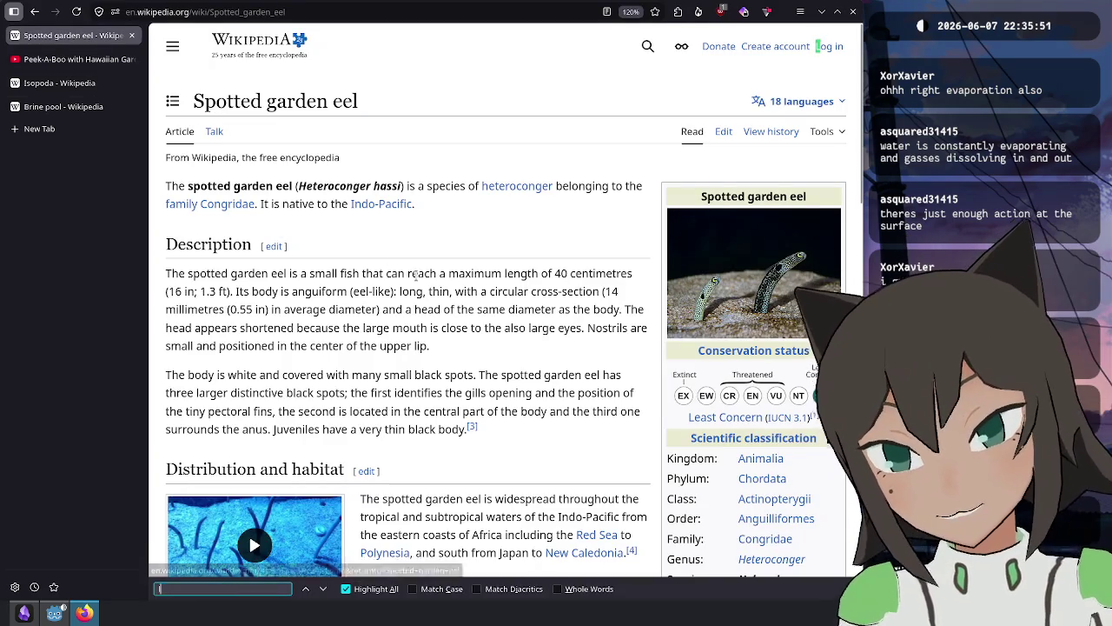
# Step: Finish the 'lifetime' page search and open the Congridae article
pyautogui.write('lifetime')
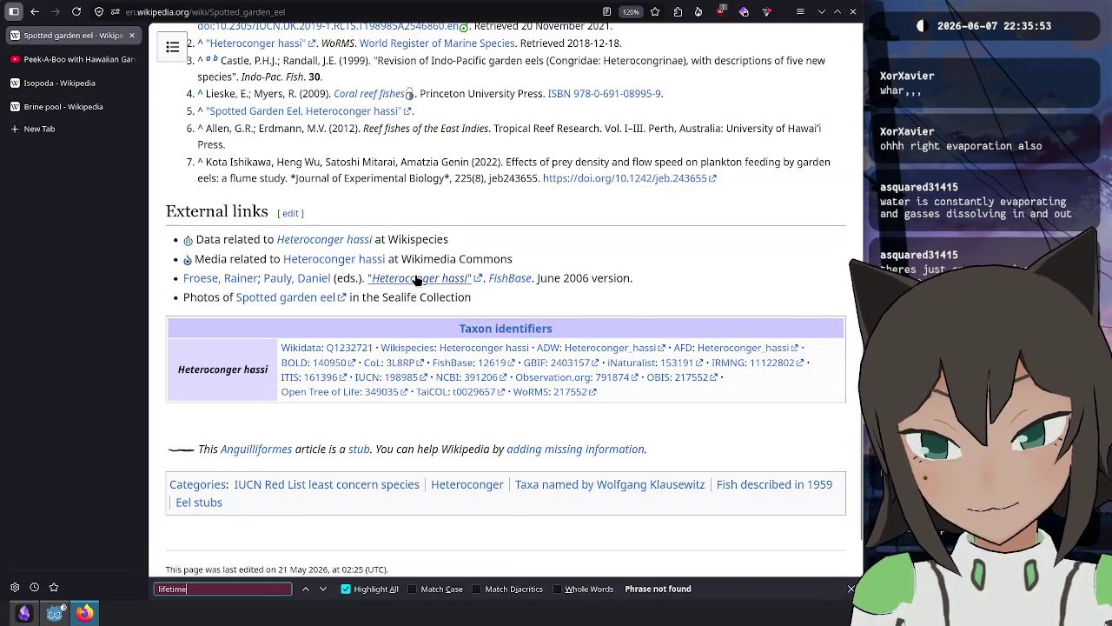
pyautogui.press('Escape')
pyautogui.scroll(15, 454, 241)
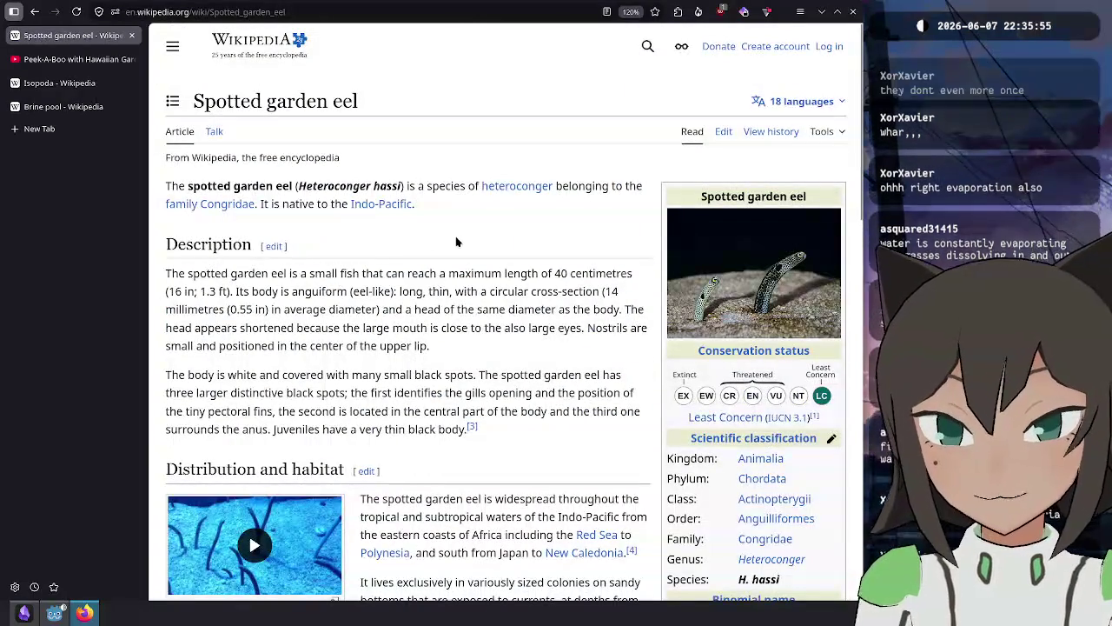
pyautogui.moveTo(382, 205)
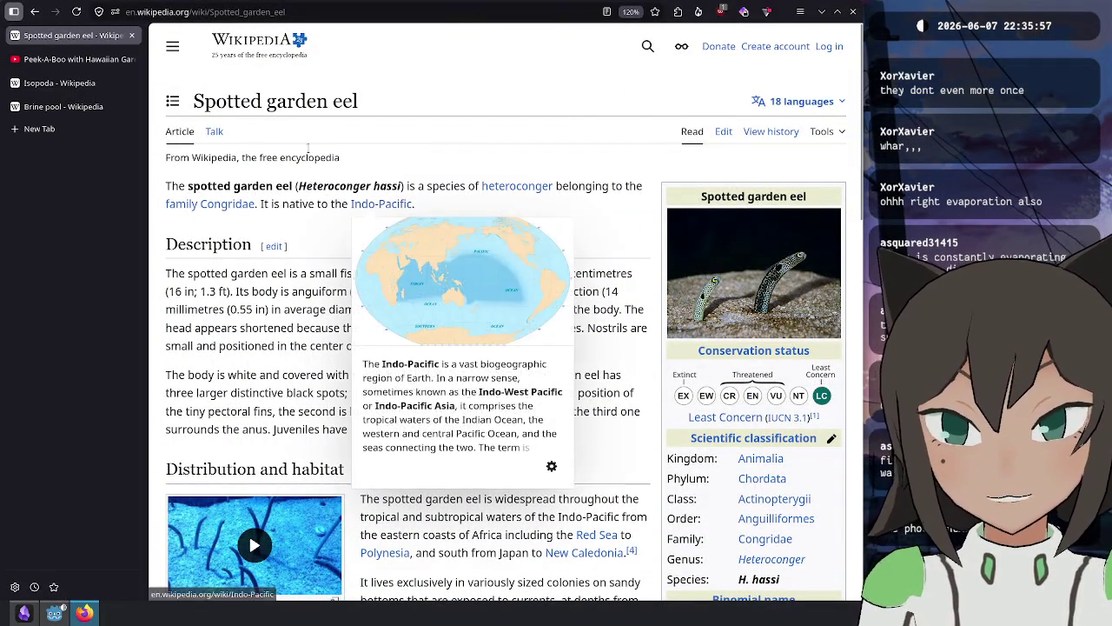
pyautogui.click(208, 204)
# Step: Find 'garden' on the Congridae page and follow the garden eels link to Heterocongrinae
pyautogui.scroll(-1, 207, 217)
pyautogui.scroll(-5, 207, 218)
pyautogui.hotkey('ctrl', 'f')
pyautogui.write('hawa')
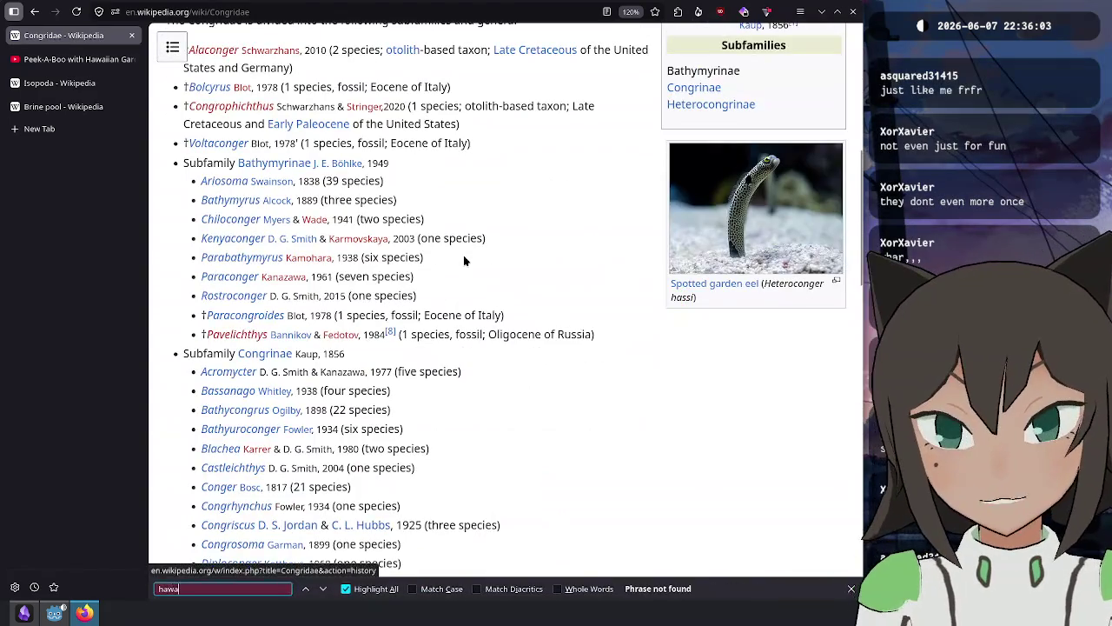
pyautogui.write('ii')
pyautogui.hotkey('ctrl', 'f')
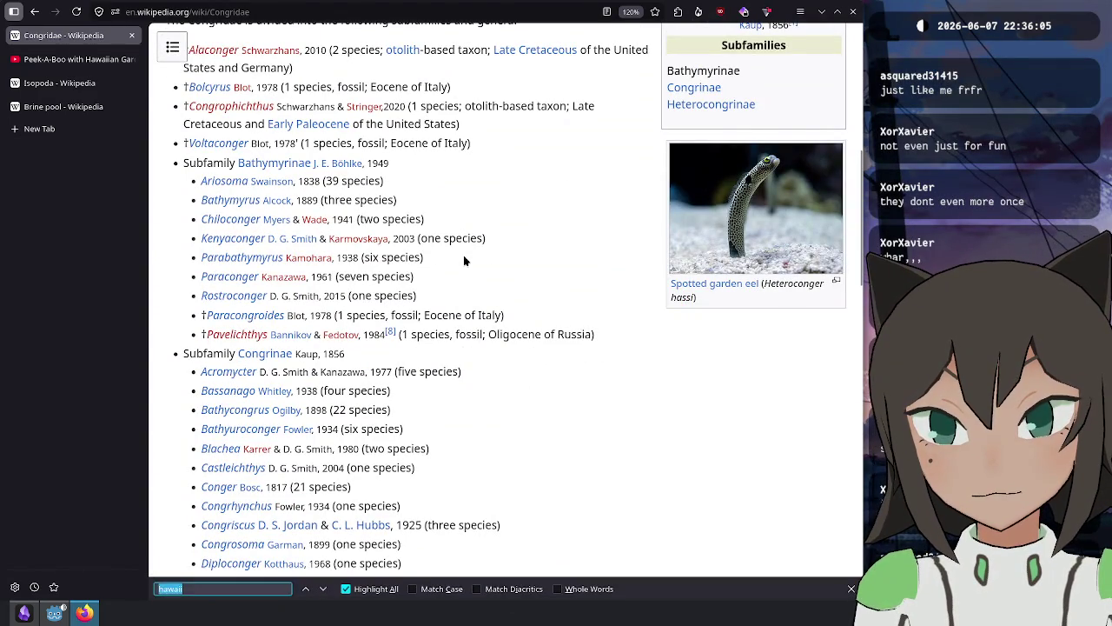
pyautogui.write('garden')
pyautogui.press('Escape')
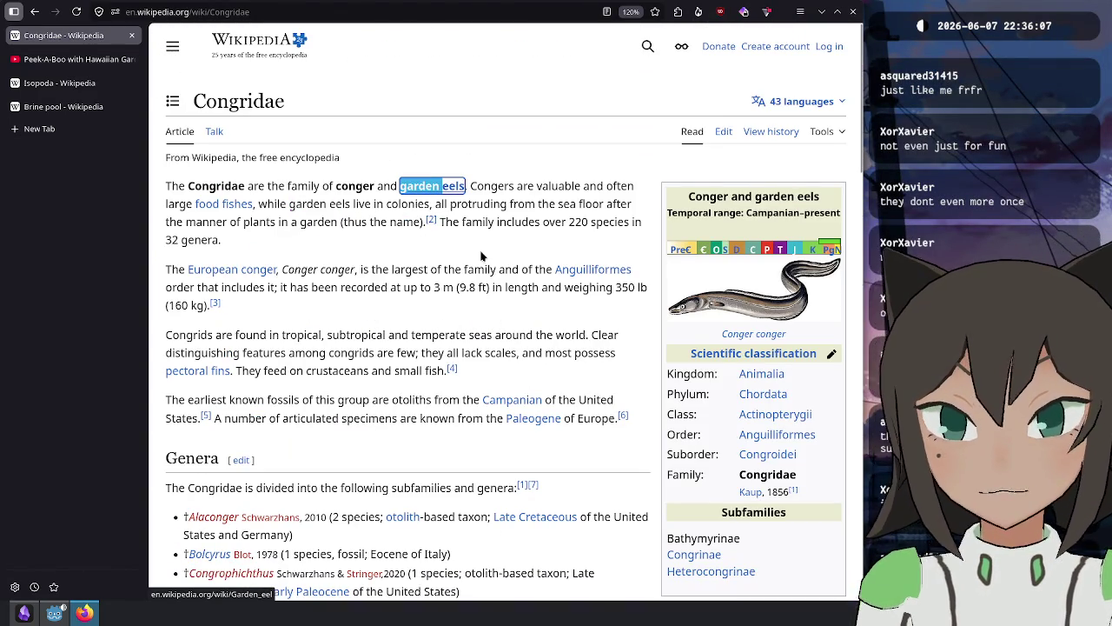
pyautogui.press('Return')
# Step: Open the Gorgasia article from the Heterocongrinae page
pyautogui.hotkey('ctrl', 'f')
pyautogui.write('hawaii')
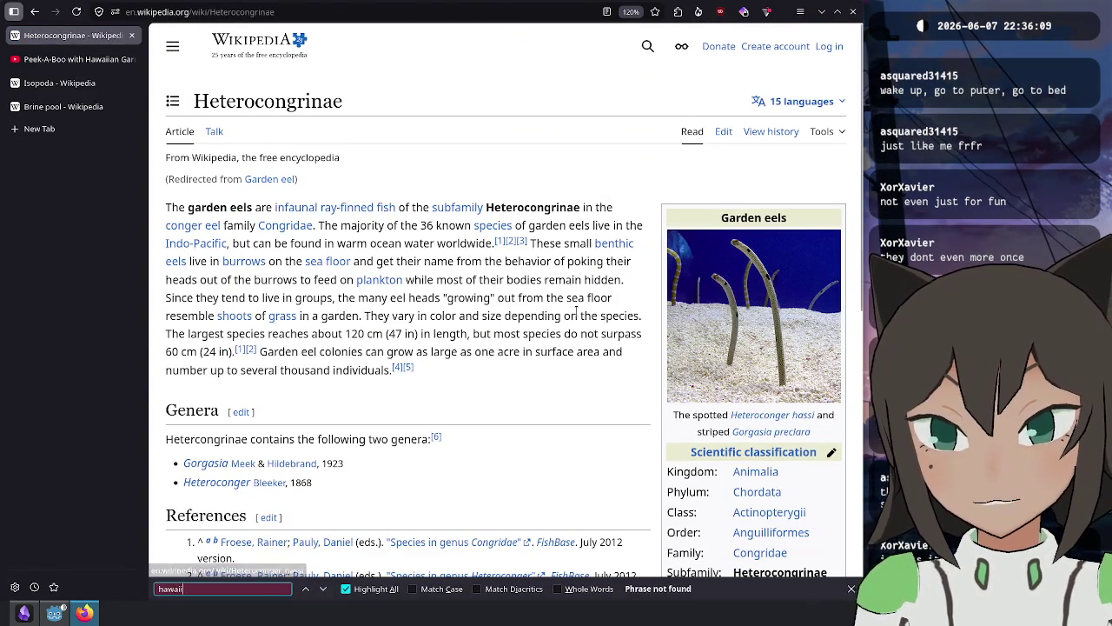
pyautogui.press('Escape')
pyautogui.scroll(-2, 347, 347)
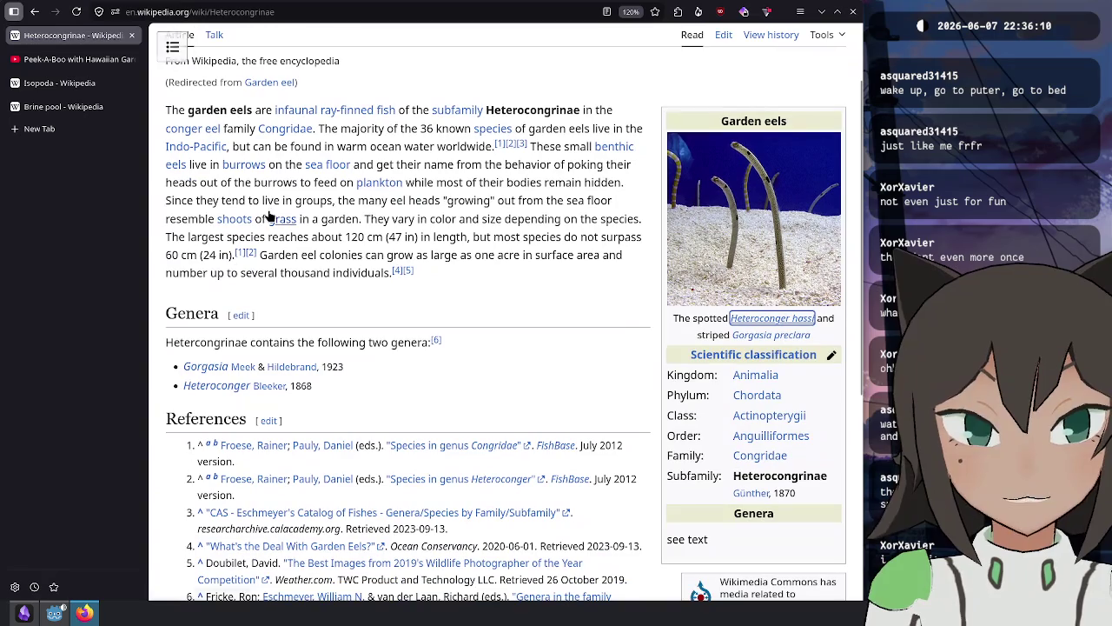
pyautogui.click(193, 368)
# Step: Find 'hawaii' on the Gorgasia page and open the G. hawaiiensis article
pyautogui.hotkey('ctrl', 'f')
pyautogui.write('hawaii')
pyautogui.press('Escape')
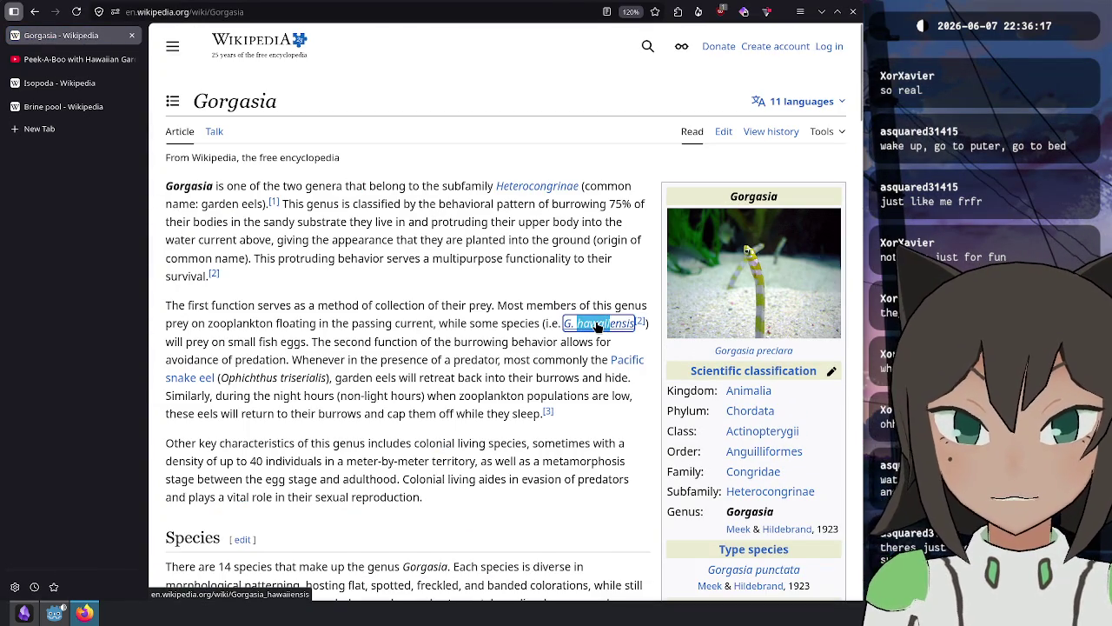
pyautogui.click(598, 326)
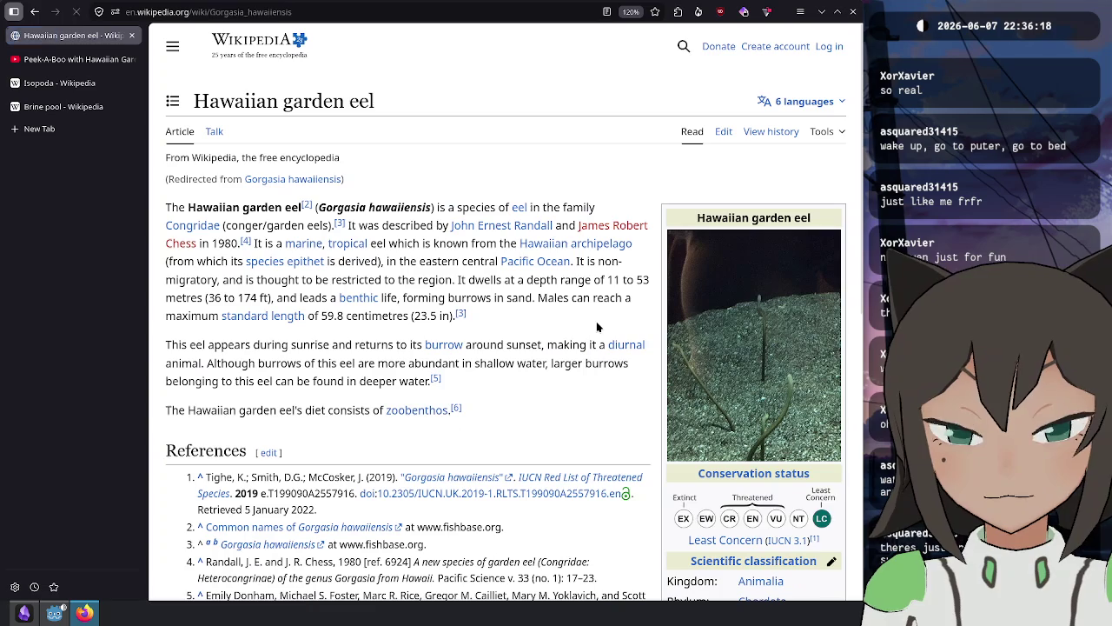
# Step: Select the Hawaiian archipelago sentence, then open the Benthic zone article
pyautogui.moveTo(426, 243); pyautogui.dragTo(458, 280)
pyautogui.click(355, 315)
pyautogui.click(355, 307)
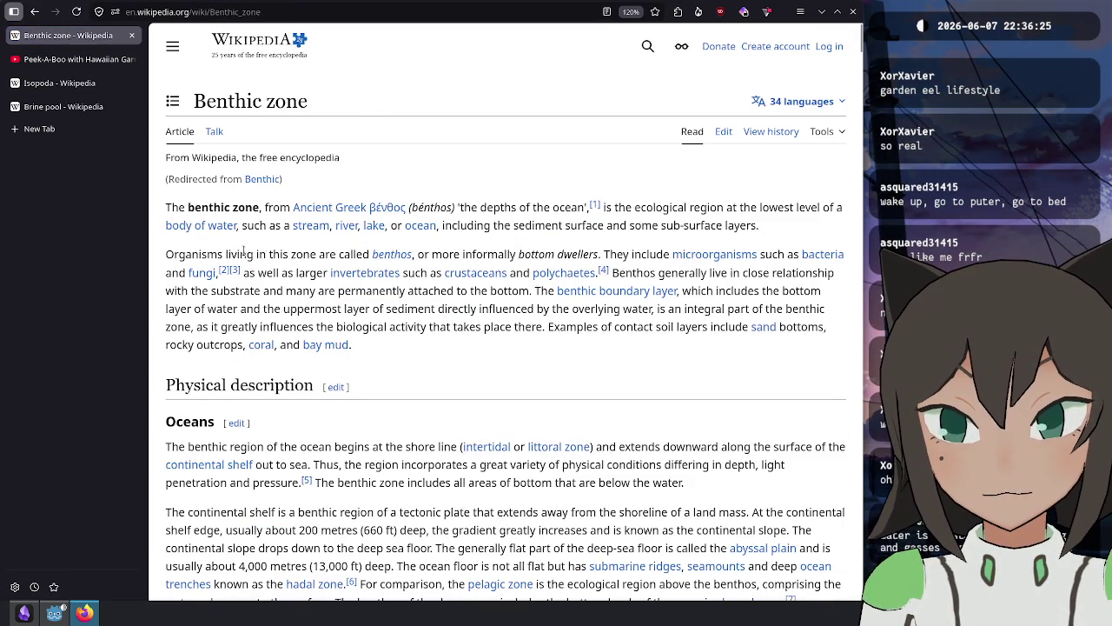
pyautogui.moveTo(243, 253)
pyautogui.mouseDown()
pyautogui.moveTo(385, 266)
pyautogui.moveTo(400, 309)
pyautogui.moveTo(459, 309)
pyautogui.mouseUp()
pyautogui.click(463, 321)
pyautogui.scroll(-7, 248, 142)
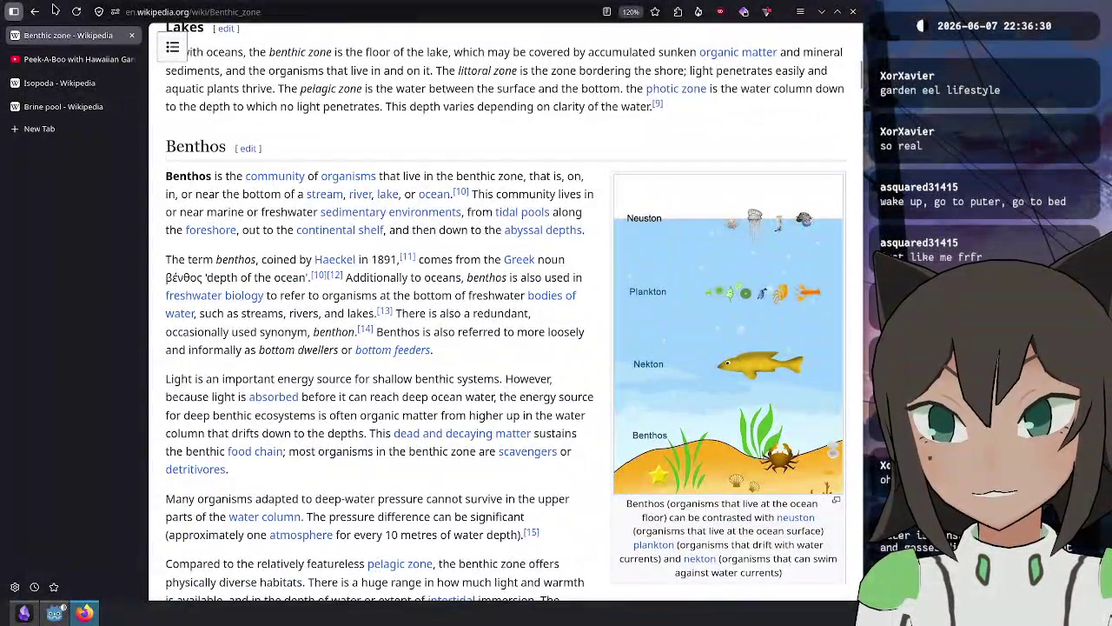
pyautogui.click(34, 11)
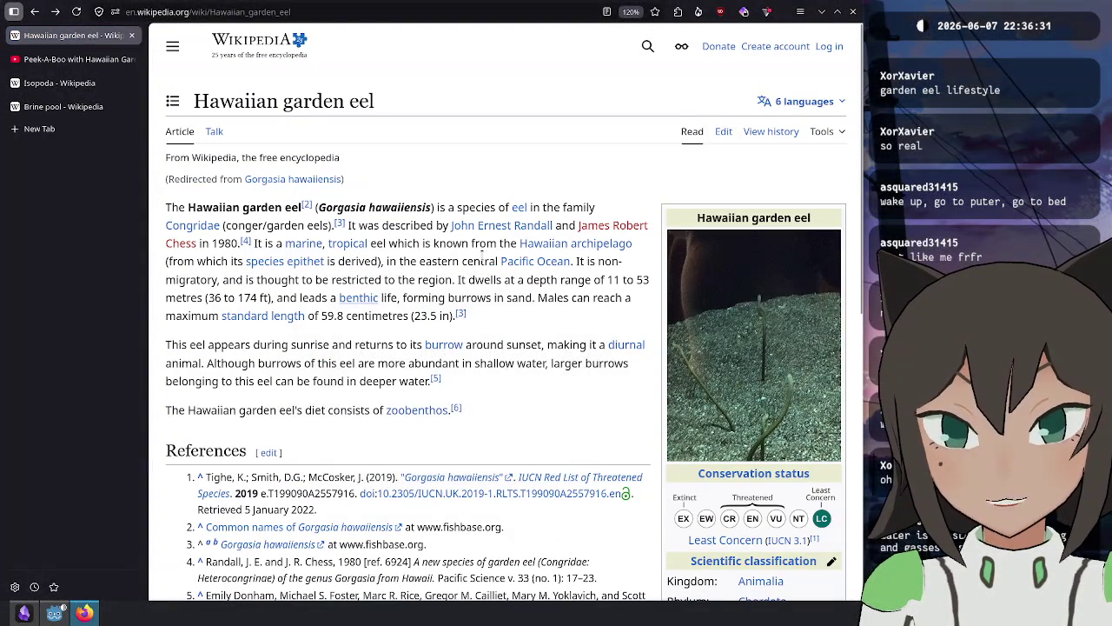
pyautogui.moveTo(444, 283); pyautogui.dragTo(516, 306)
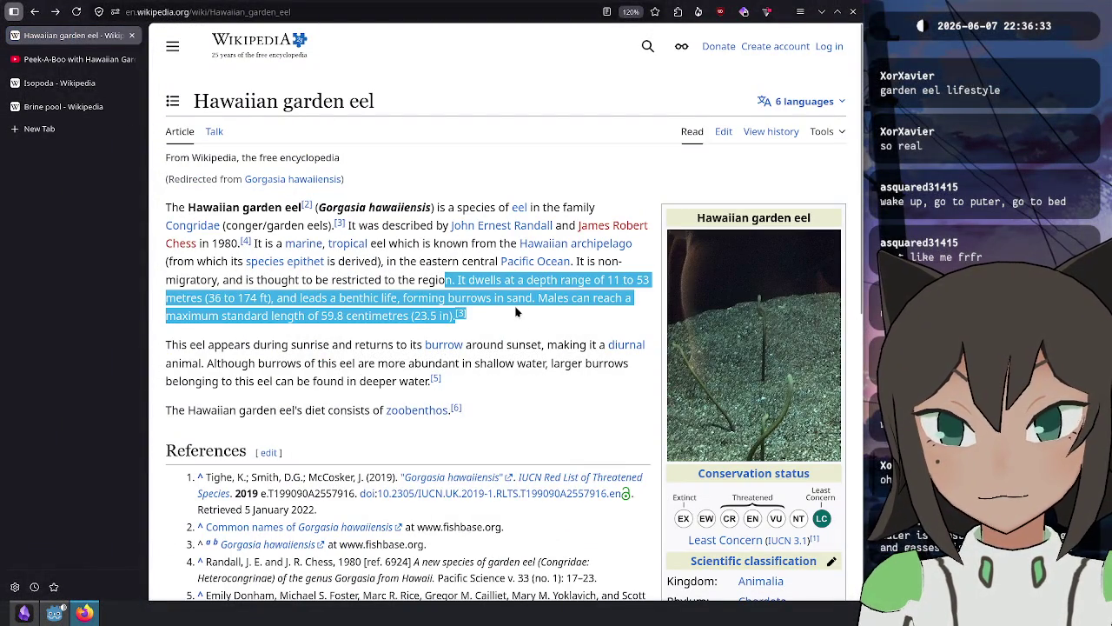
pyautogui.moveTo(483, 344); pyautogui.dragTo(492, 364)
pyautogui.click(493, 369)
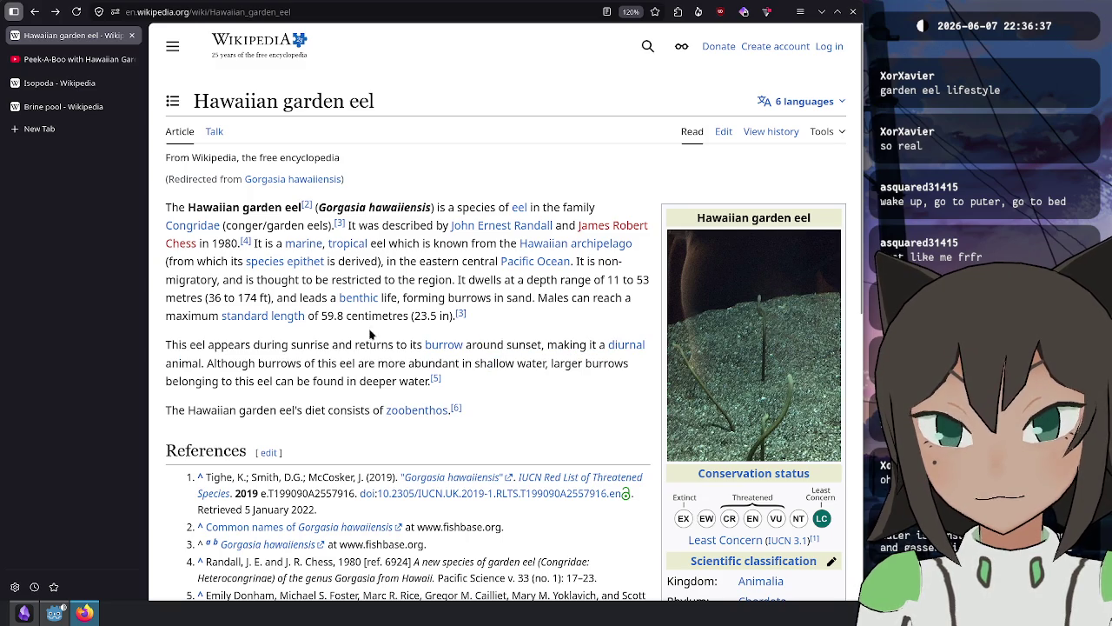
pyautogui.moveTo(423, 245)
pyautogui.mouseDown()
pyautogui.moveTo(417, 264)
pyautogui.moveTo(436, 279)
pyautogui.moveTo(391, 261)
pyautogui.mouseUp()
pyautogui.click(265, 219)
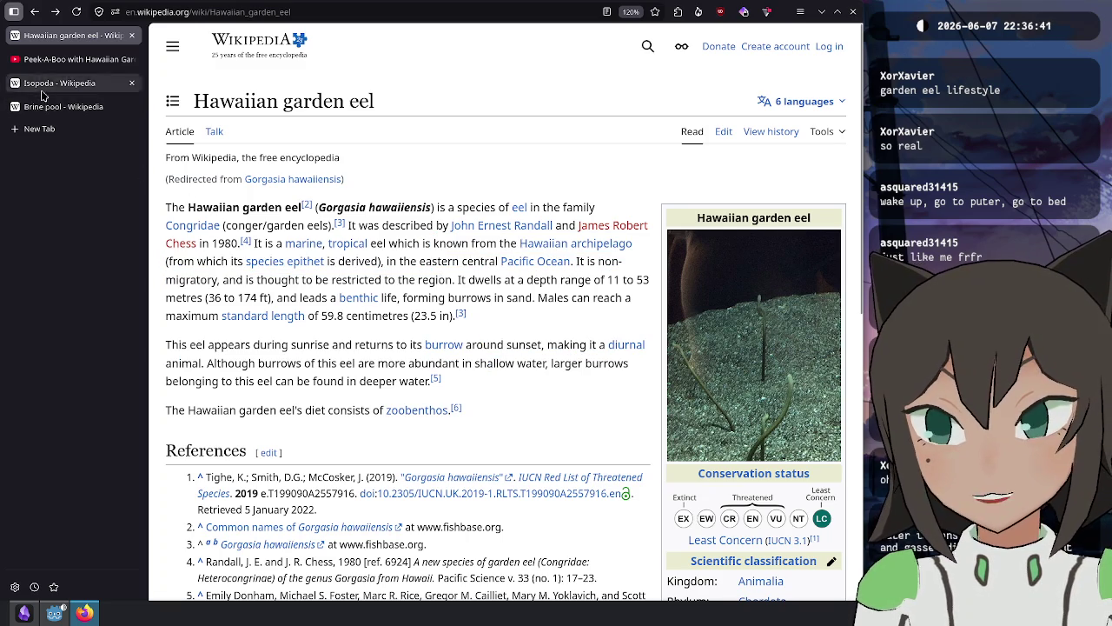
pyautogui.click(69, 59)
pyautogui.moveTo(376, 424); pyautogui.dragTo(350, 425)
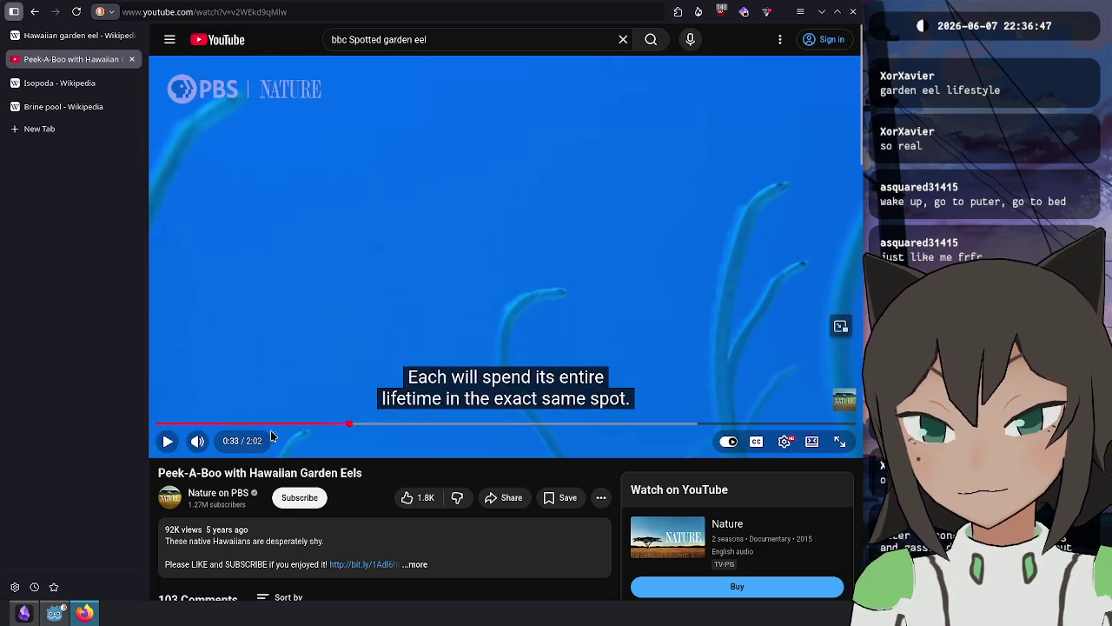
# Step: Rewind the Hawaiian garden eel video toward the start and resume playback
pyautogui.moveTo(188, 425)
pyautogui.mouseDown()
pyautogui.moveTo(162, 425)
pyautogui.moveTo(374, 435)
pyautogui.moveTo(335, 426)
pyautogui.moveTo(346, 432)
pyautogui.mouseUp()
pyautogui.click(490, 301)
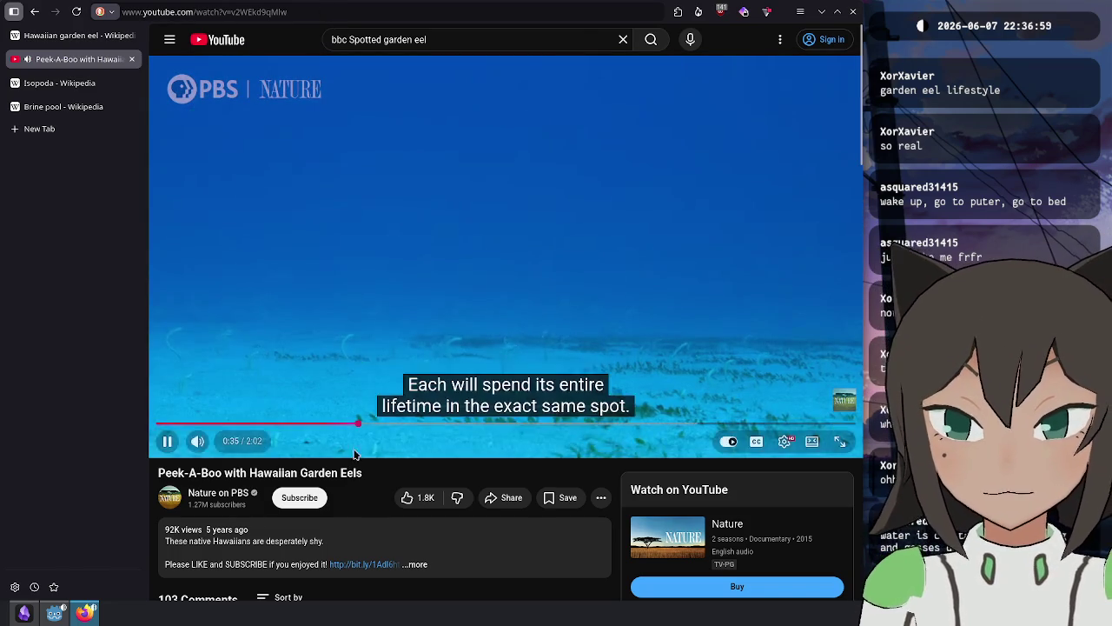
pyautogui.moveTo(363, 473); pyautogui.dragTo(331, 471)
# Step: Add 'Hawaiian Garden Eels live their entire life in the same spot' as line 18, fixing the typo
pyautogui.hotkey('alt', 'Tab')
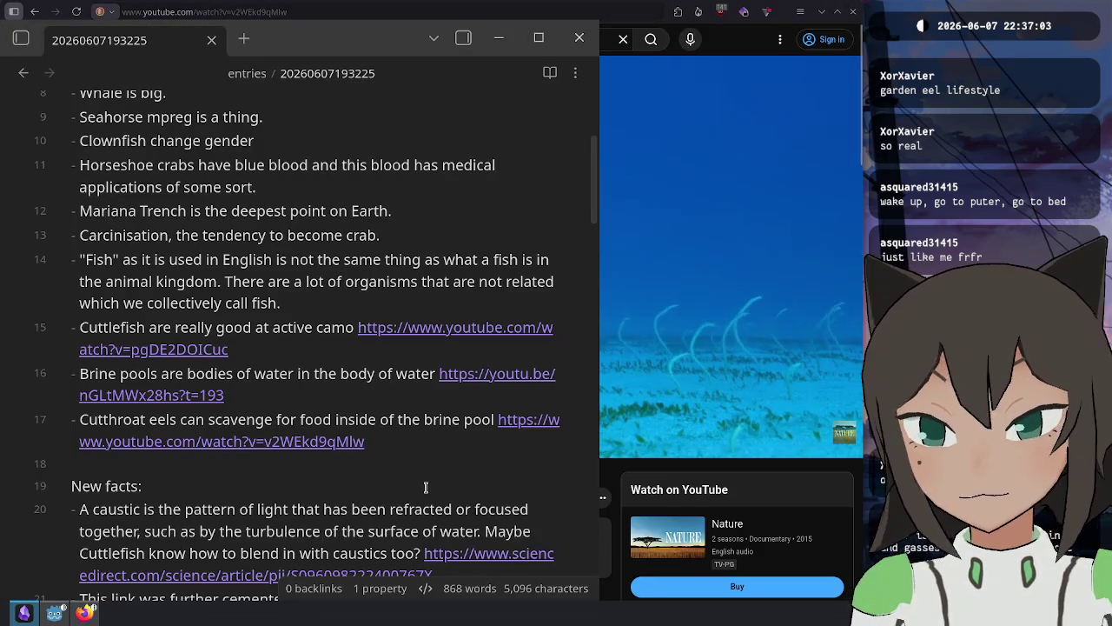
pyautogui.write('# Hawaiian Garden Eels')
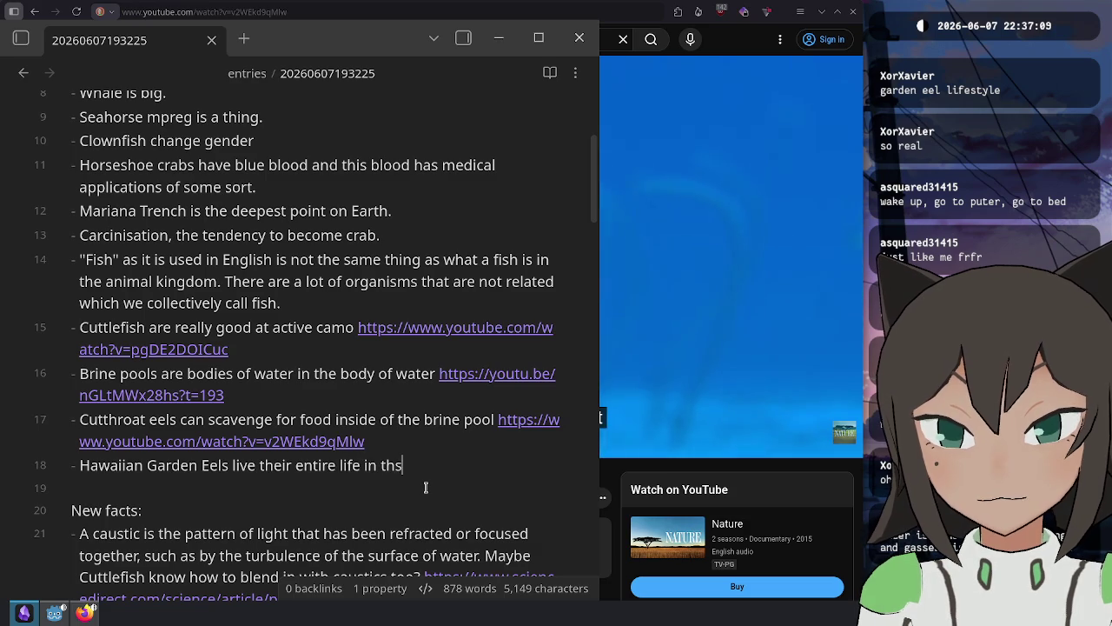
pyautogui.press('BackSpace')
pyautogui.press('BackSpace')
pyautogui.write('he same spot')
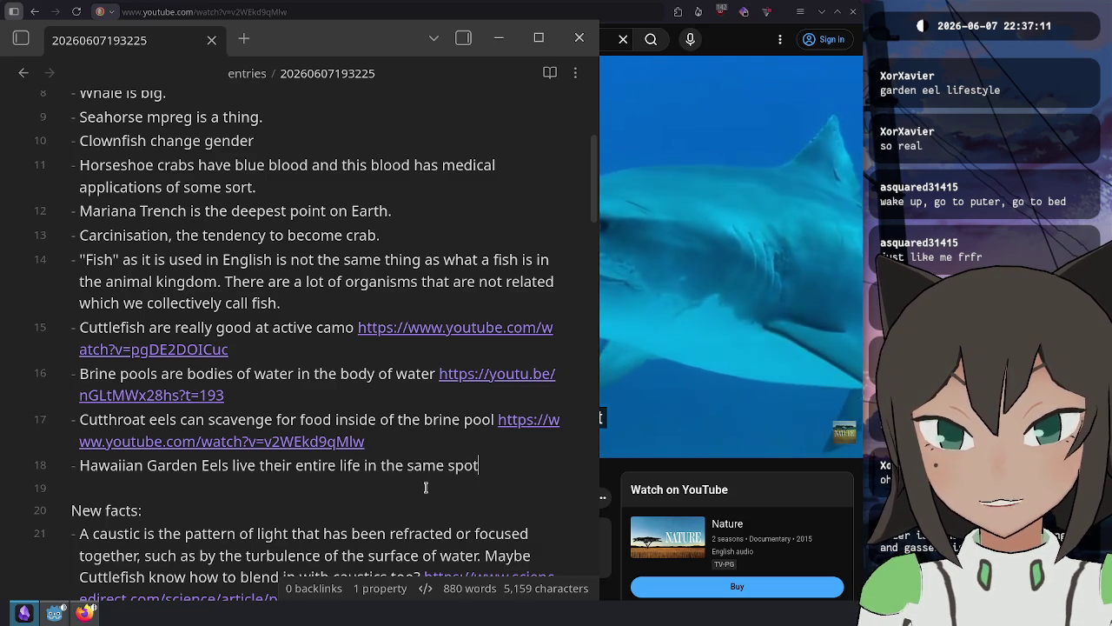
pyautogui.click(157, 7)
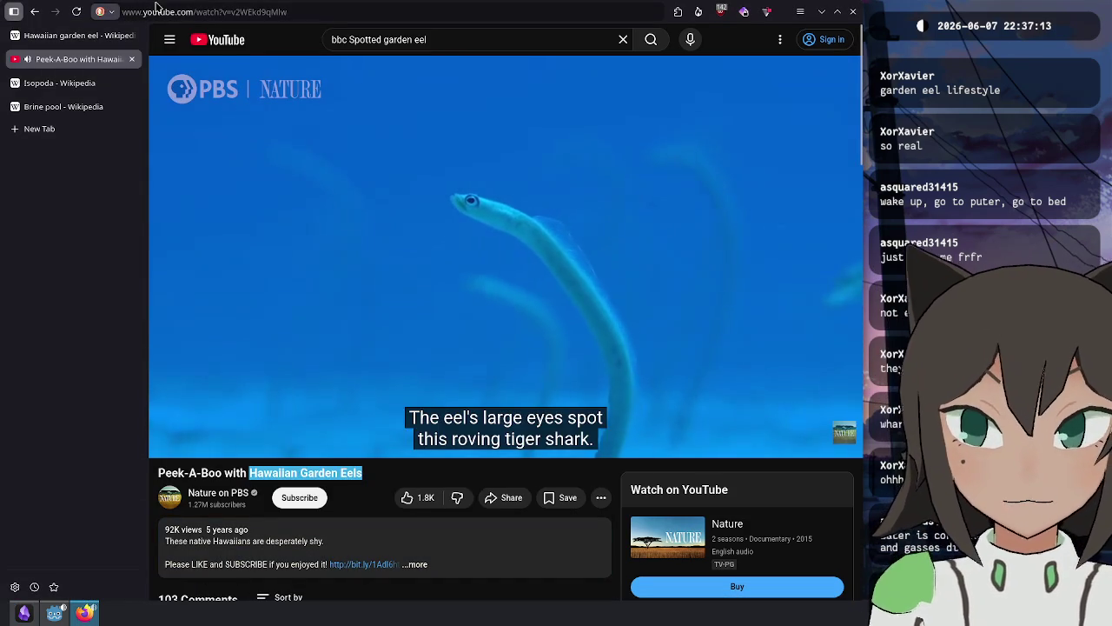
# Step: Let the garden eel video play on and pause it at 1:16 on the territorial fights caption
pyautogui.click(157, 7)
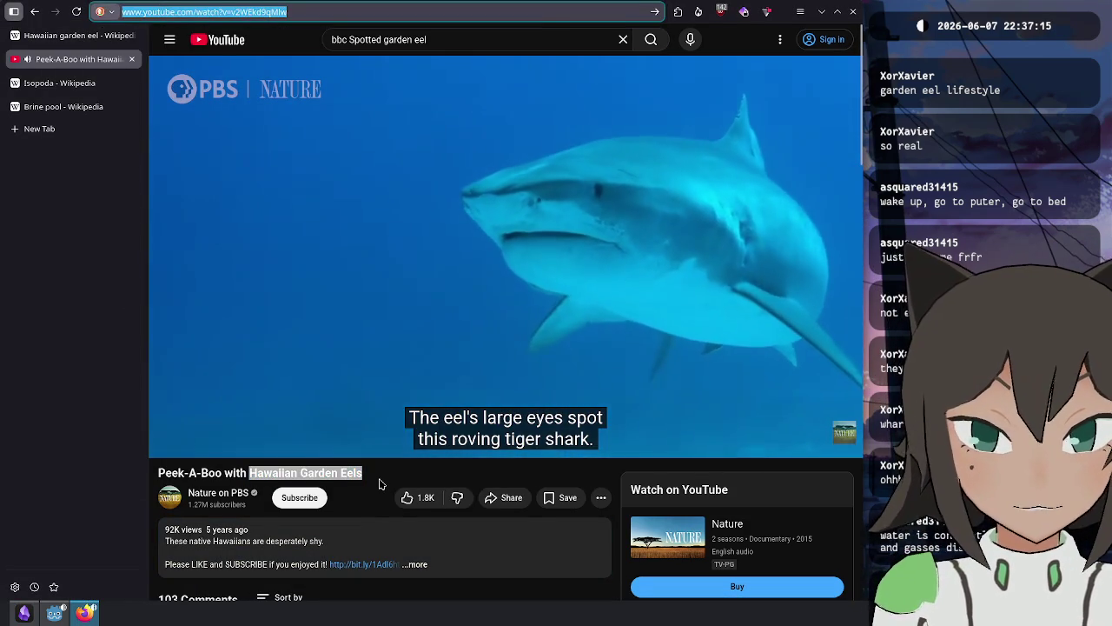
pyautogui.click(379, 484)
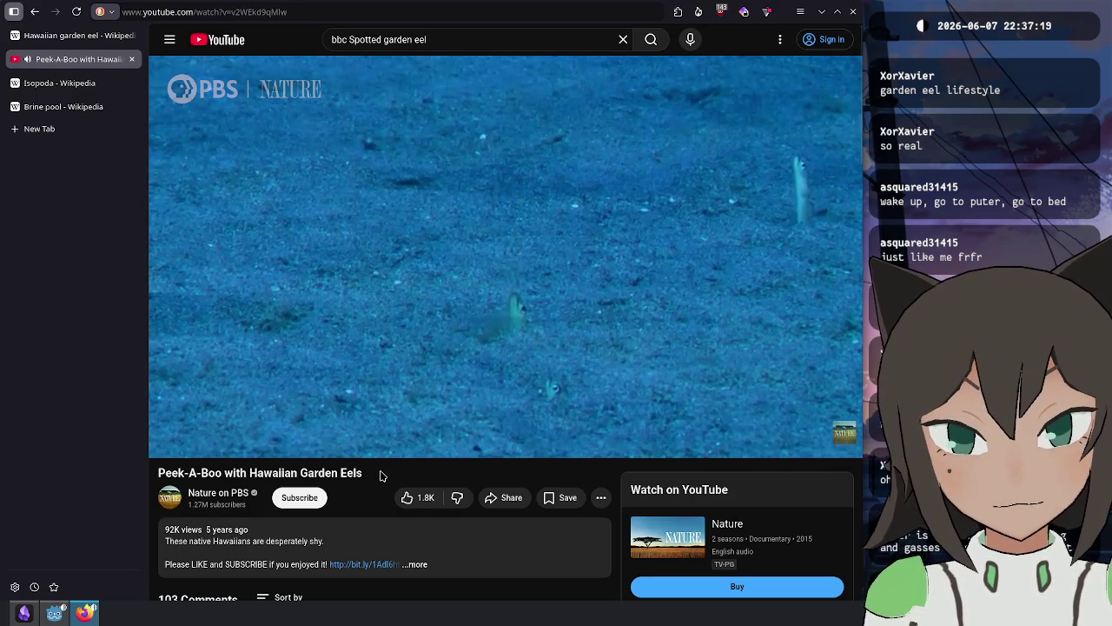
pyautogui.moveTo(519, 291)
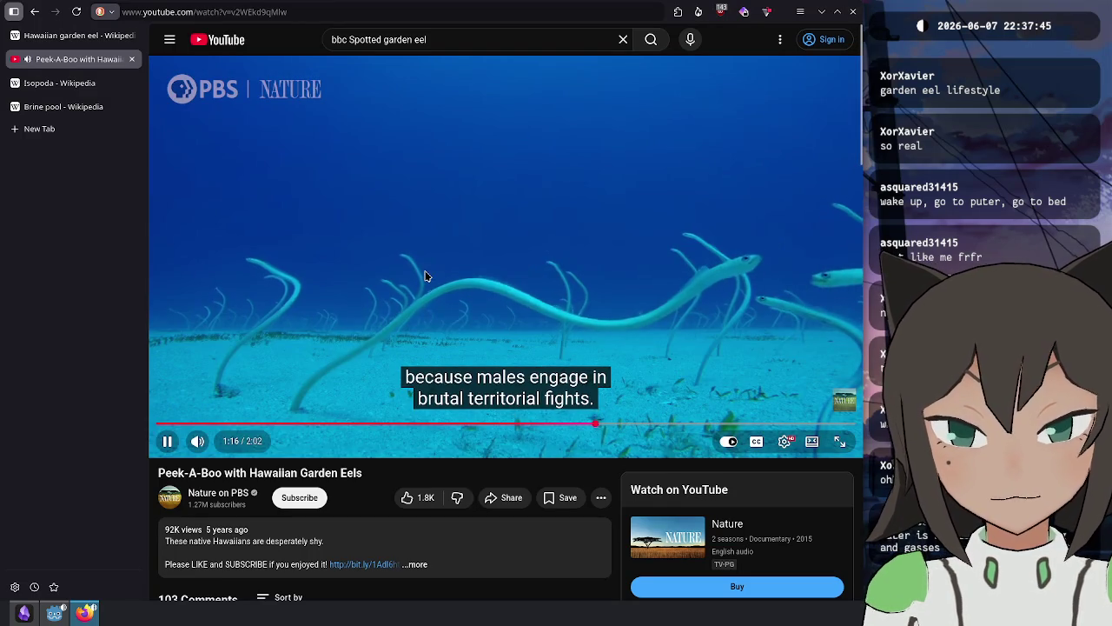
pyautogui.click(423, 279)
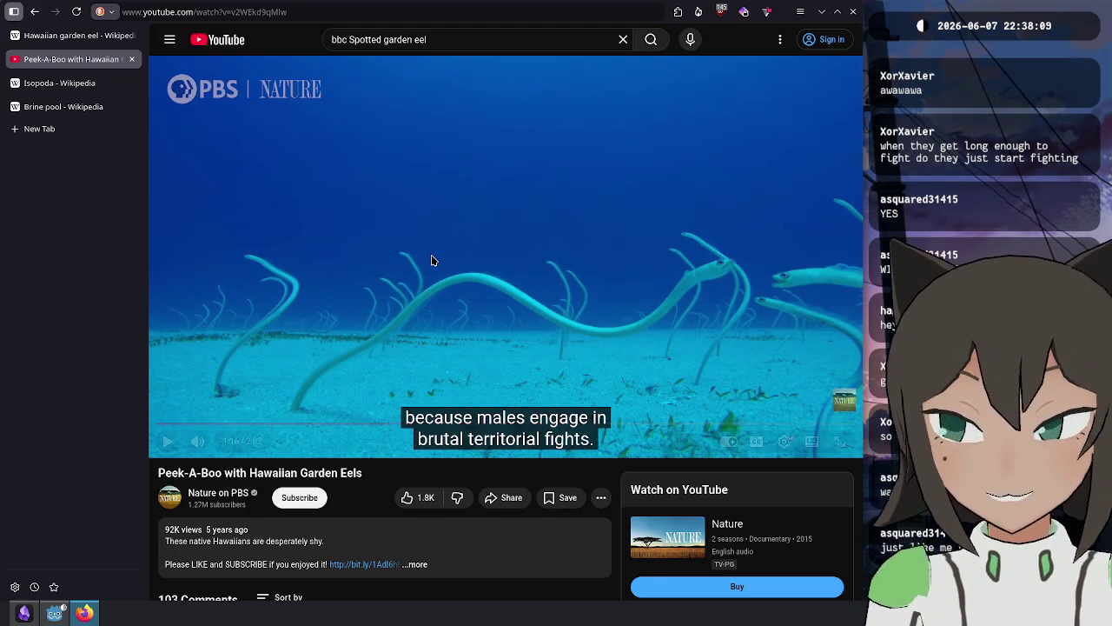
# Step: Play the garden eel video, pausing briefly at 1:36, then let it run to the end screen
pyautogui.click(407, 428)
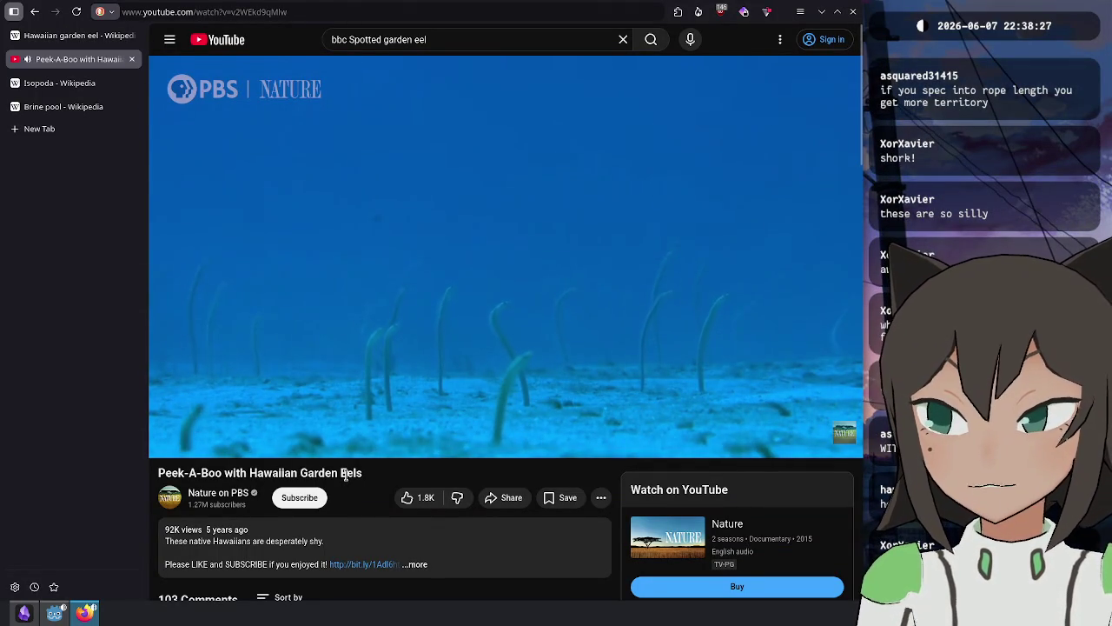
pyautogui.click(439, 285)
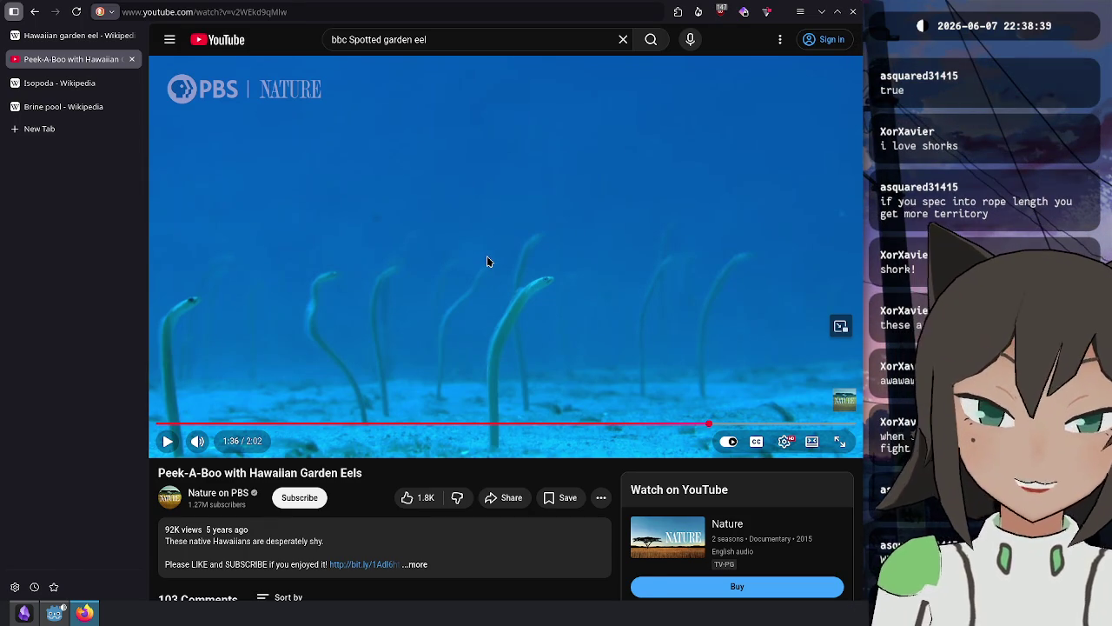
pyautogui.click(490, 258)
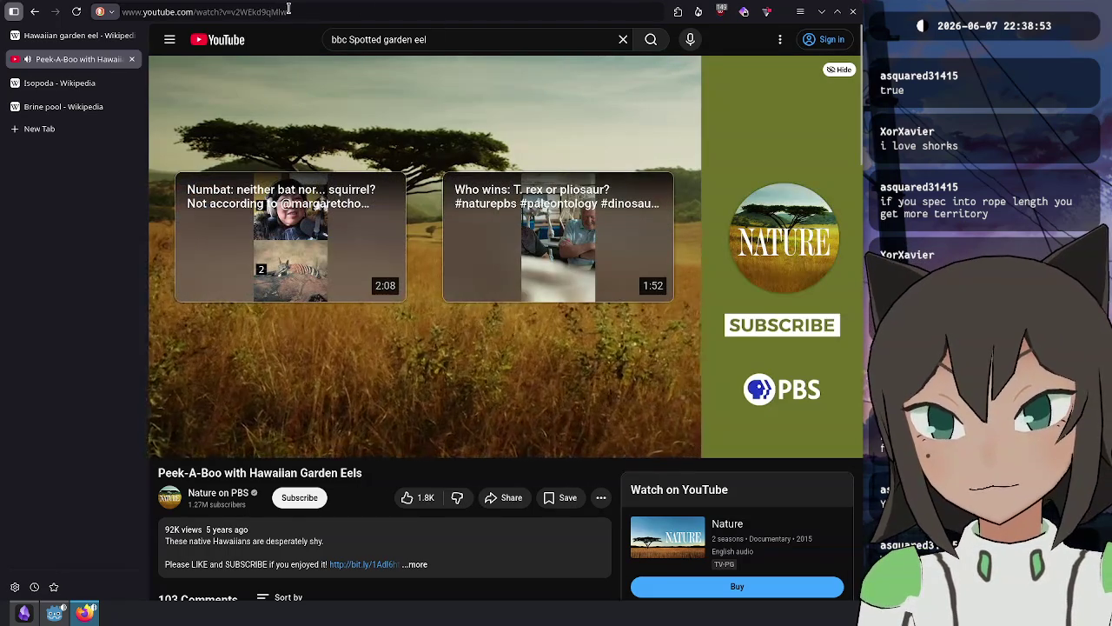
# Step: Paste the garden eel video's YouTube URL at the end of line 18 in the note
pyautogui.press('9')
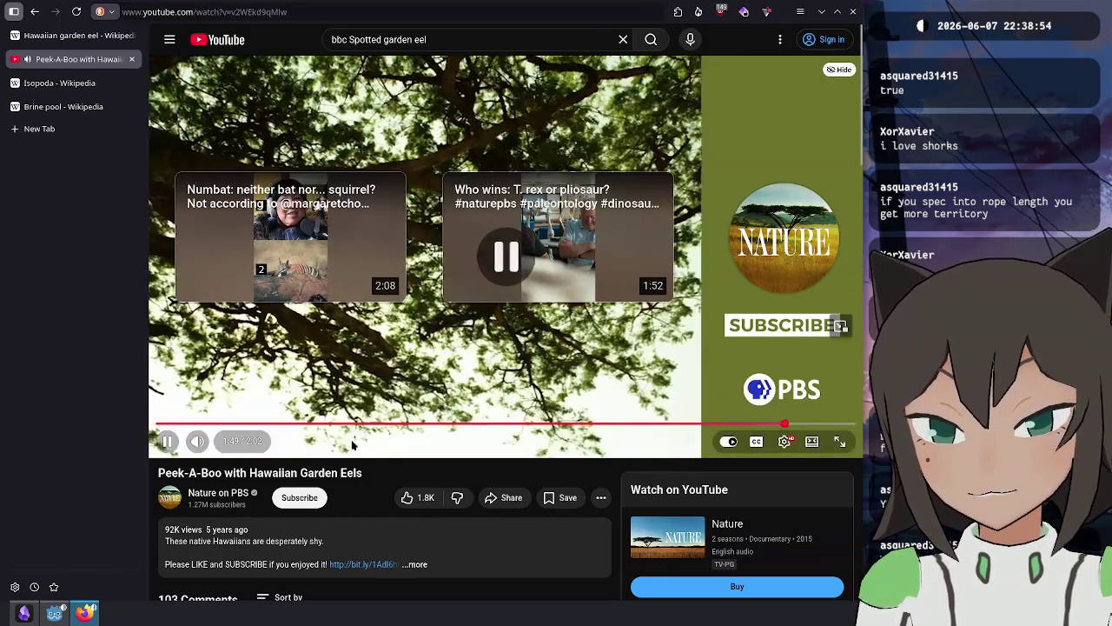
pyautogui.hotkey('alt', 'Tab')
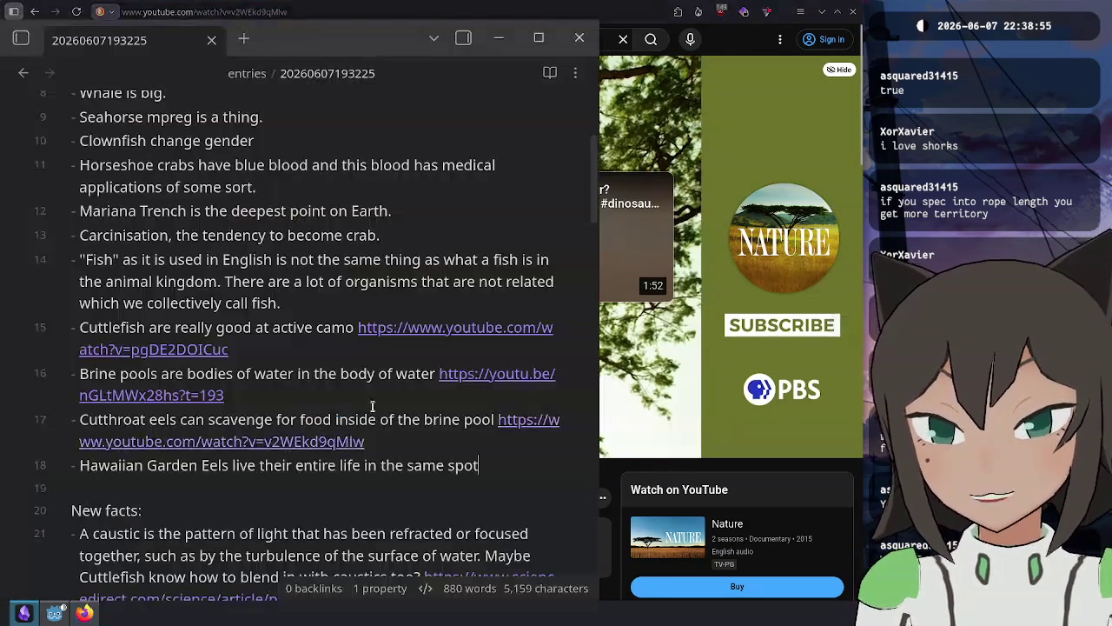
pyautogui.write('https://www.youtube.com/watch?v=v2WEkd9qMlw')
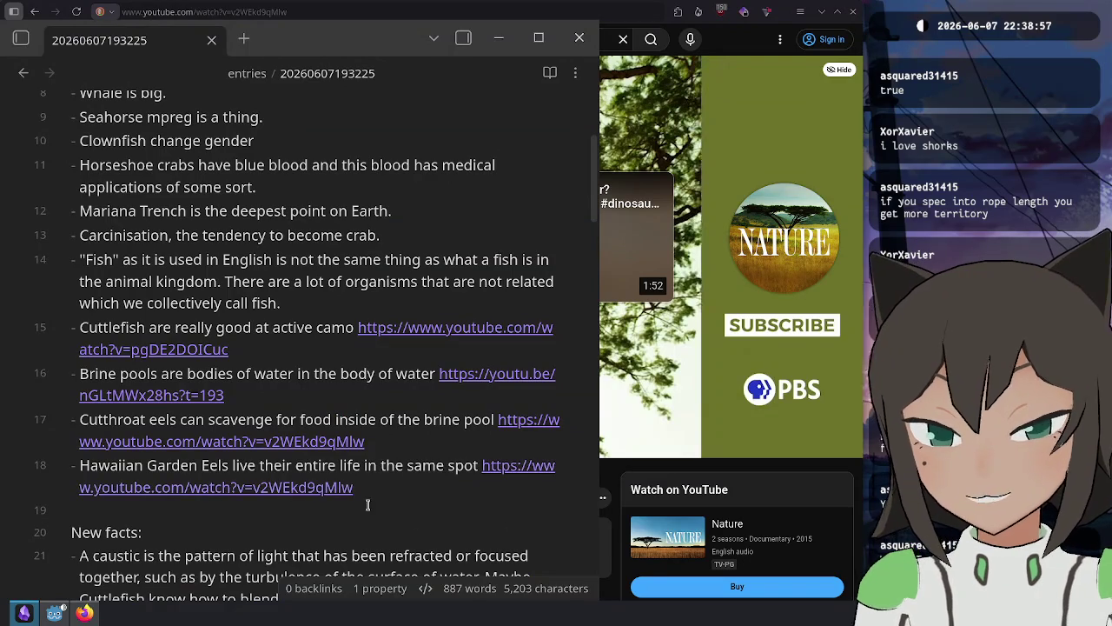
pyautogui.hotkey('alt', 'Tab')
pyautogui.scroll(-5, 582, 226)
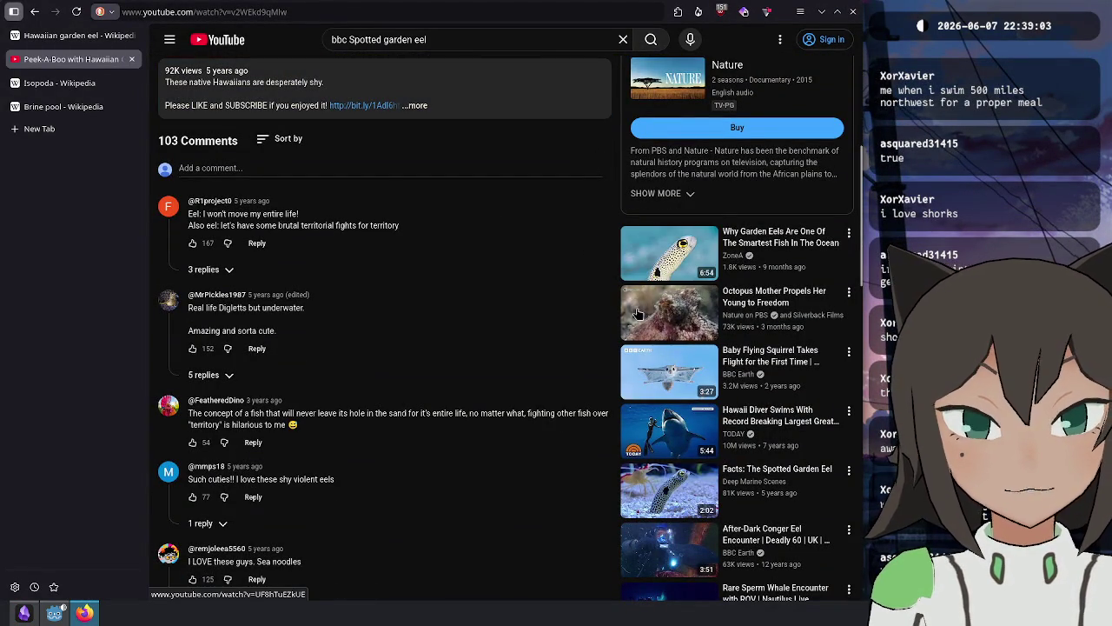
# Step: Open WIRED's garden eel video from the search results, turn on subtitles, and pause at 0:12
pyautogui.click(34, 11)
pyautogui.scroll(-3, 430, 130)
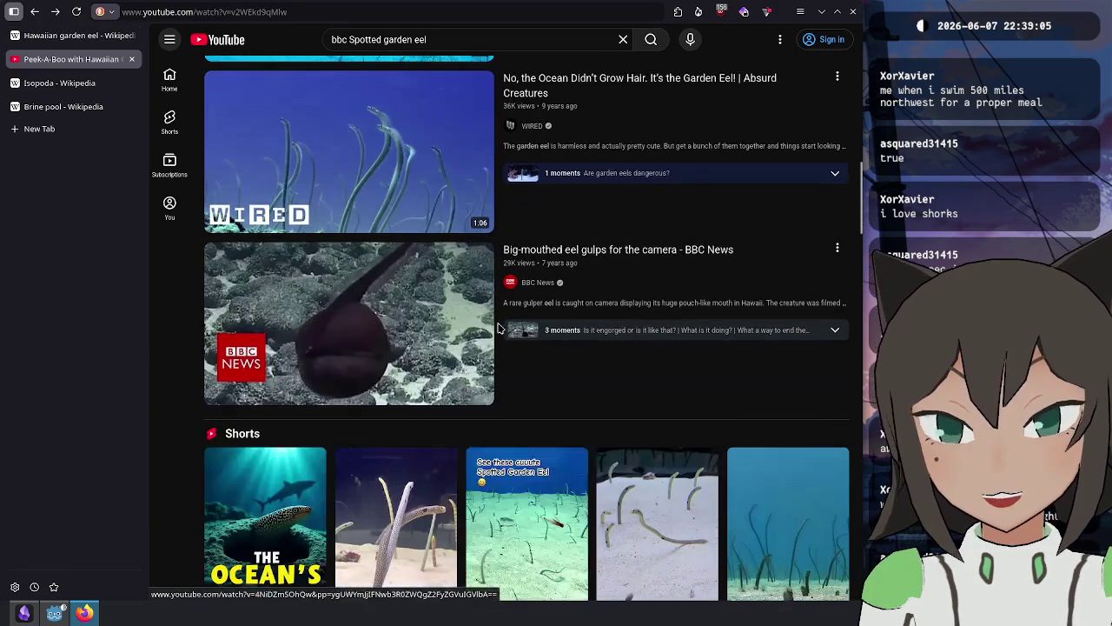
pyautogui.click(430, 137)
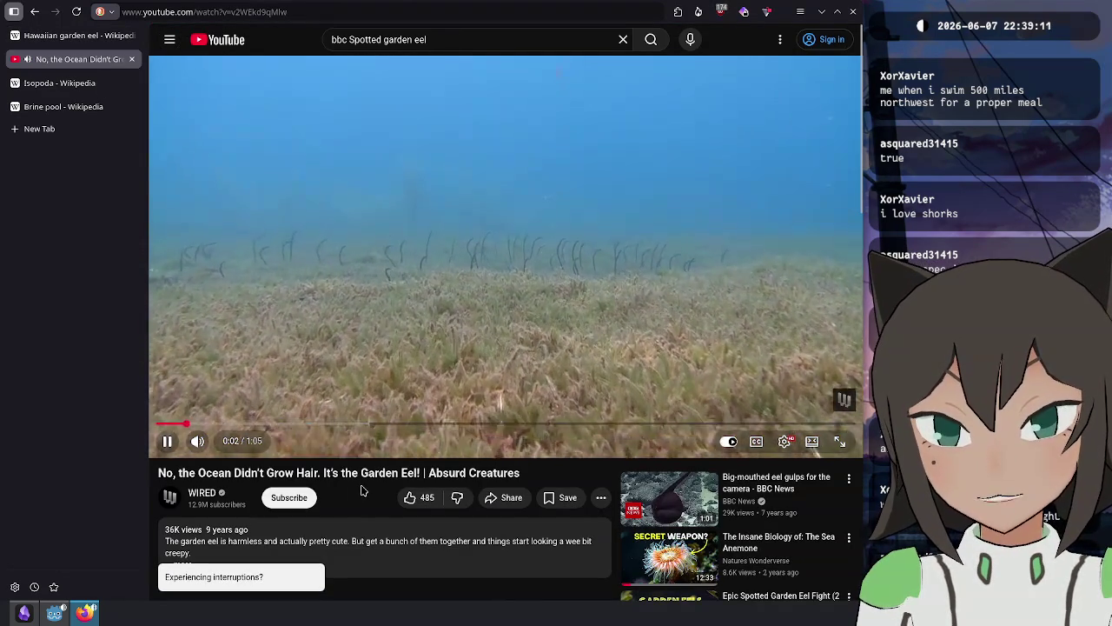
pyautogui.click(757, 443)
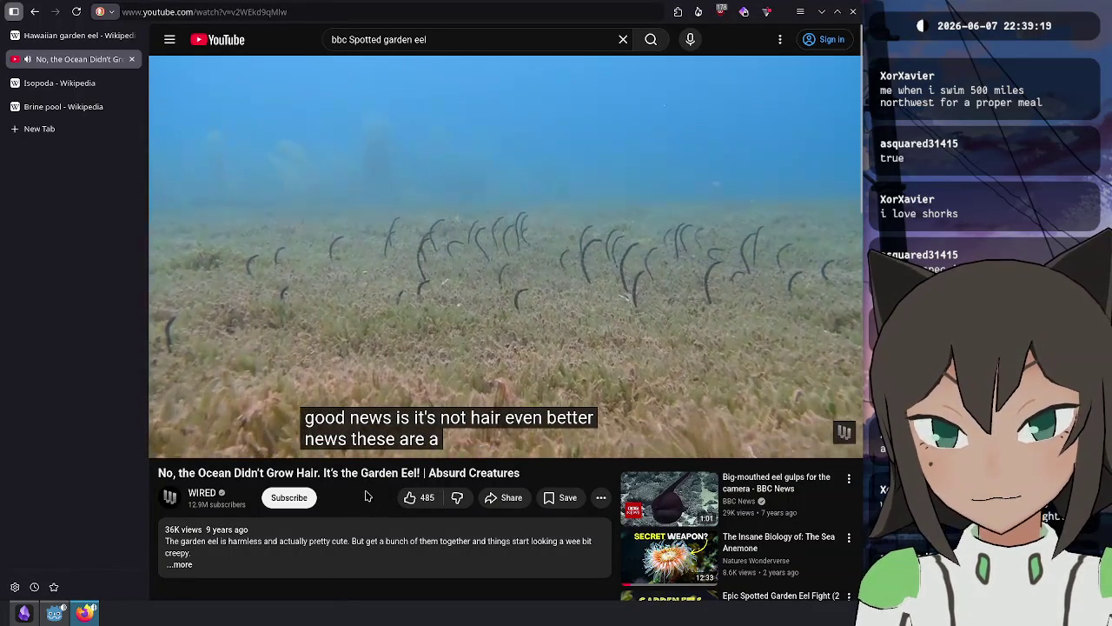
pyautogui.click(542, 216)
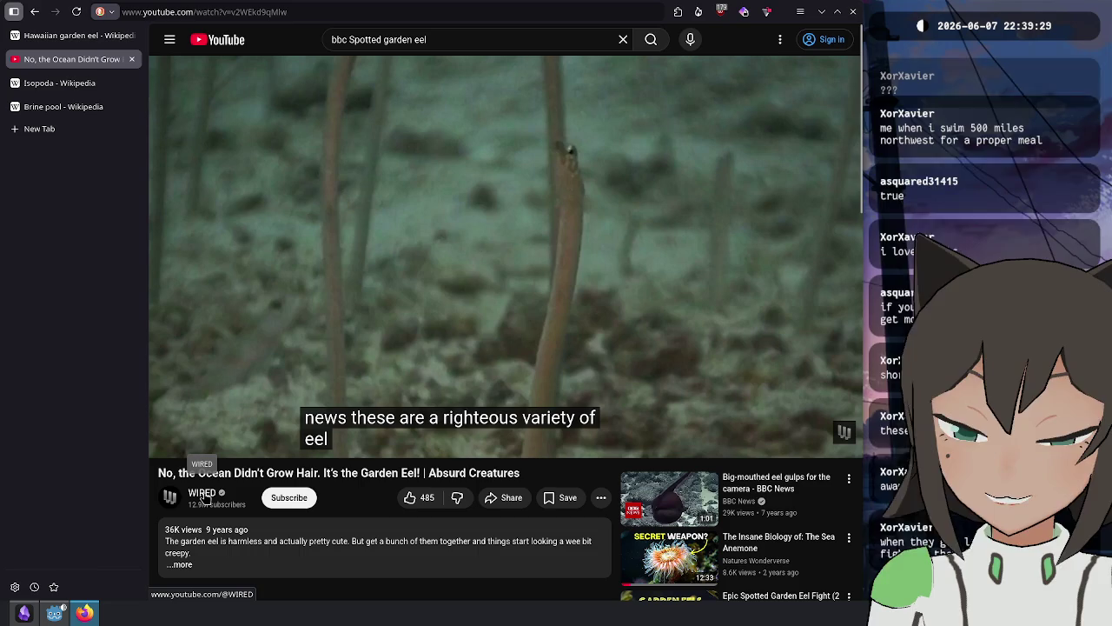
pyautogui.middleClick(206, 499)
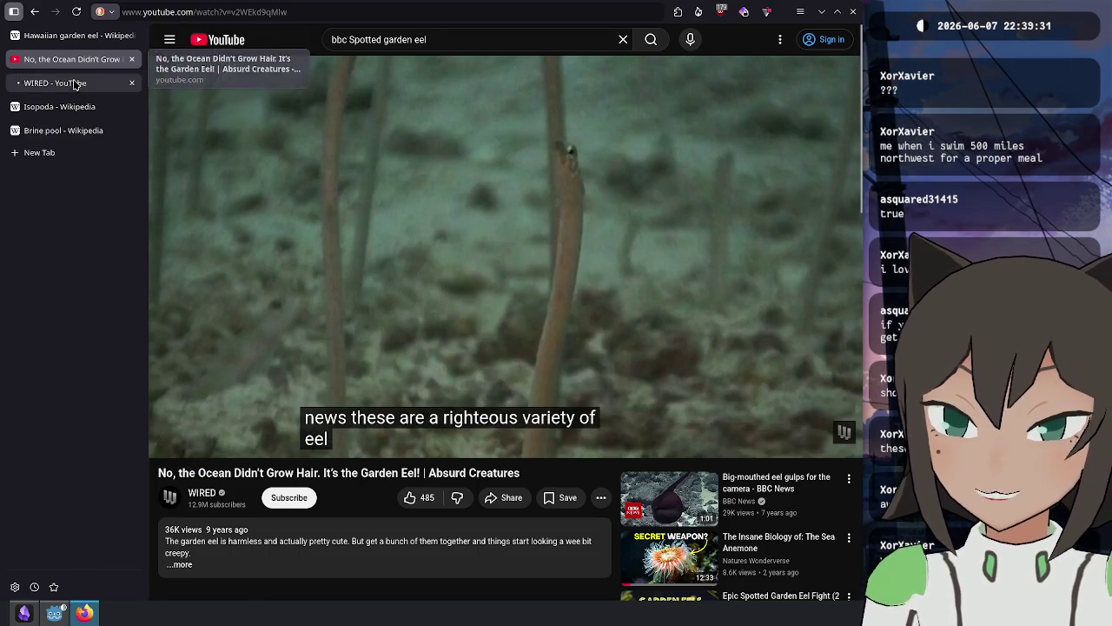
pyautogui.hotkey('ctrl', 'Tab')
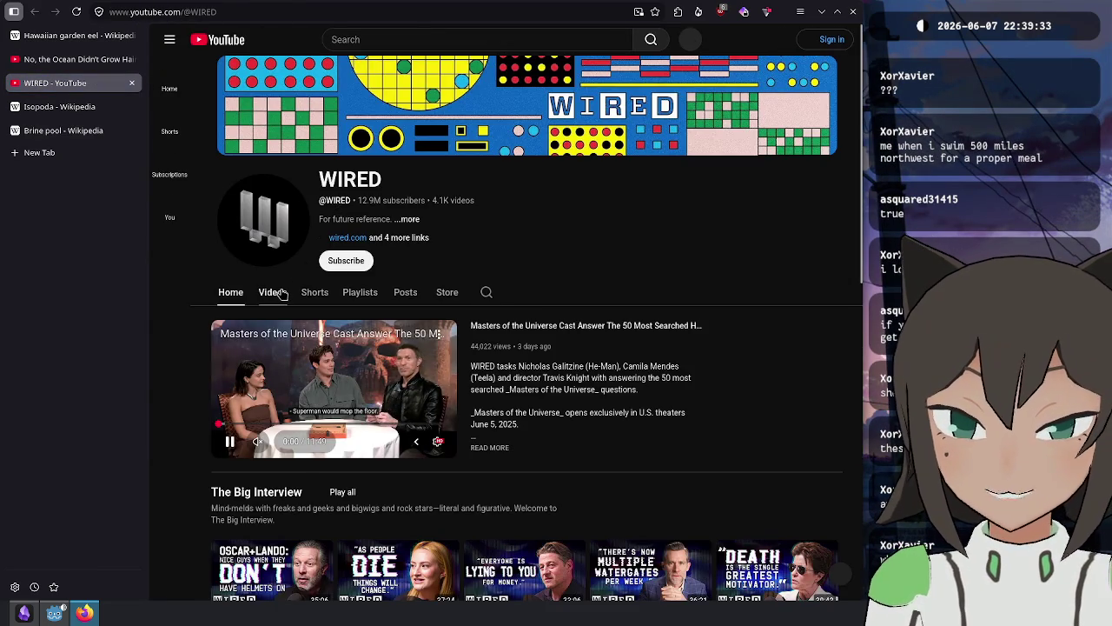
pyautogui.click(280, 293)
pyautogui.scroll(-4, 520, 294)
pyautogui.scroll(-10, 517, 293)
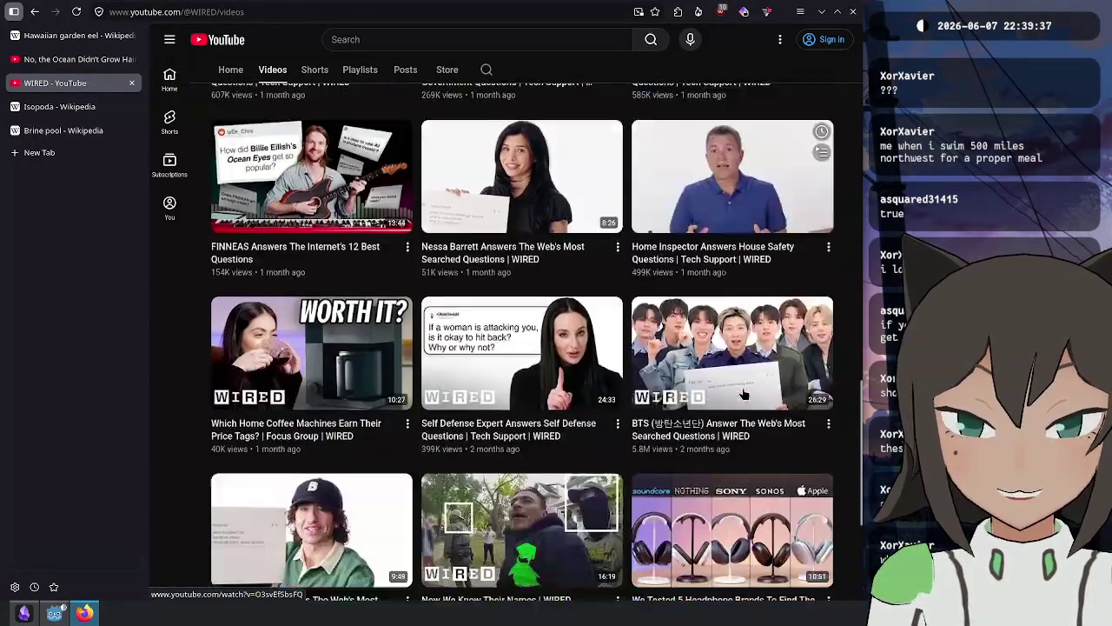
pyautogui.scroll(-5, 743, 393)
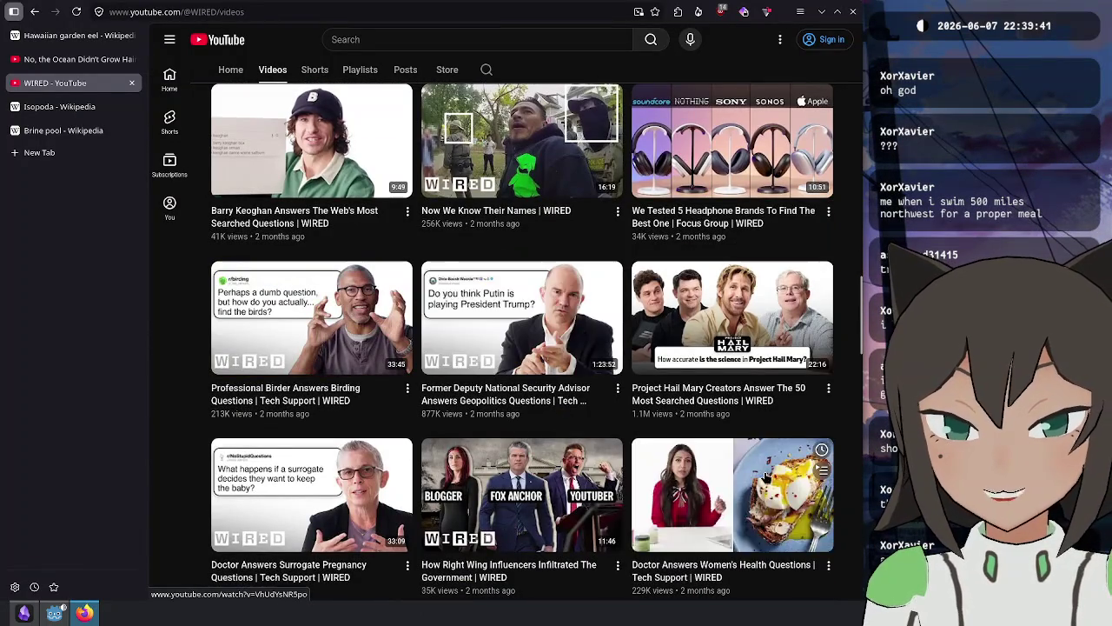
pyautogui.scroll(-6, 789, 386)
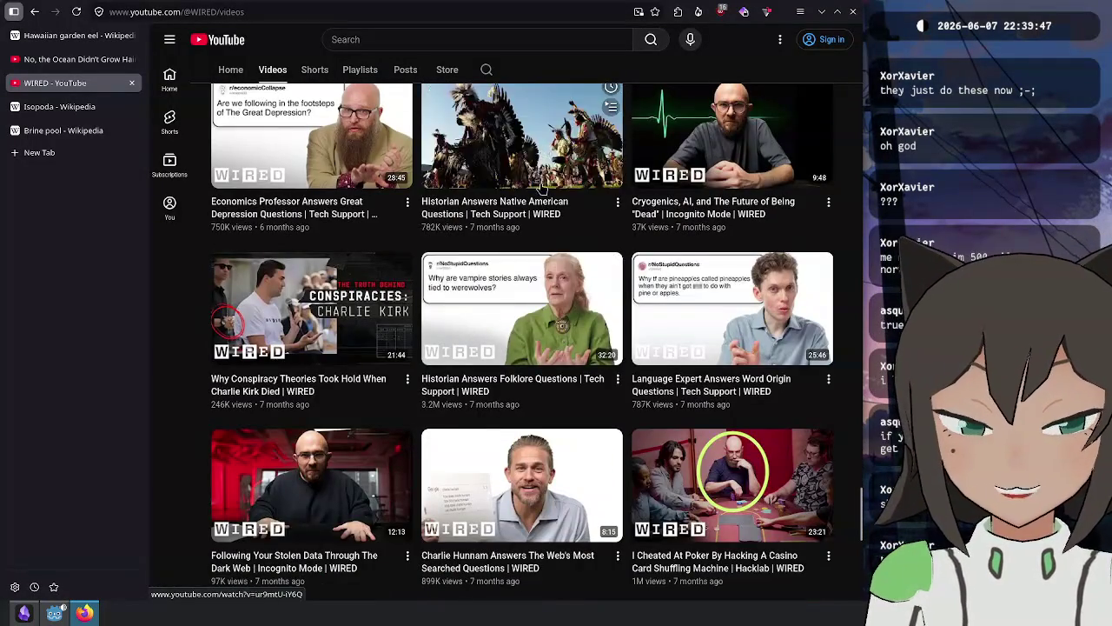
pyautogui.scroll(-10, 522, 292)
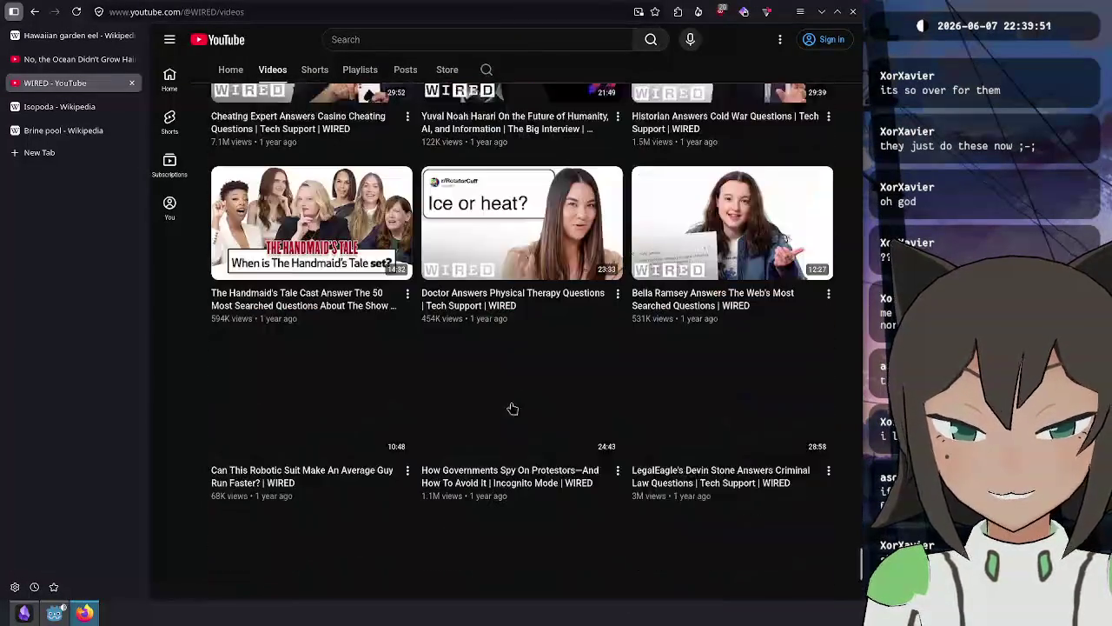
pyautogui.scroll(-2, 442, 325)
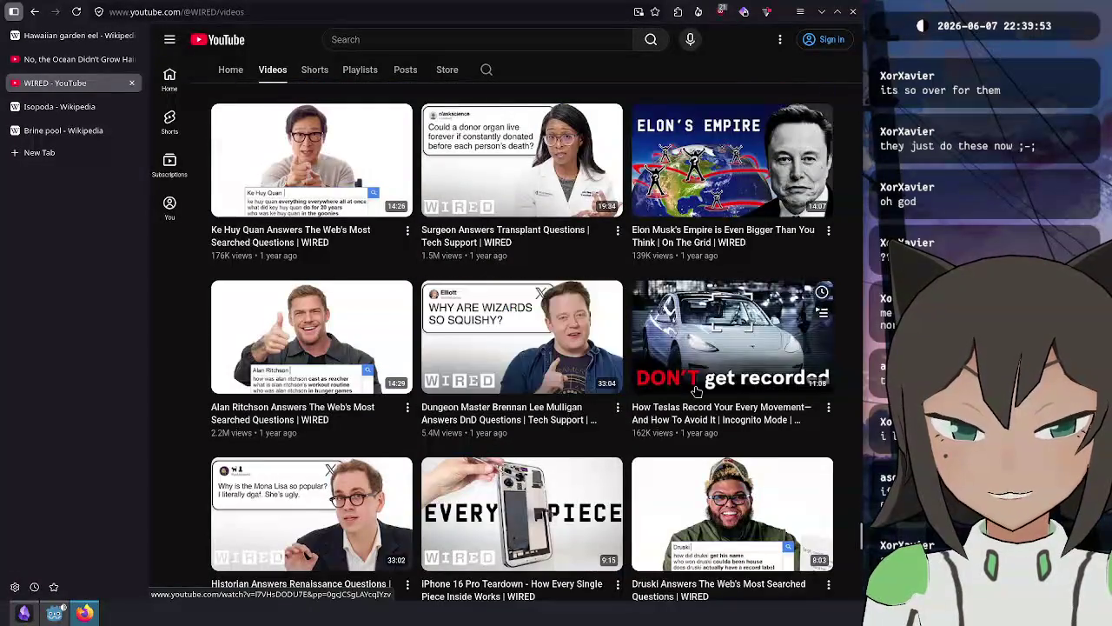
pyautogui.scroll(12, 431, 382)
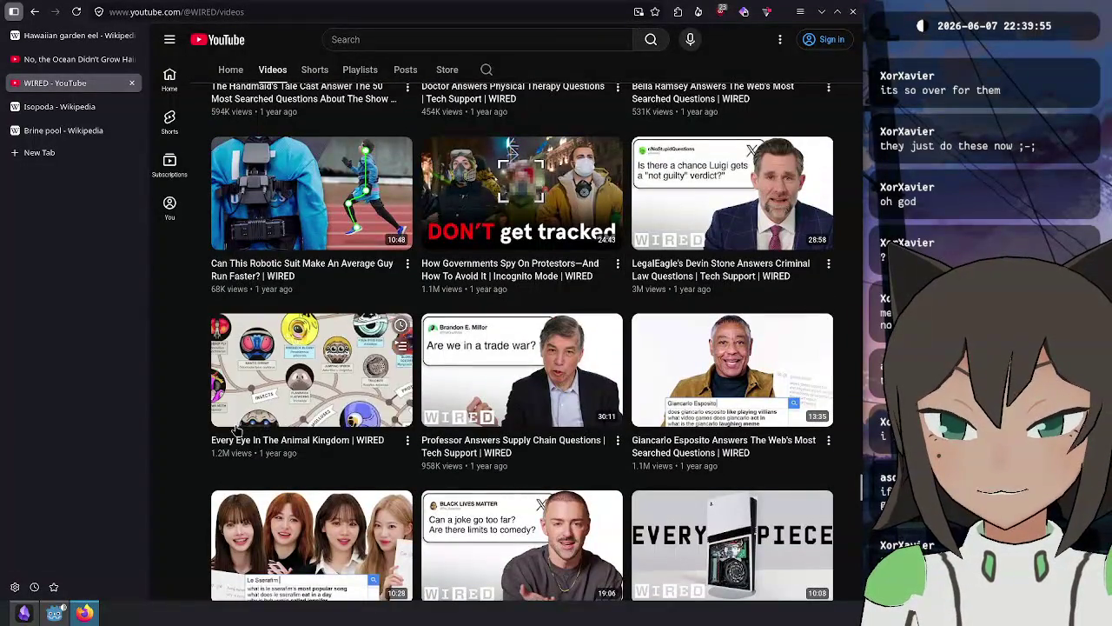
pyautogui.scroll(-15, 303, 352)
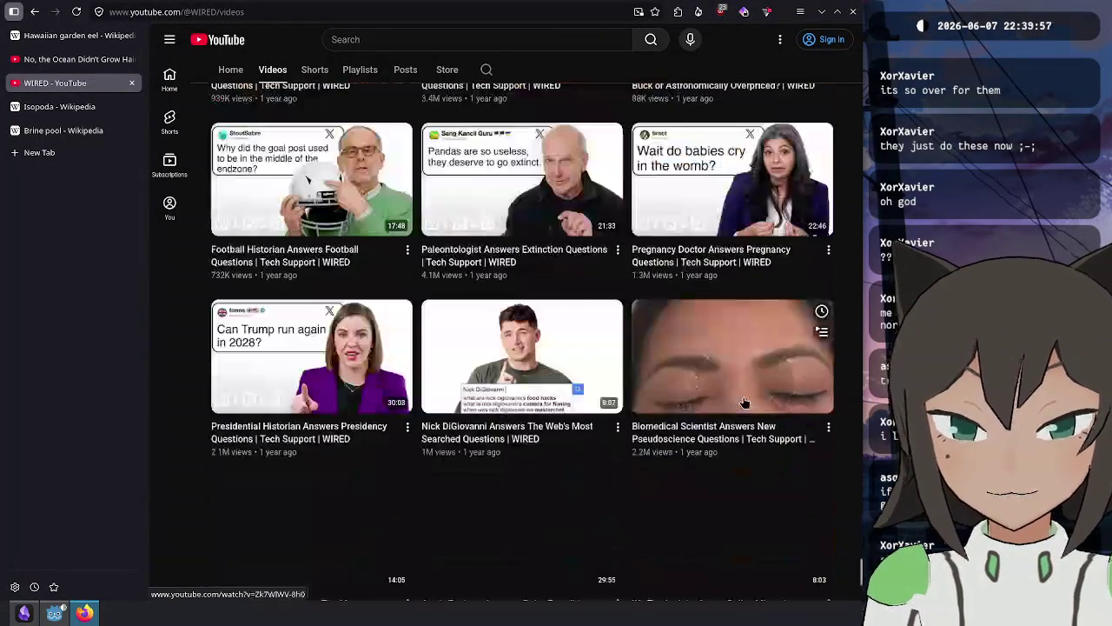
pyautogui.scroll(-15, 626, 409)
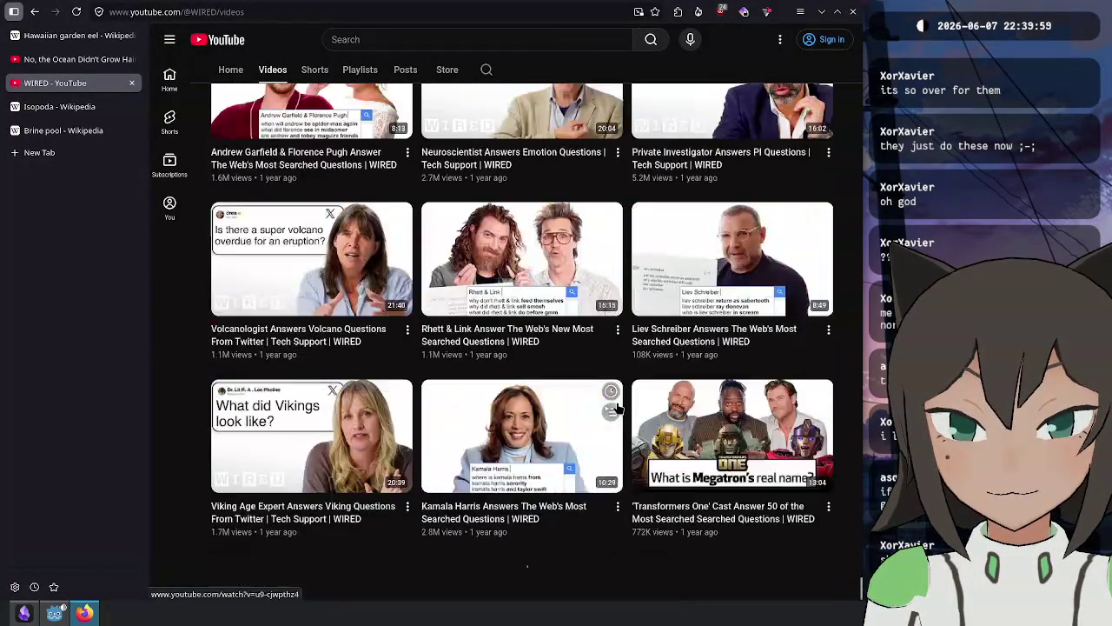
pyautogui.scroll(-15, 459, 449)
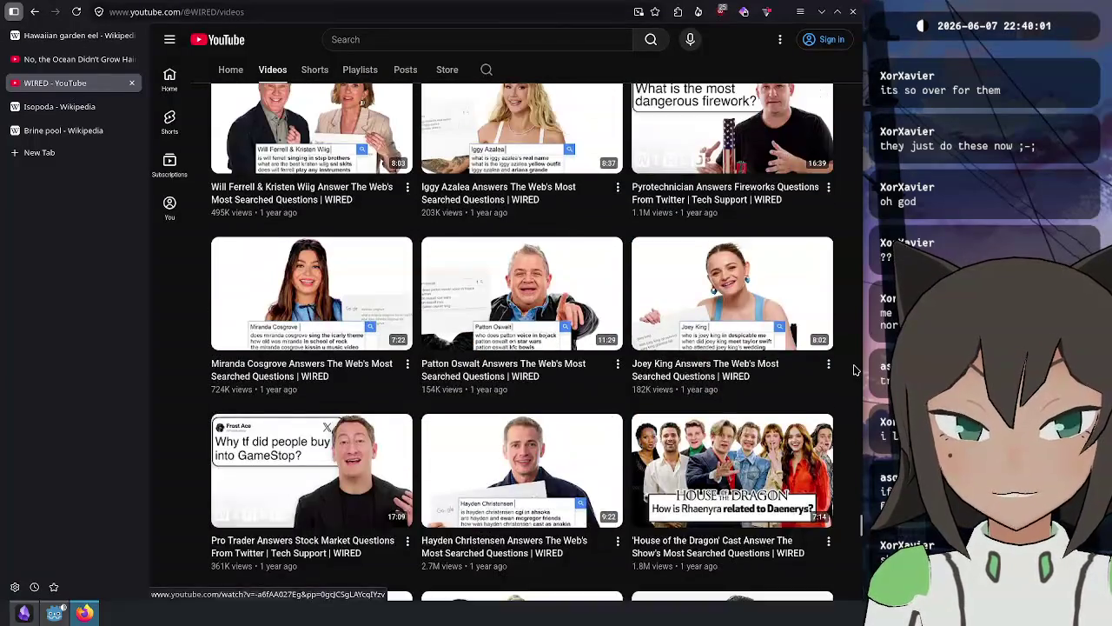
pyautogui.scroll(-15, 841, 383)
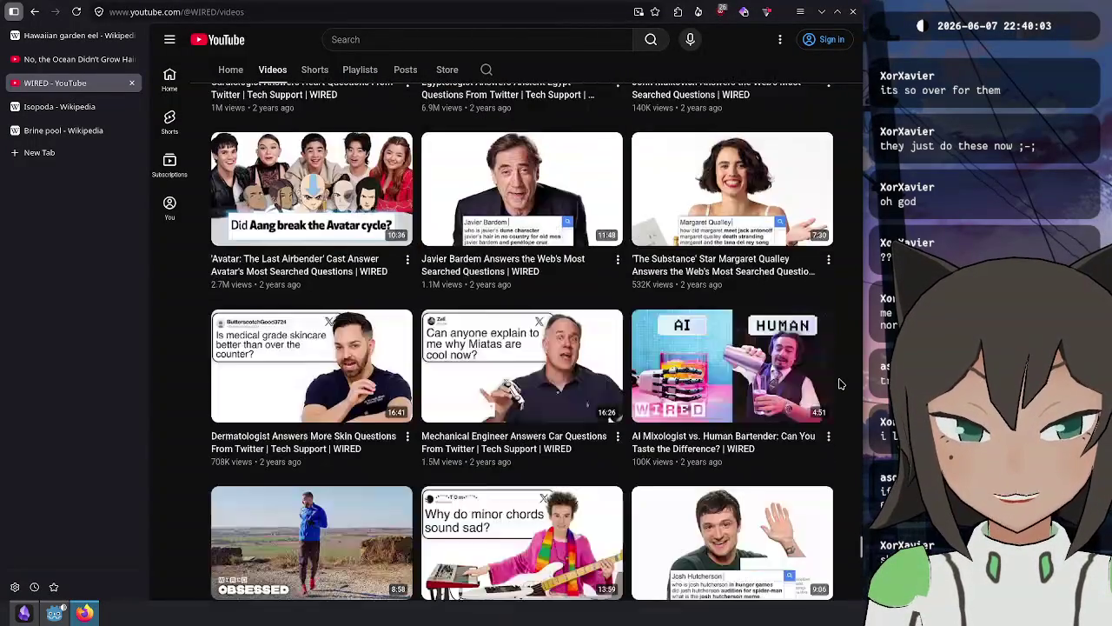
pyautogui.scroll(-15, 841, 383)
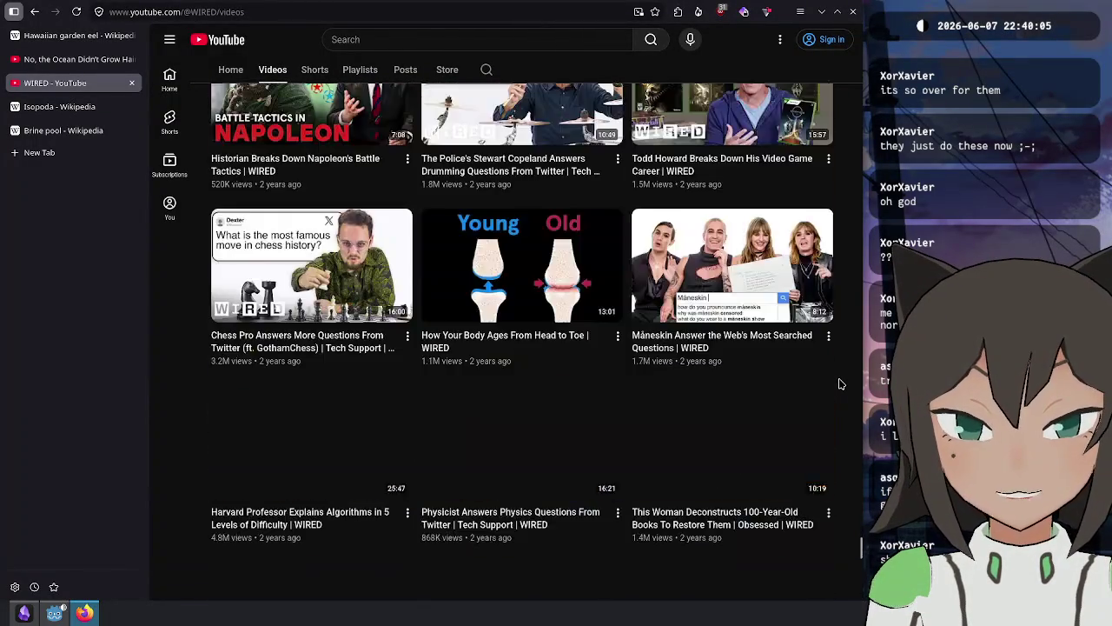
pyautogui.hotkey('ctrl', 'w')
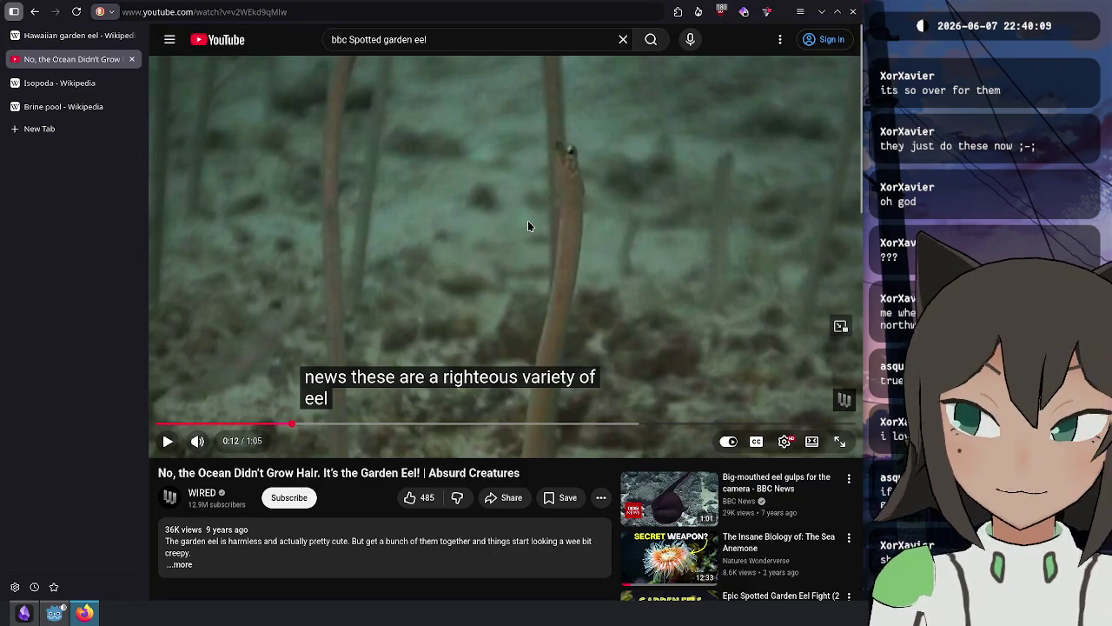
# Step: Pause and resume WIRED's garden eel video until it plays past the thousands-of-eels caption
pyautogui.click(412, 337)
pyautogui.click(360, 344)
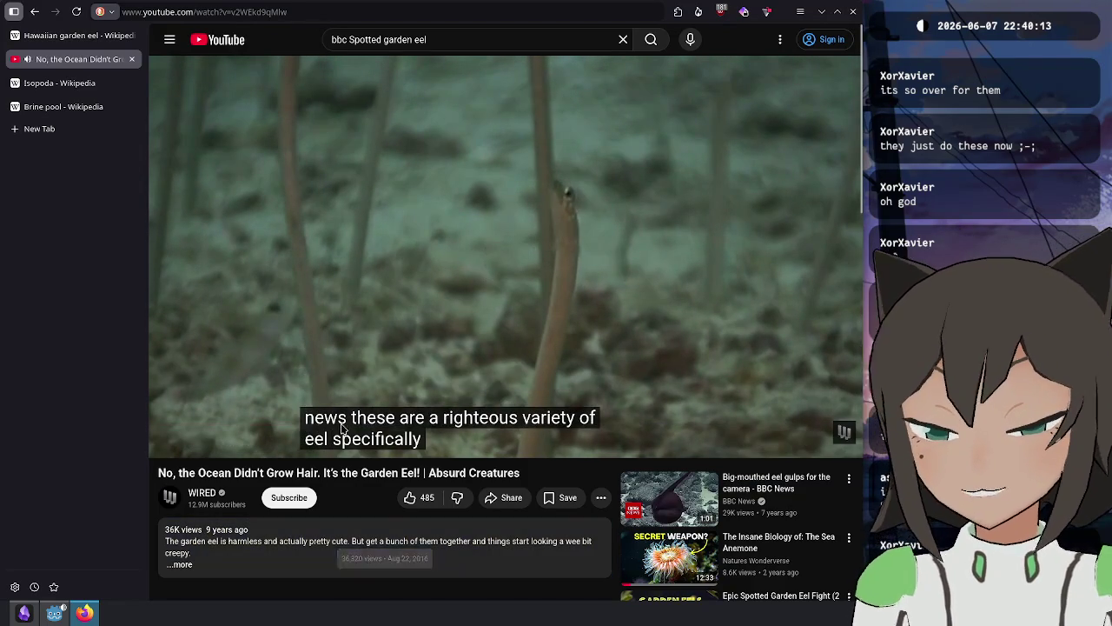
pyautogui.click(422, 281)
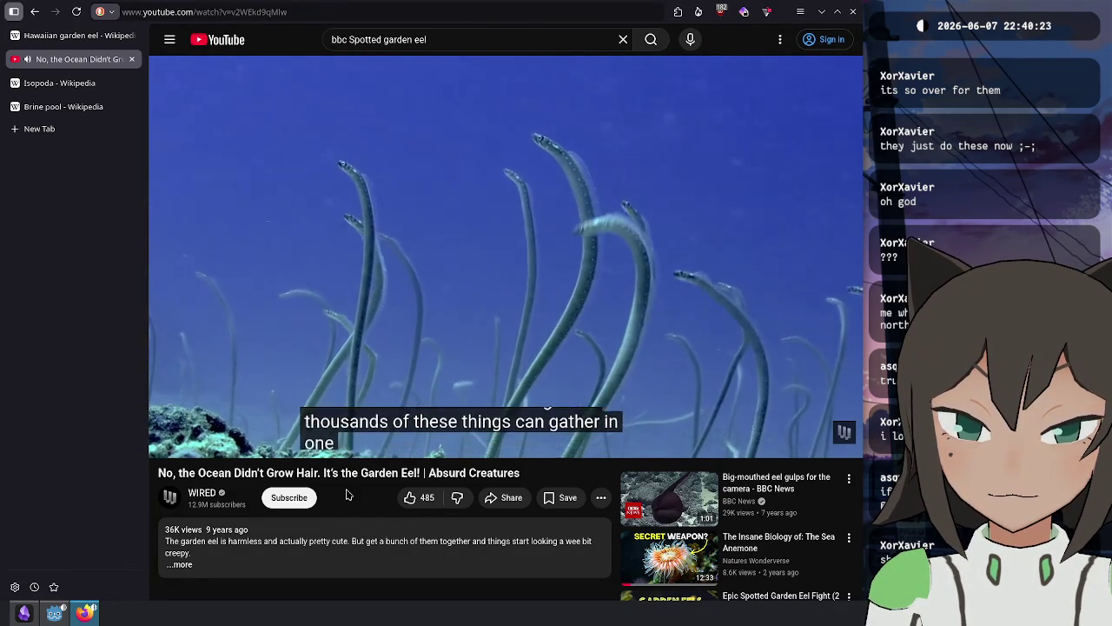
pyautogui.click(492, 127)
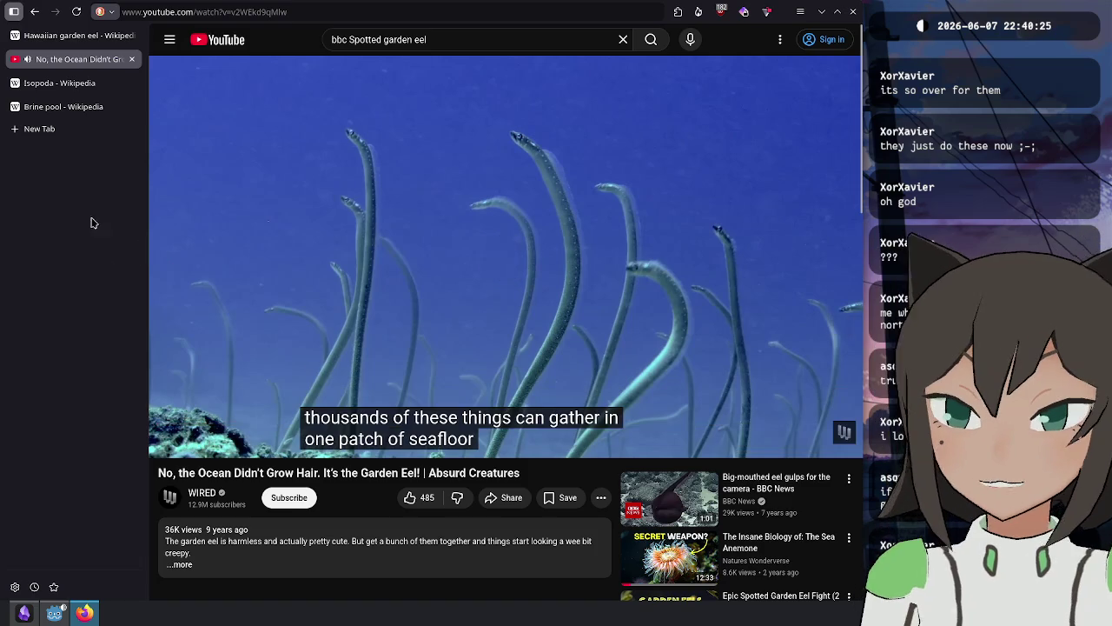
# Step: In the Hawaiian garden eel tab, go back to Congridae and open the garden eels link
pyautogui.click(74, 35)
pyautogui.click(35, 12)
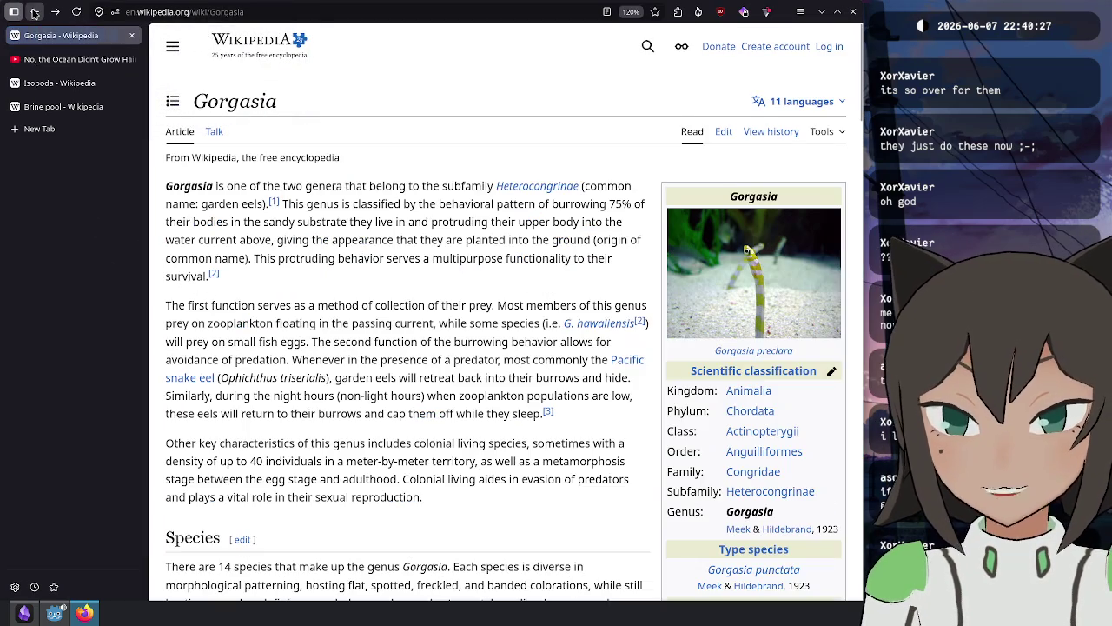
pyautogui.click(35, 12)
pyautogui.click(35, 12)
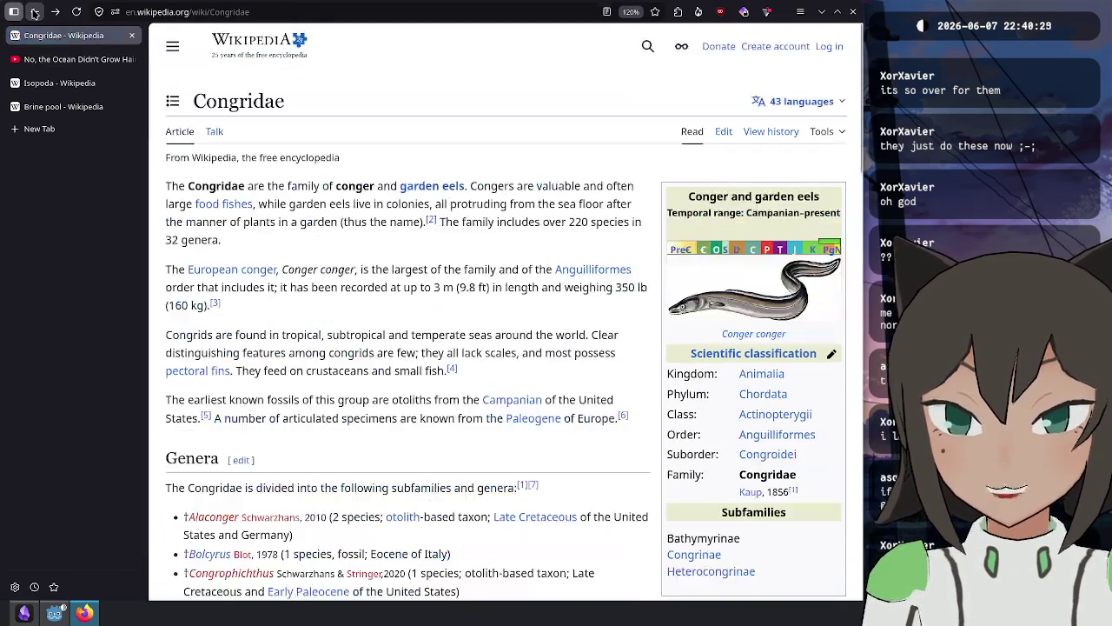
pyautogui.click(35, 12)
pyautogui.click(55, 12)
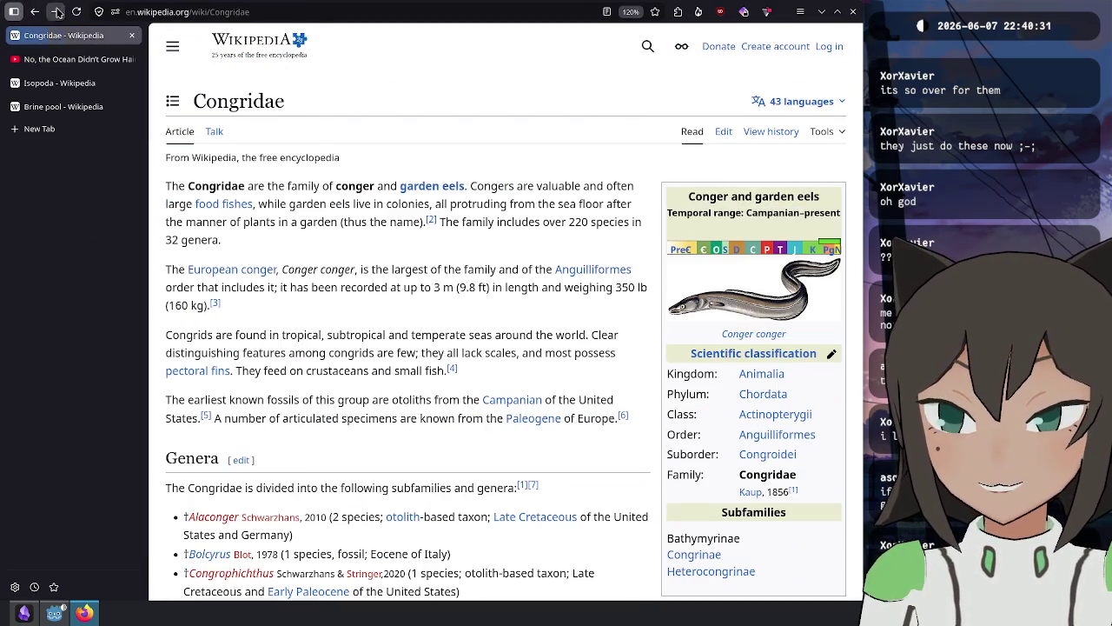
pyautogui.click(431, 185)
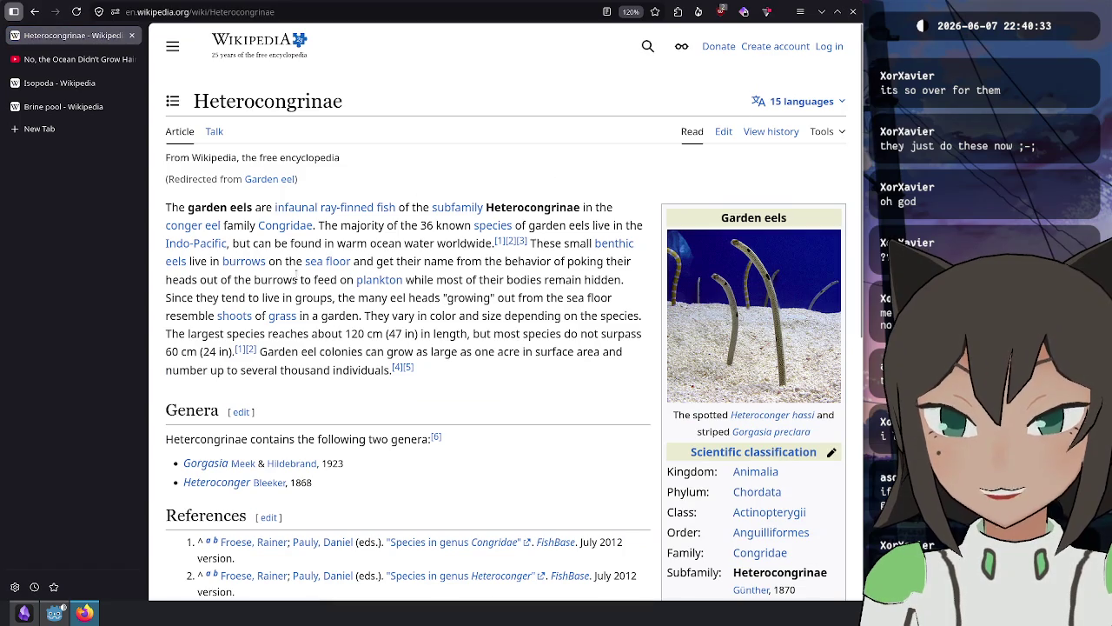
# Step: Highlight the Heterocongrinae sentences about garden eel size, then clear the highlight
pyautogui.scroll(-5, 300, 279)
pyautogui.scroll(5, 460, 228)
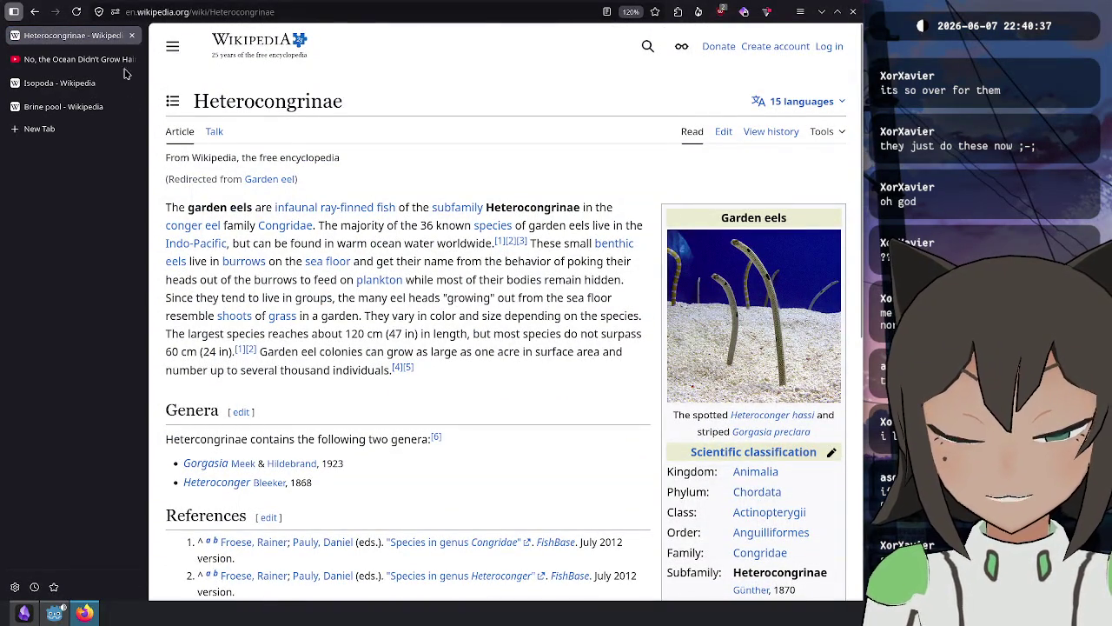
pyautogui.moveTo(498, 316); pyautogui.dragTo(509, 343)
pyautogui.click(480, 369)
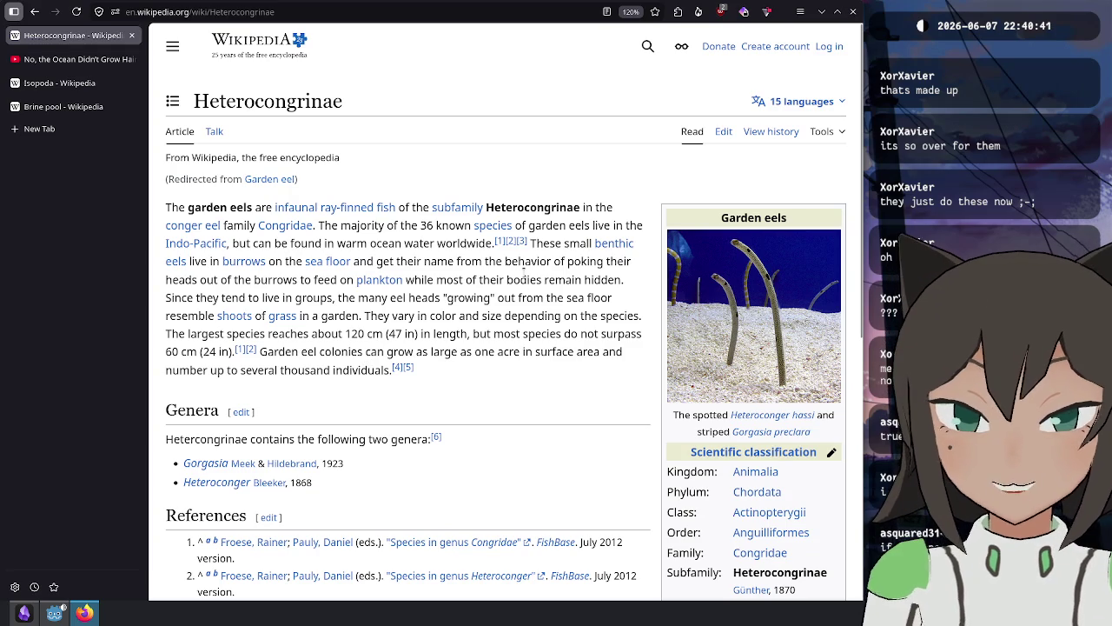
pyautogui.click(82, 59)
# Step: Skip the eel video to 0:37, return to the search results, and open BBC Earth's Mudskippers video
pyautogui.moveTo(412, 430)
pyautogui.mouseDown()
pyautogui.moveTo(708, 393)
pyautogui.moveTo(802, 393)
pyautogui.moveTo(688, 391)
pyautogui.moveTo(678, 382)
pyautogui.moveTo(718, 382)
pyautogui.moveTo(547, 363)
pyautogui.moveTo(400, 363)
pyautogui.moveTo(837, 383)
pyautogui.moveTo(163, 113)
pyautogui.mouseUp()
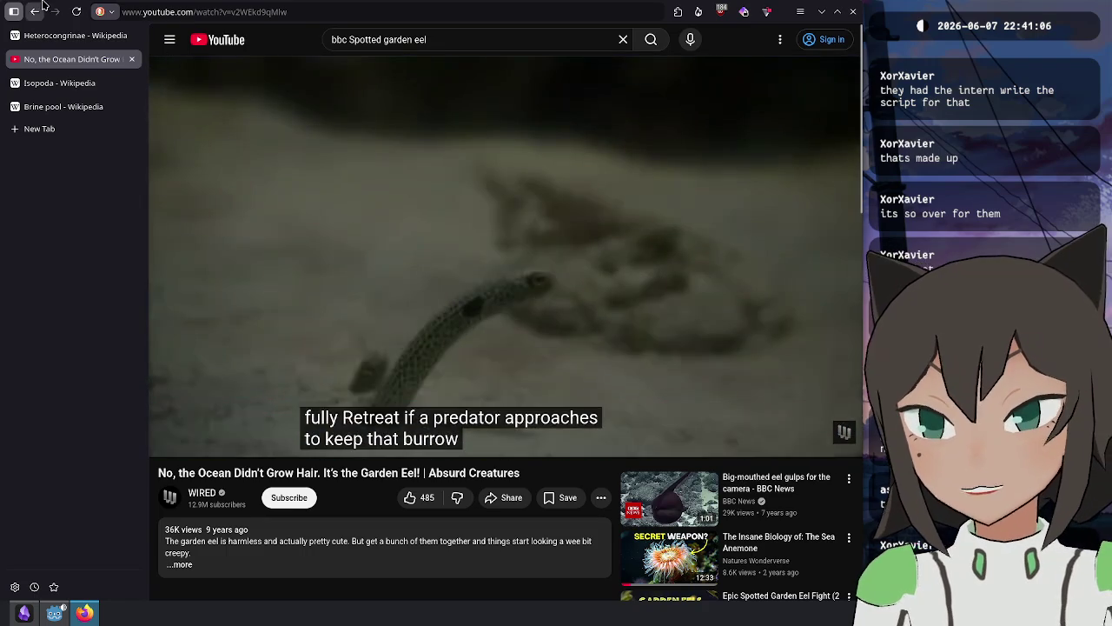
pyautogui.click(36, 11)
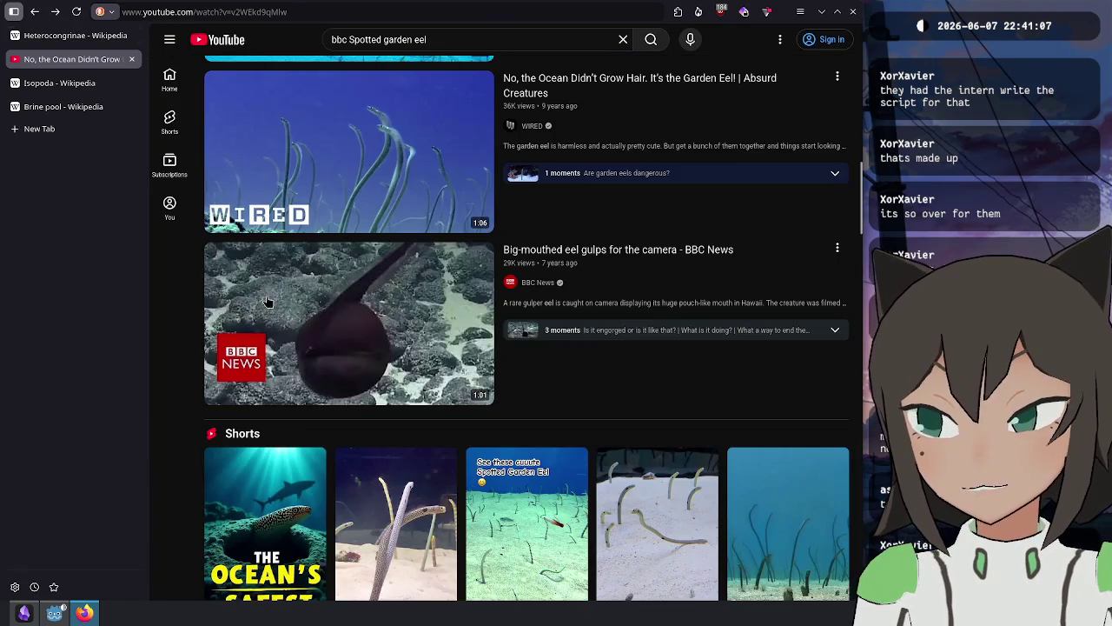
pyautogui.scroll(-5, 674, 295)
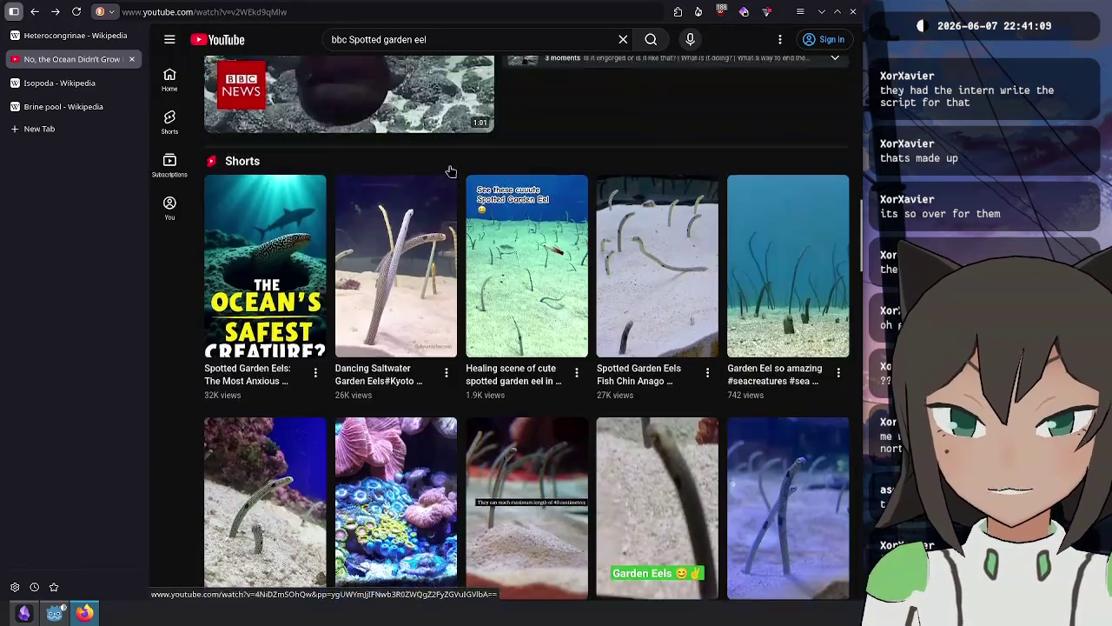
pyautogui.scroll(-6, 587, 326)
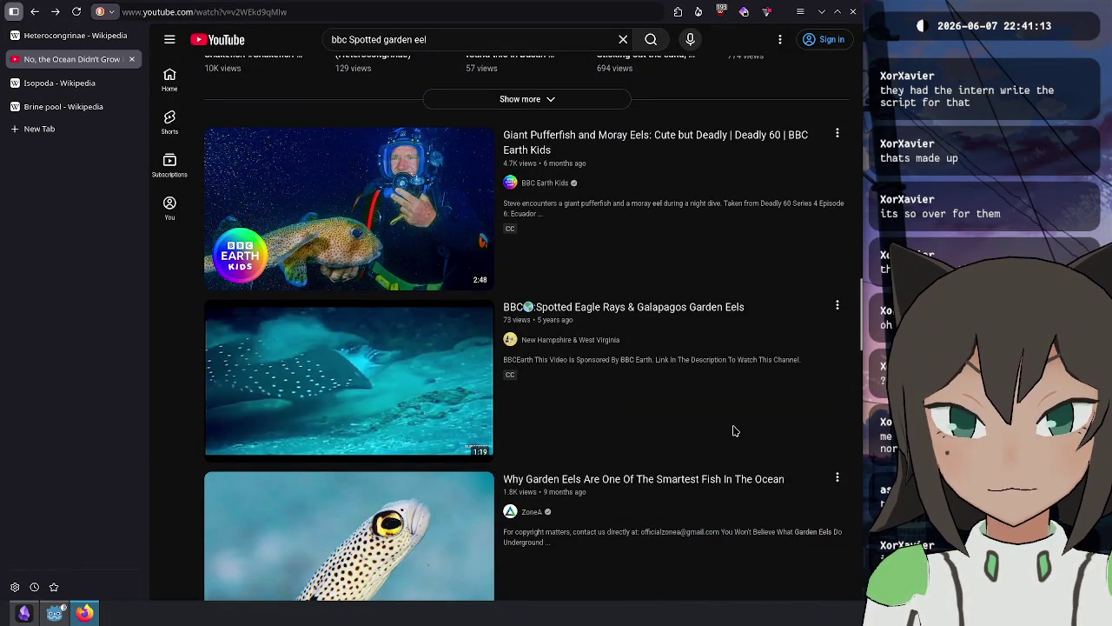
pyautogui.scroll(-5, 732, 430)
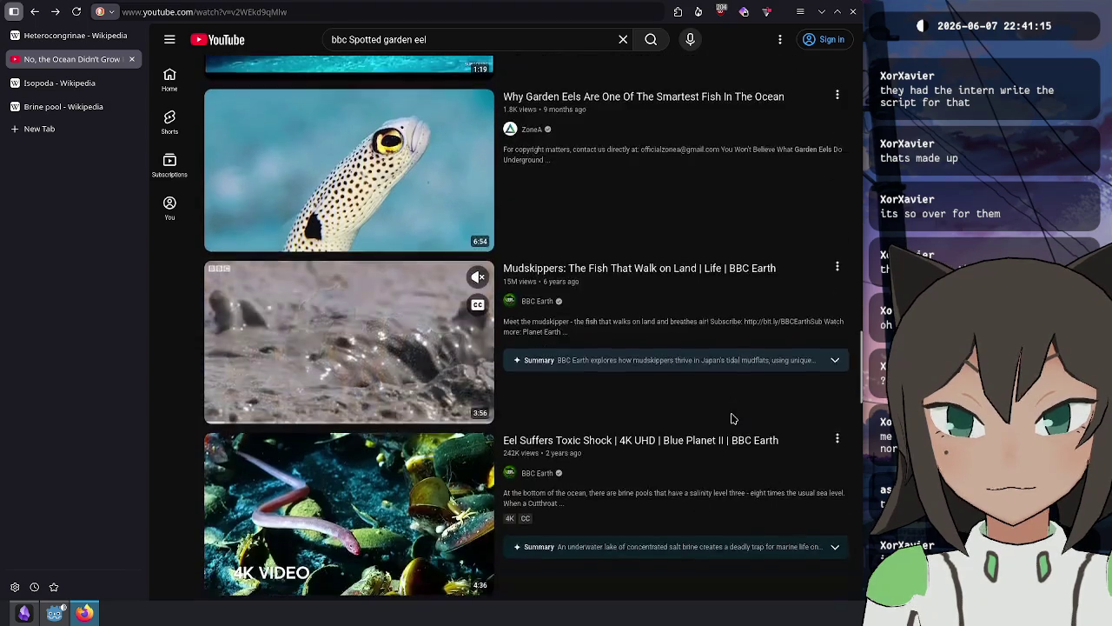
pyautogui.scroll(-1, 731, 414)
pyautogui.moveTo(549, 195)
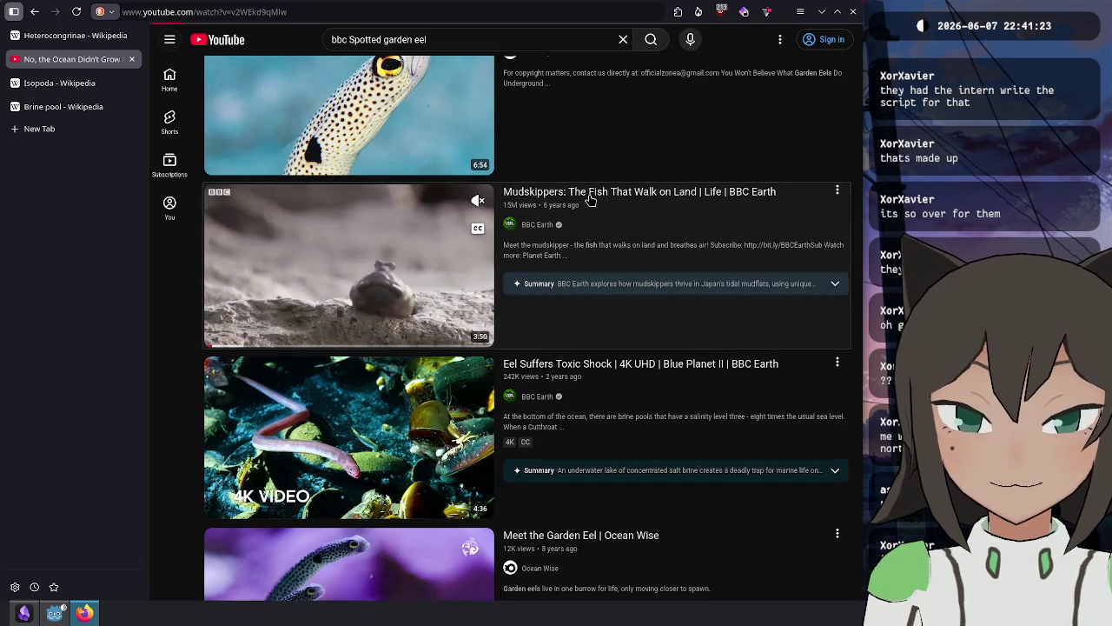
pyautogui.click(590, 196)
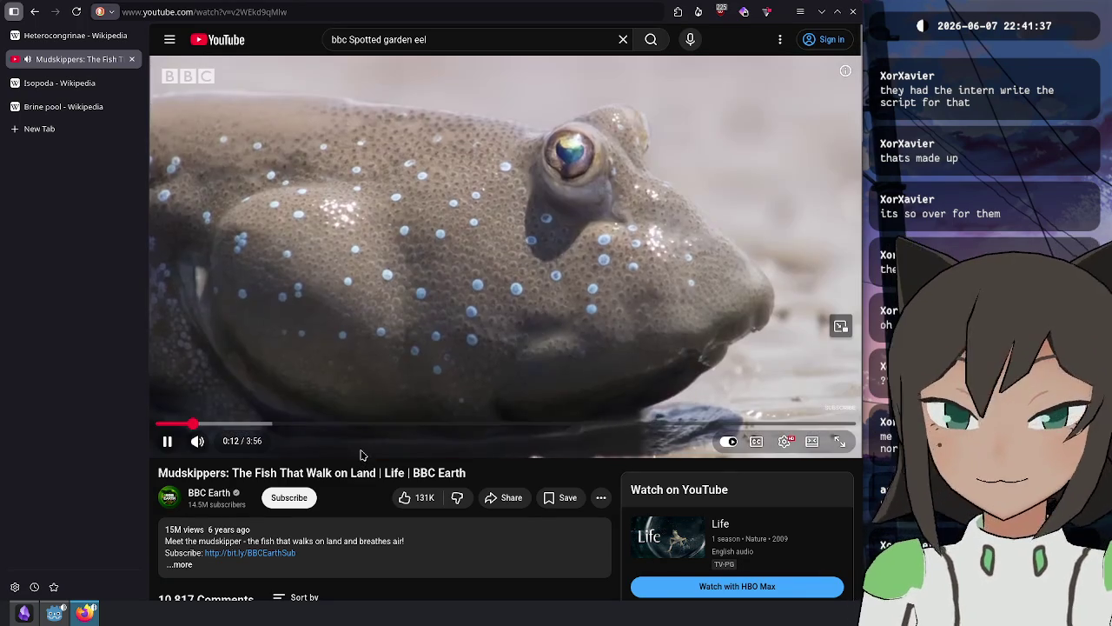
# Step: Turn on auto-generated English captions and collapse the vertical tab bar to widen the video
pyautogui.press('c')
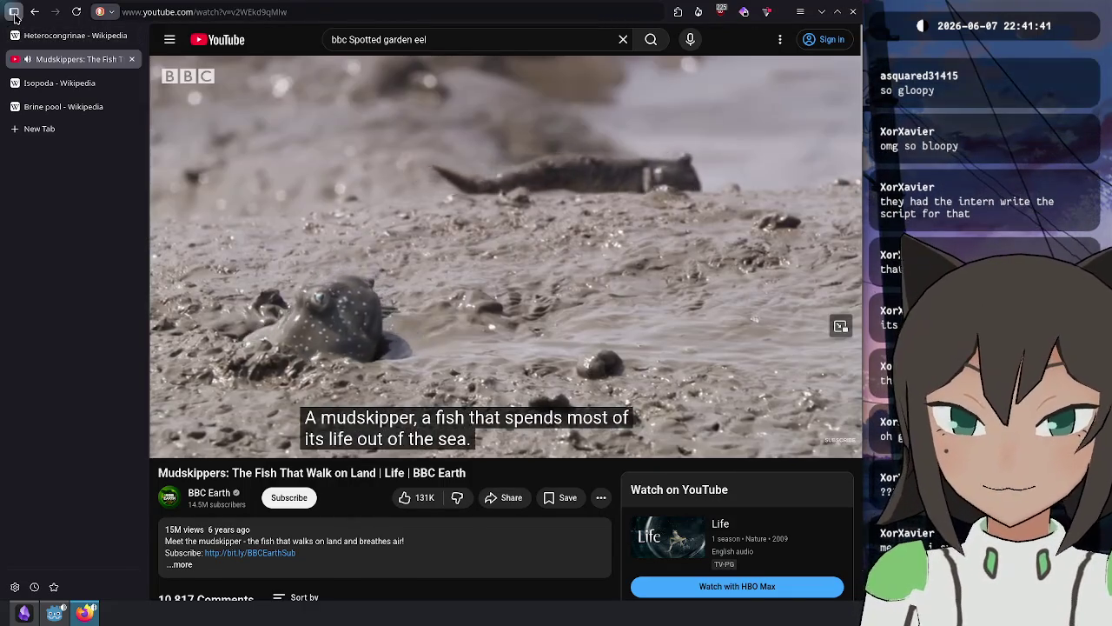
pyautogui.click(14, 13)
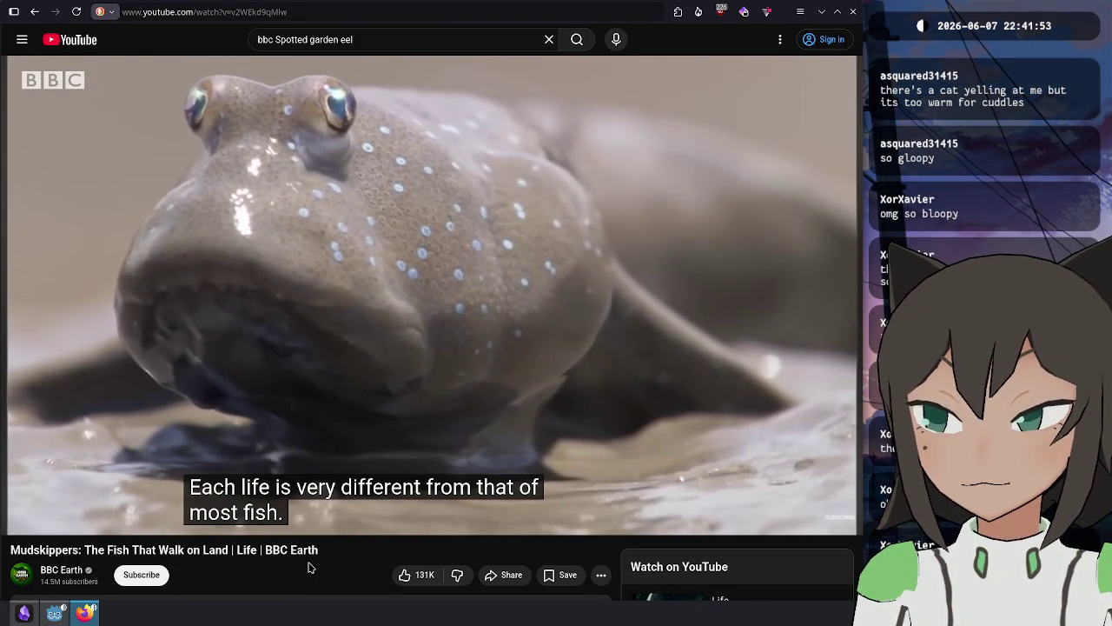
# Step: Pause the mudskipper video and scrub back to about 0:24 to rewatch the blink
pyautogui.click(383, 334)
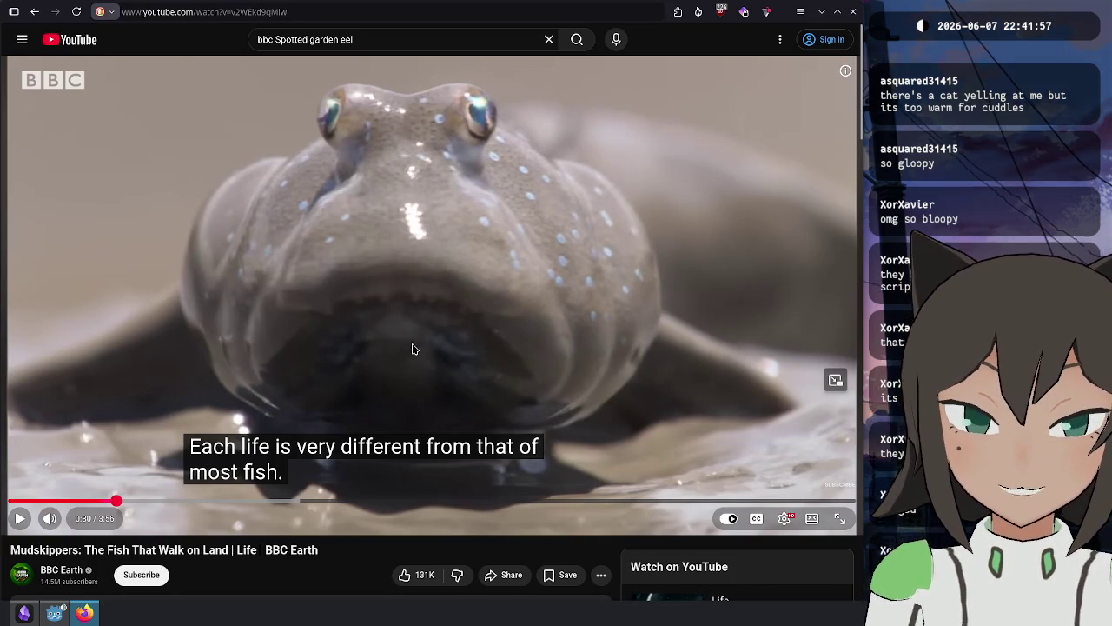
pyautogui.click(484, 263)
pyautogui.press('space')
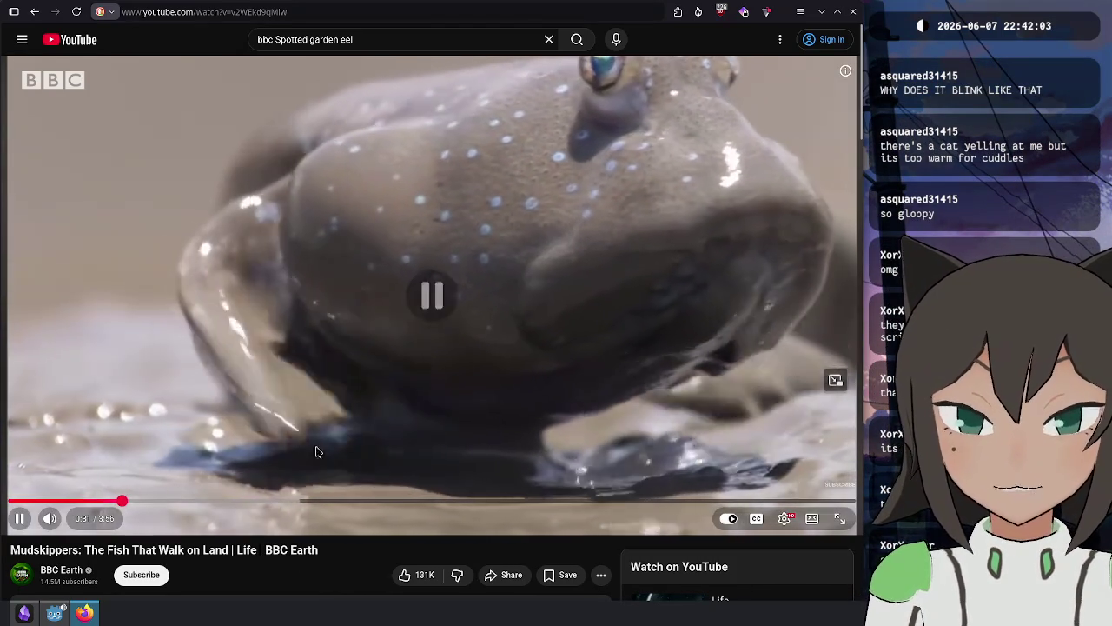
pyautogui.click(106, 501)
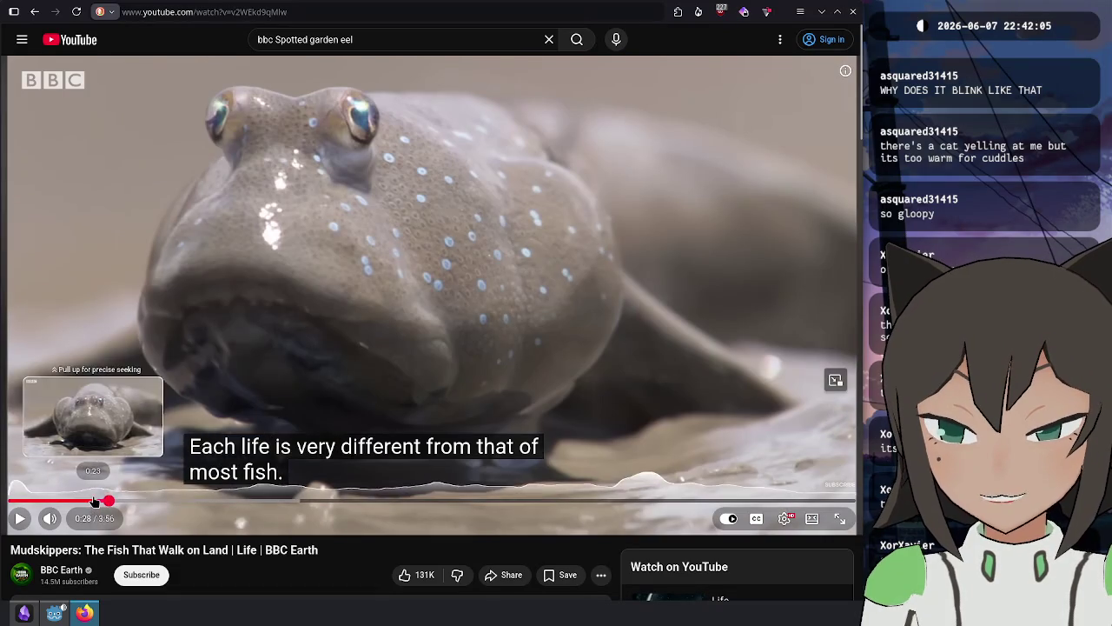
pyautogui.click(94, 502)
pyautogui.click(430, 372)
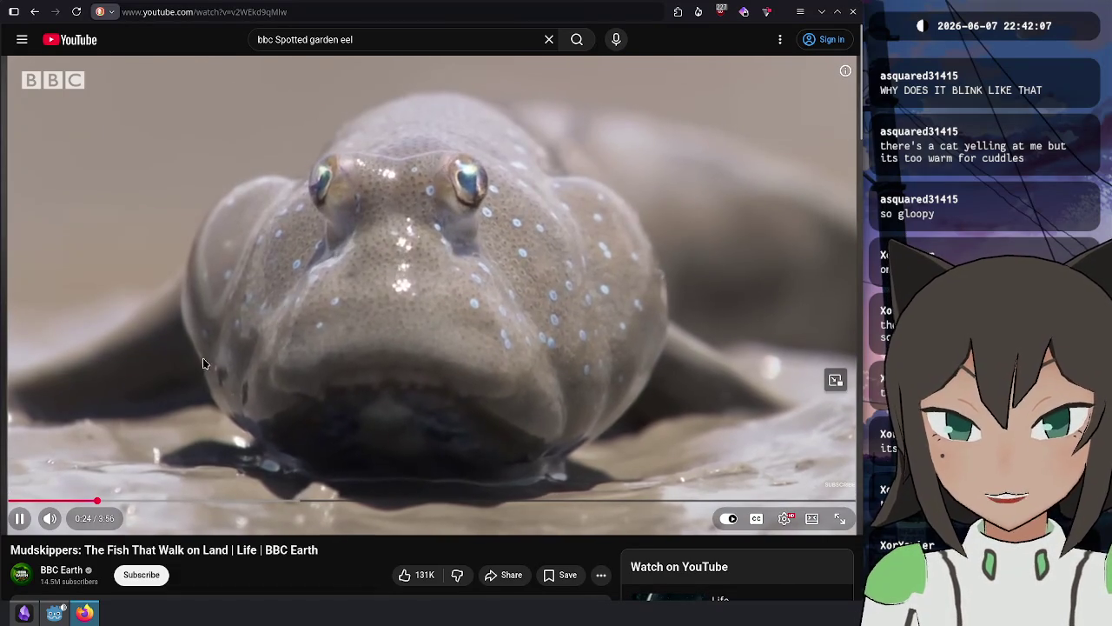
pyautogui.click(232, 250)
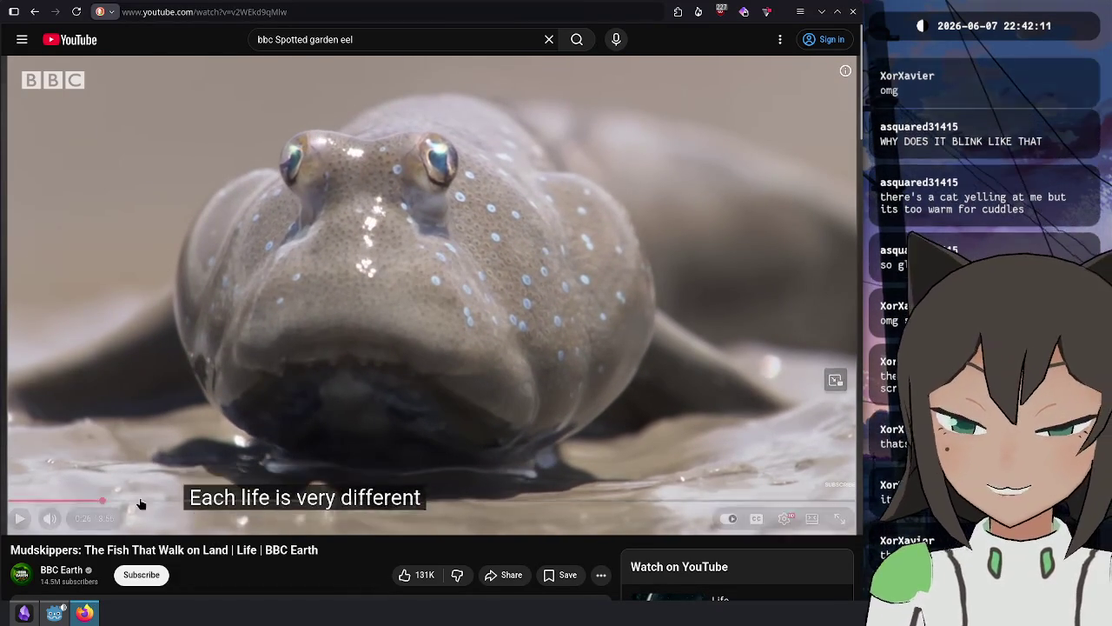
# Step: Fine-tune the seek bar until the video rests paused at 0:22
pyautogui.click(92, 501)
pyautogui.click(82, 502)
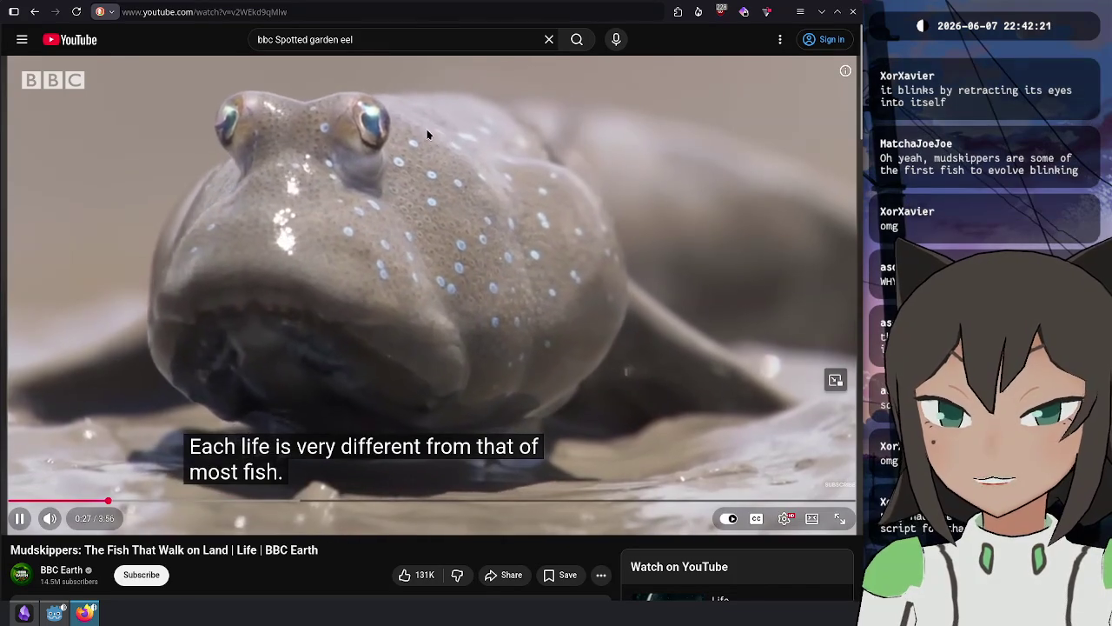
pyautogui.click(339, 106)
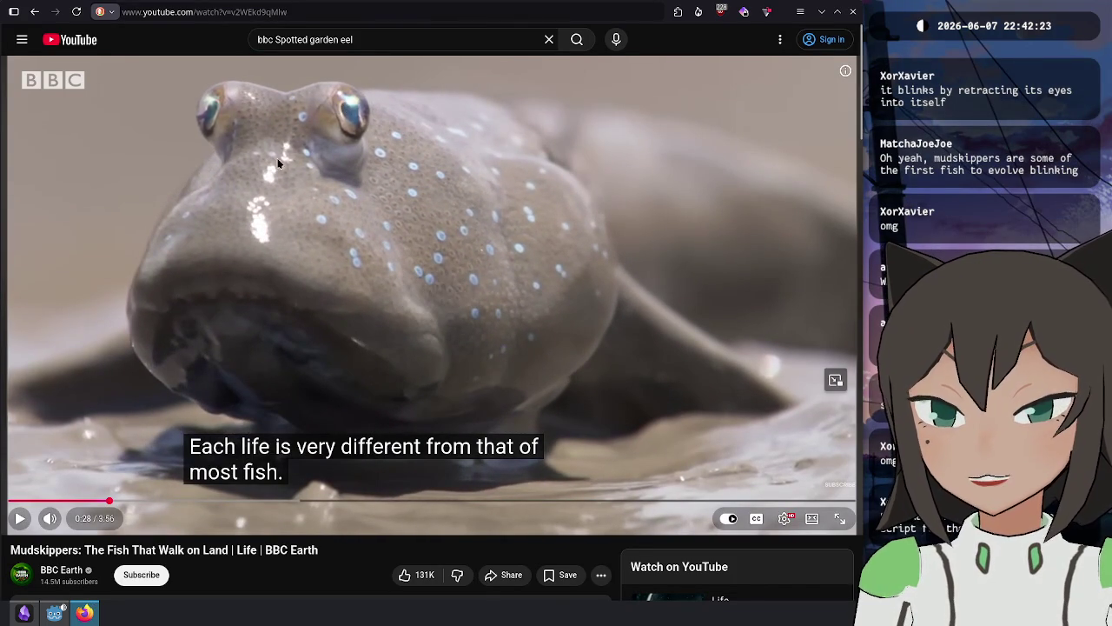
pyautogui.click(102, 502)
pyautogui.moveTo(103, 502); pyautogui.dragTo(92, 503)
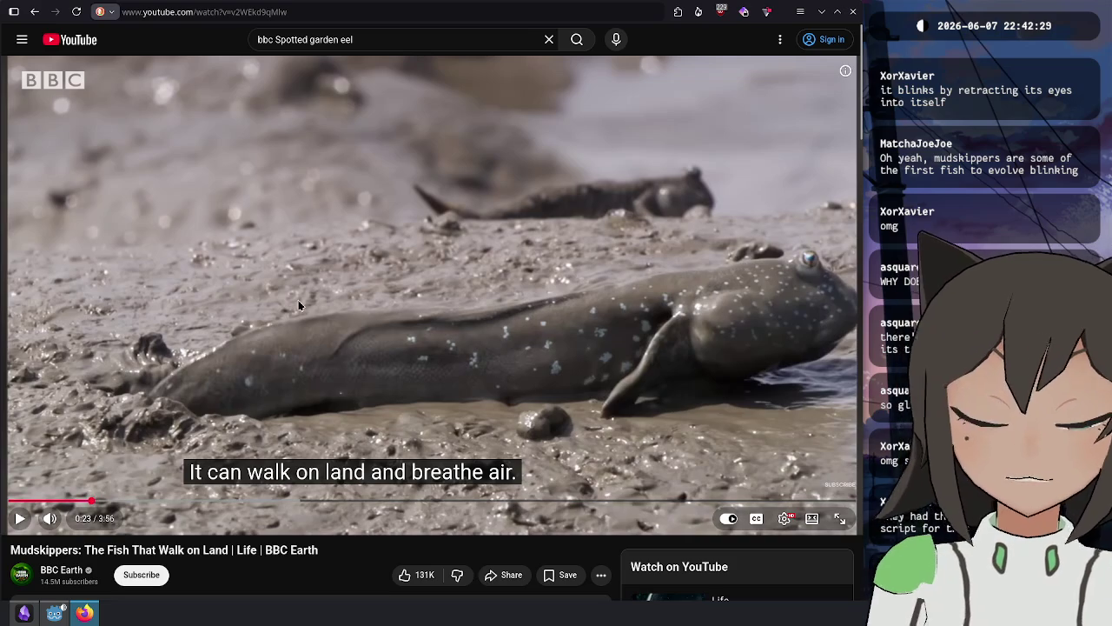
pyautogui.click(298, 304)
pyautogui.click(298, 305)
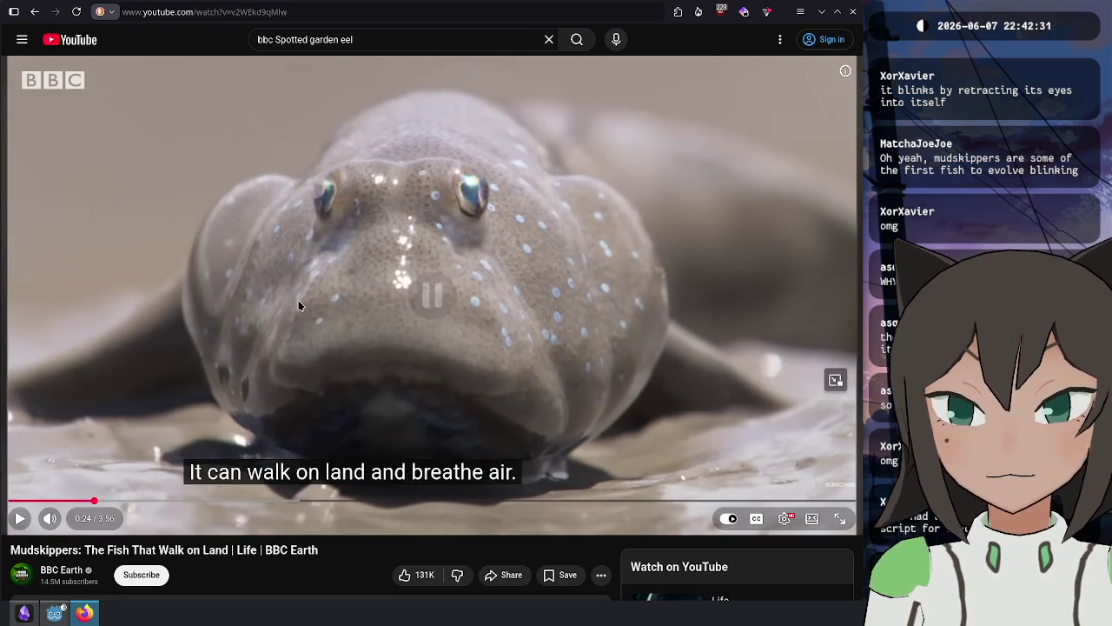
pyautogui.moveTo(91, 502); pyautogui.dragTo(91, 502)
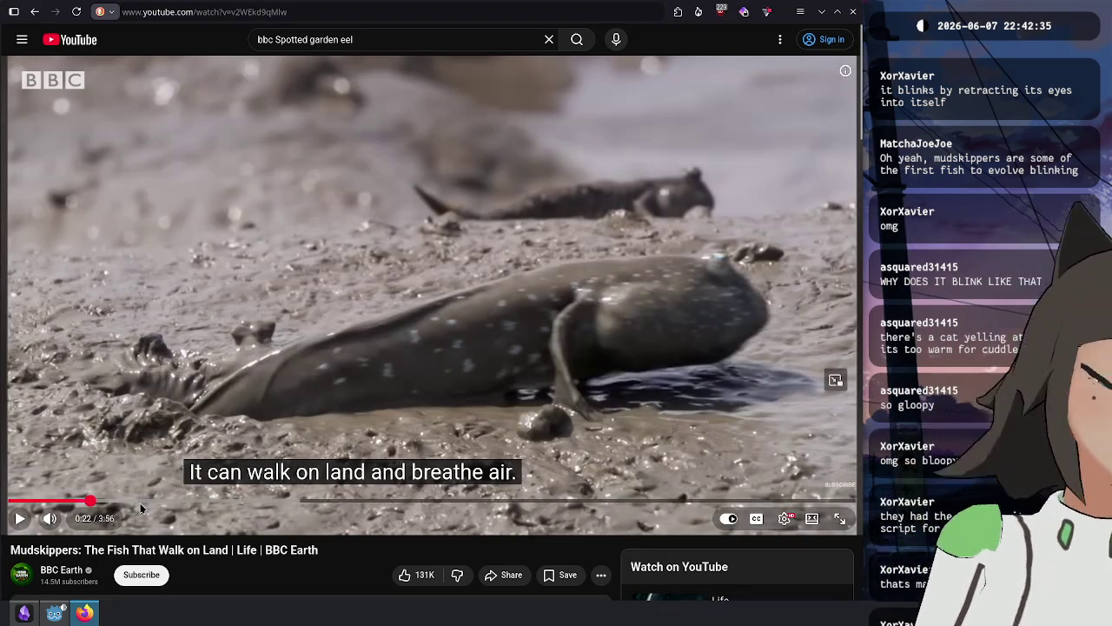
# Step: Pause around 0:23 and step forward frame by frame through the mudskipper's blink
pyautogui.press('space')
pyautogui.press('space')
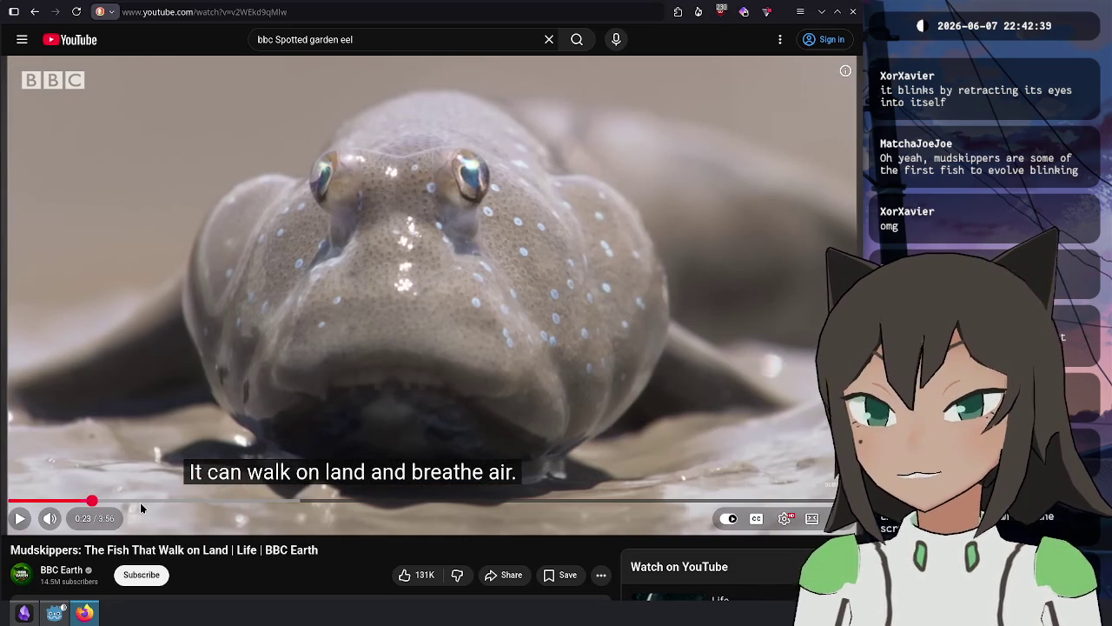
pyautogui.press('.')
pyautogui.press('.')
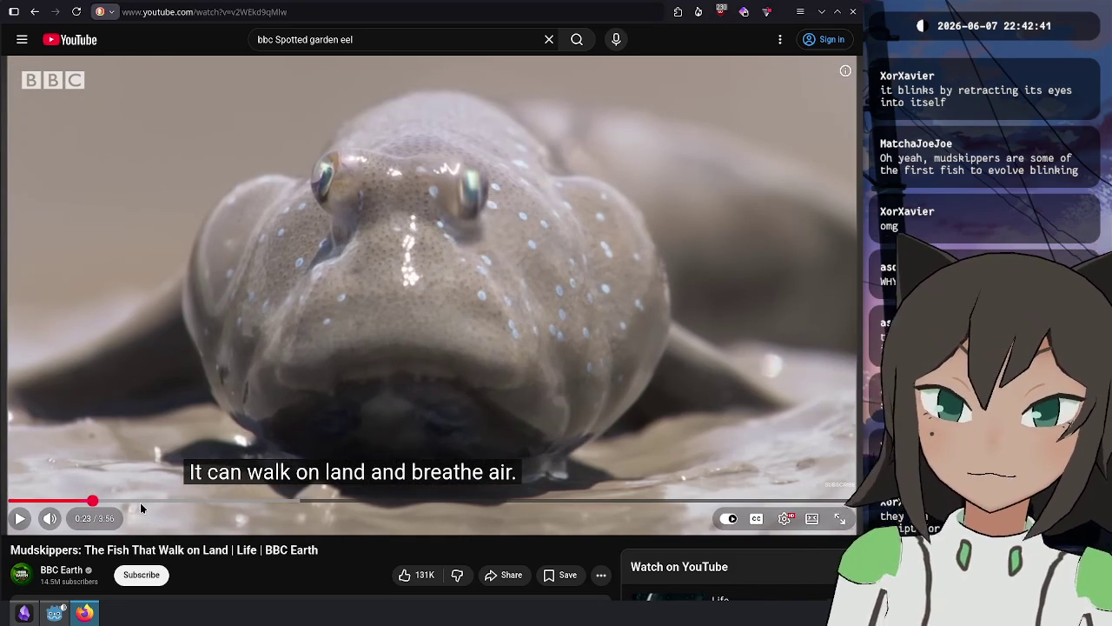
pyautogui.press('.')
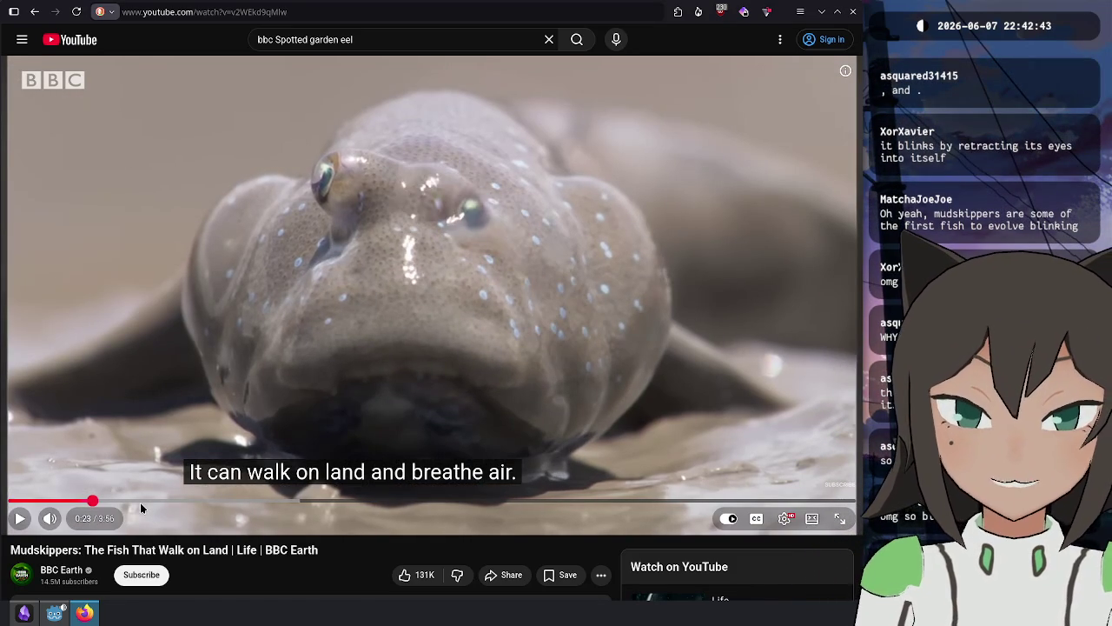
pyautogui.press('.')
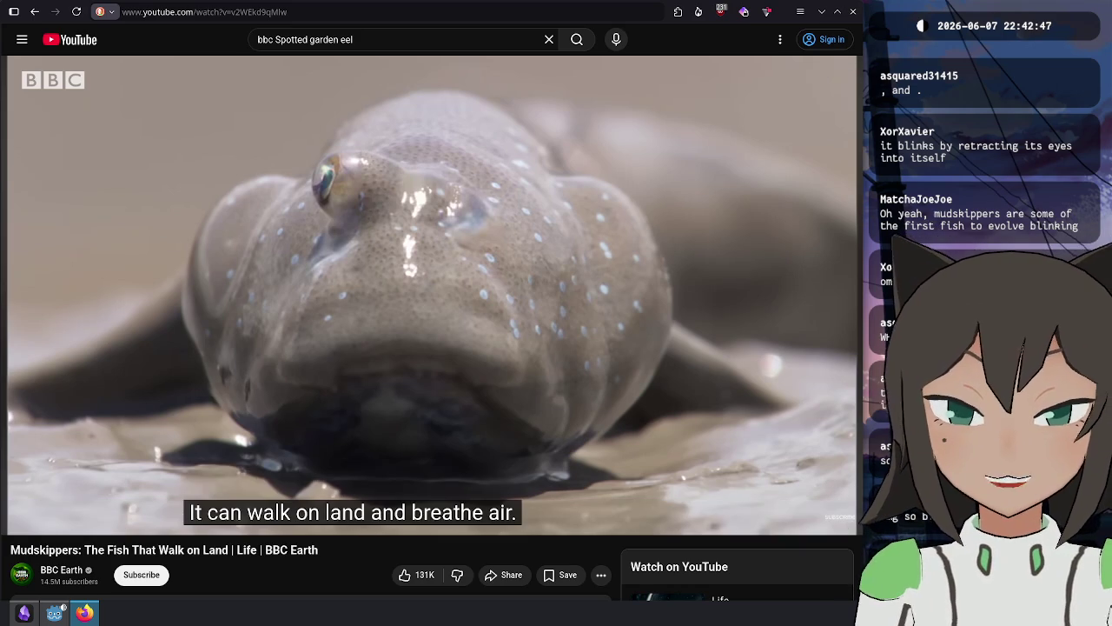
pyautogui.press('.')
pyautogui.press('.')
pyautogui.press('.')
pyautogui.press('.')
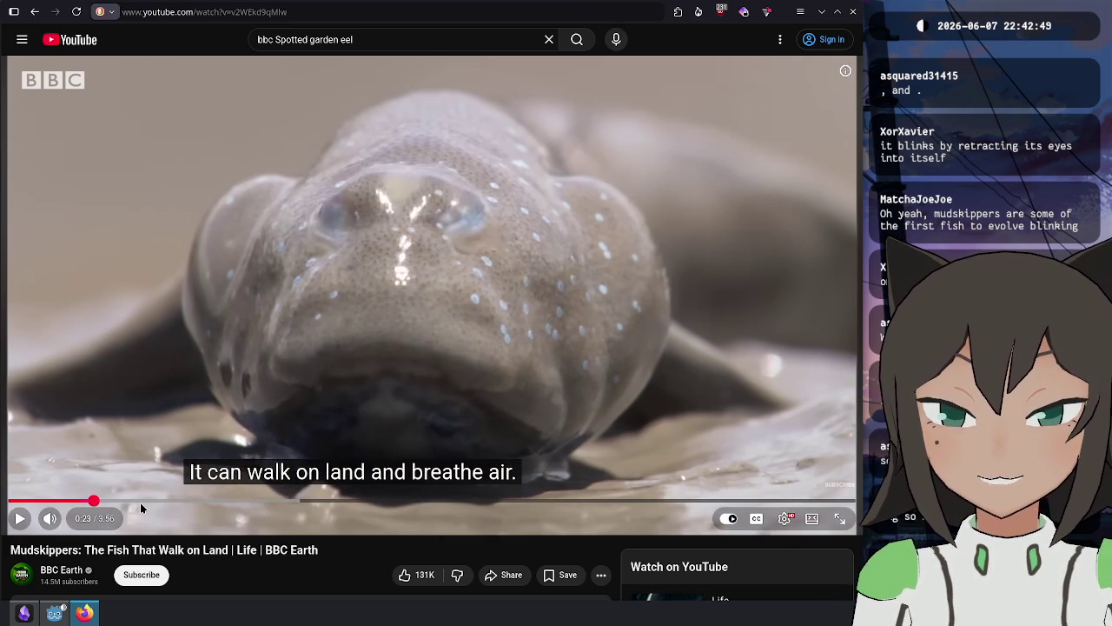
pyautogui.press('.')
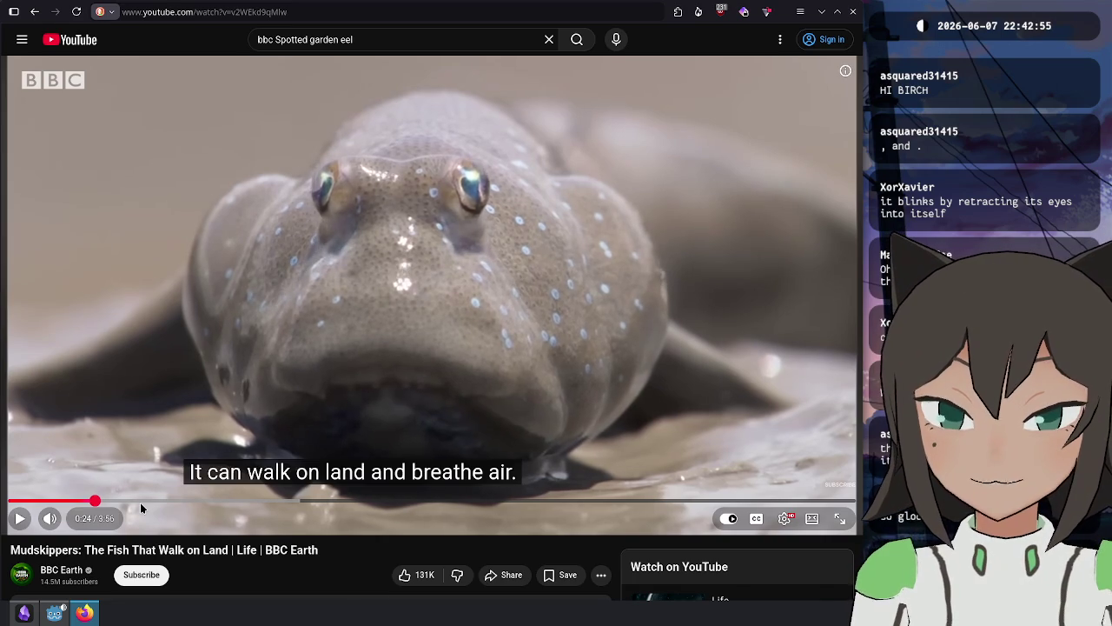
# Step: Step frames through the eyes rising and retracting, back up one frame, then resume playback
pyautogui.press('.')
pyautogui.press('.')
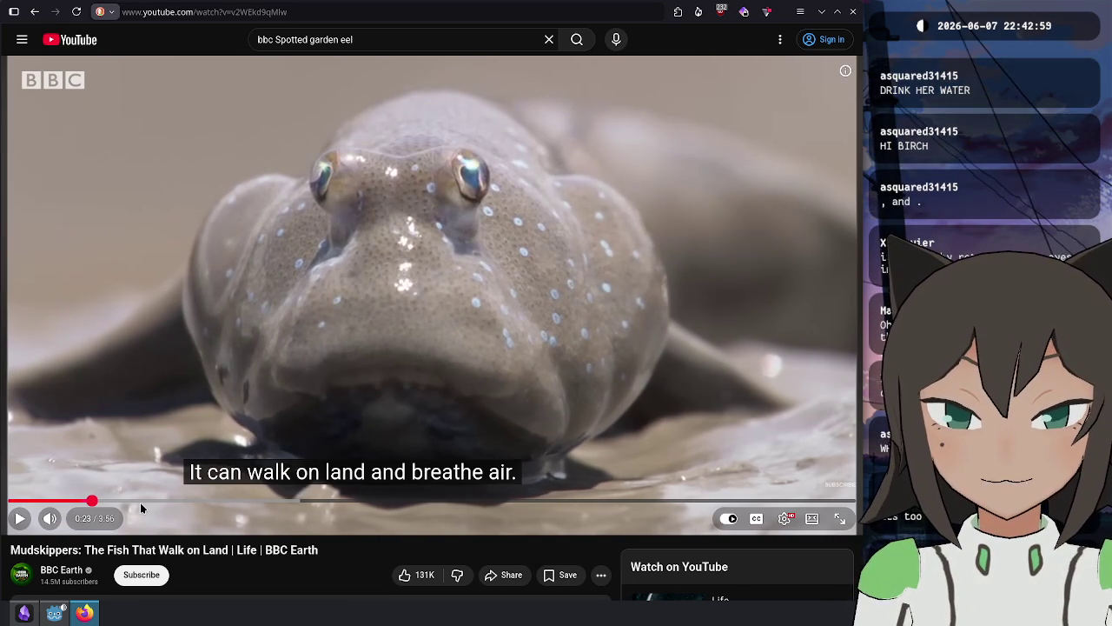
pyautogui.press('.')
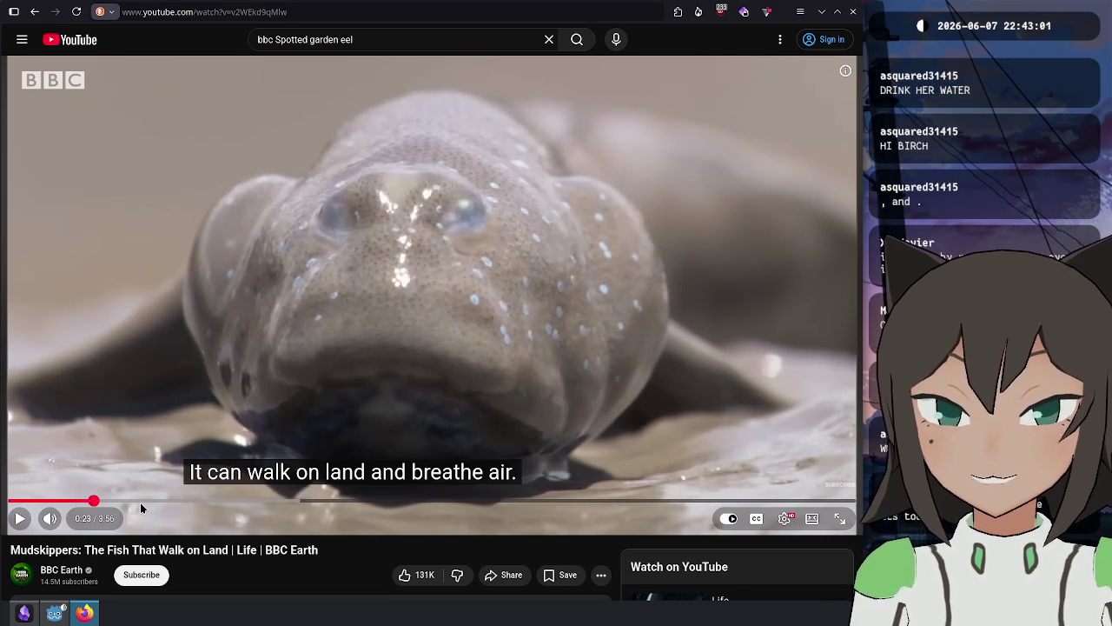
pyautogui.press('.')
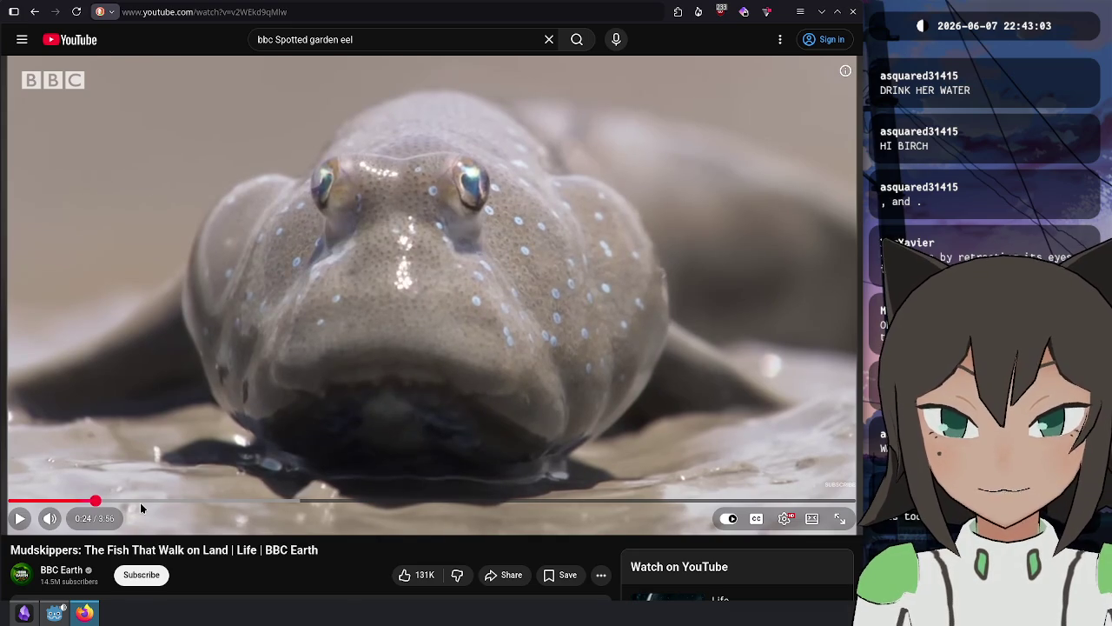
pyautogui.press(',')
pyautogui.press(',')
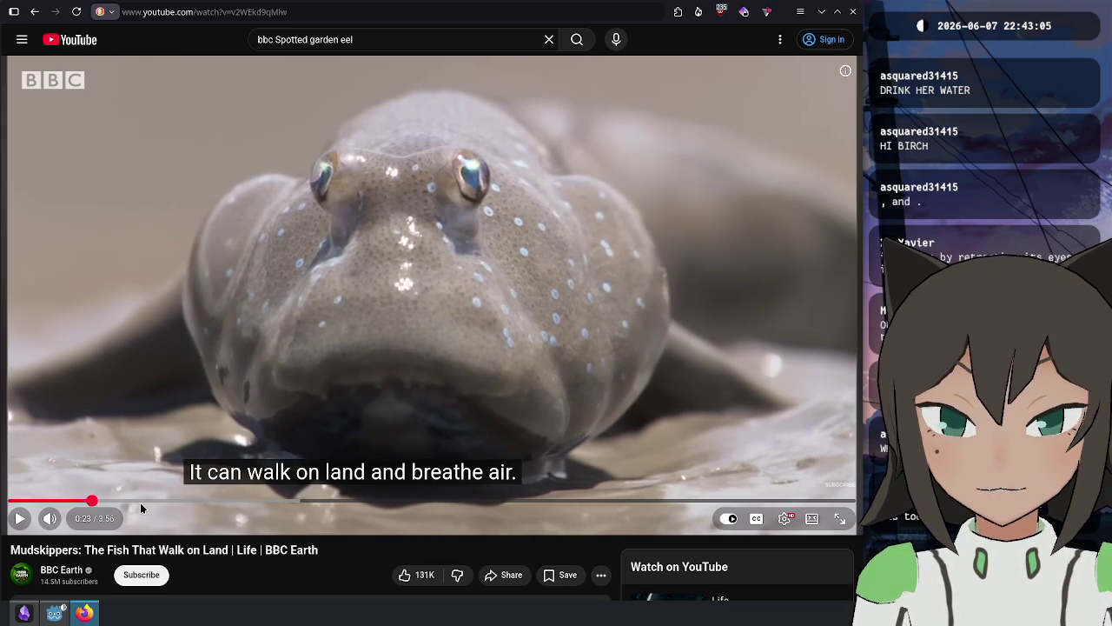
pyautogui.press('.')
pyautogui.press('.')
pyautogui.press('.')
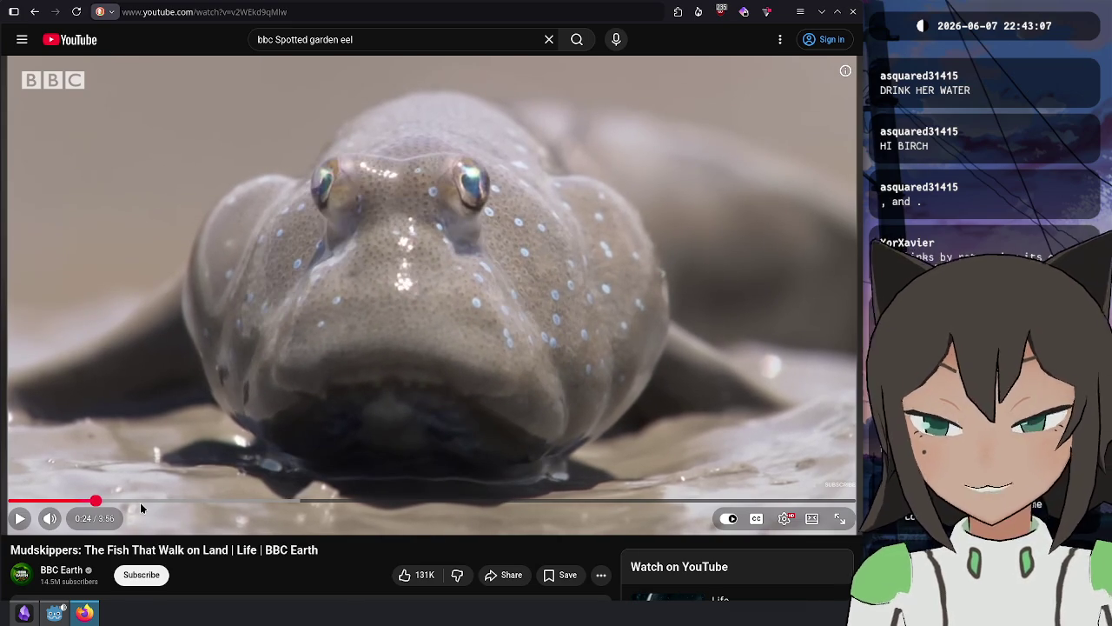
pyautogui.press('super')
pyautogui.press('super')
pyautogui.click(373, 266)
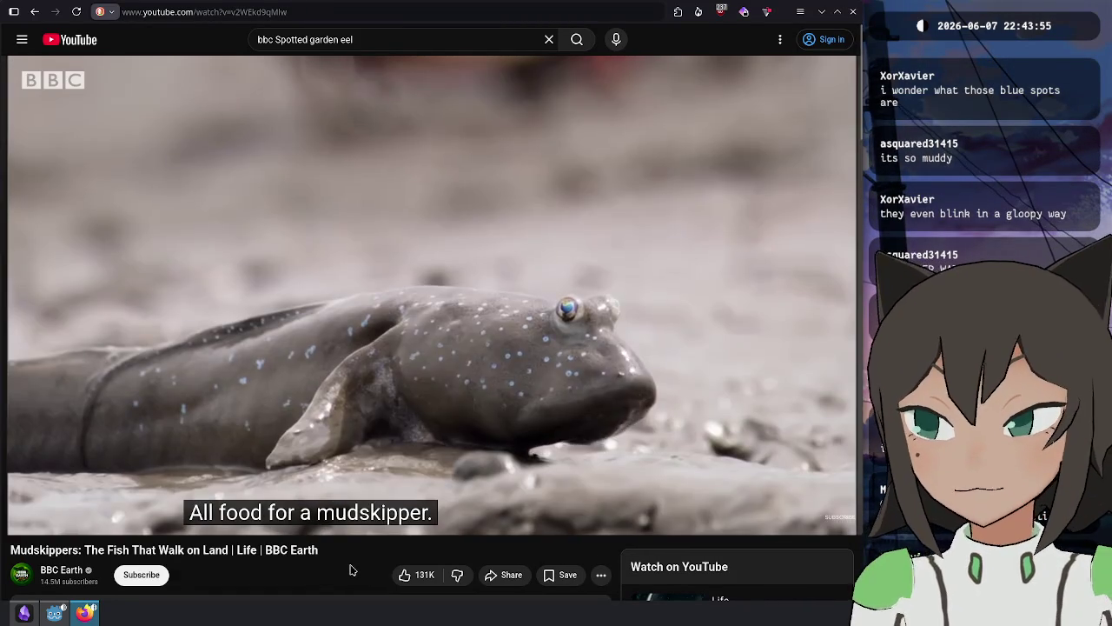
# Step: Pause near 1:11, nudge the video back to 1:10, and resume playing
pyautogui.click(533, 429)
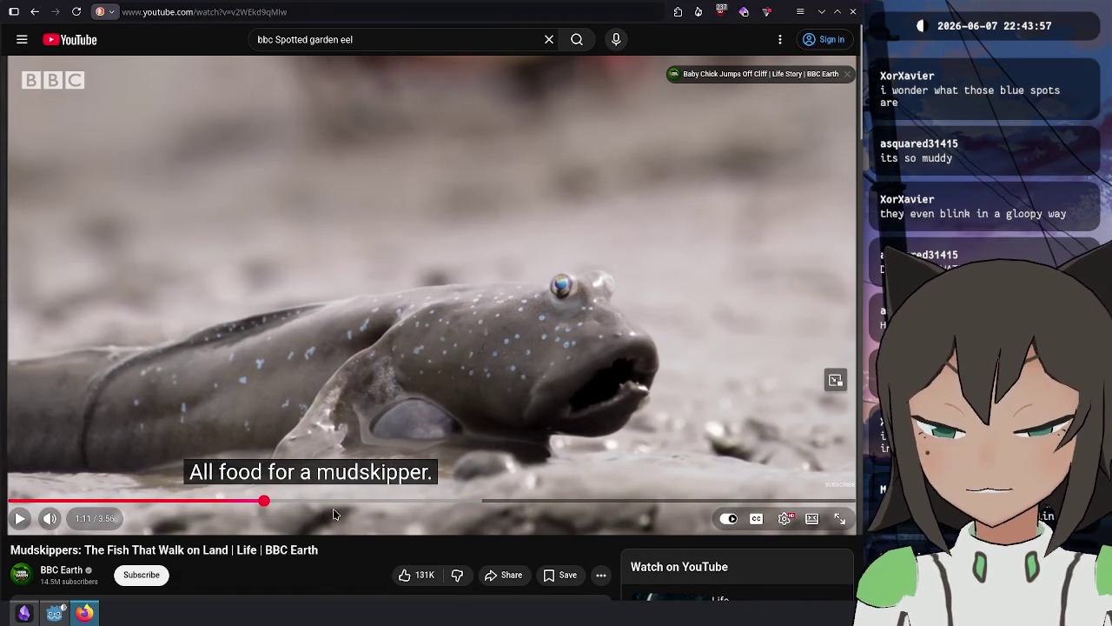
pyautogui.moveTo(260, 504); pyautogui.dragTo(261, 503)
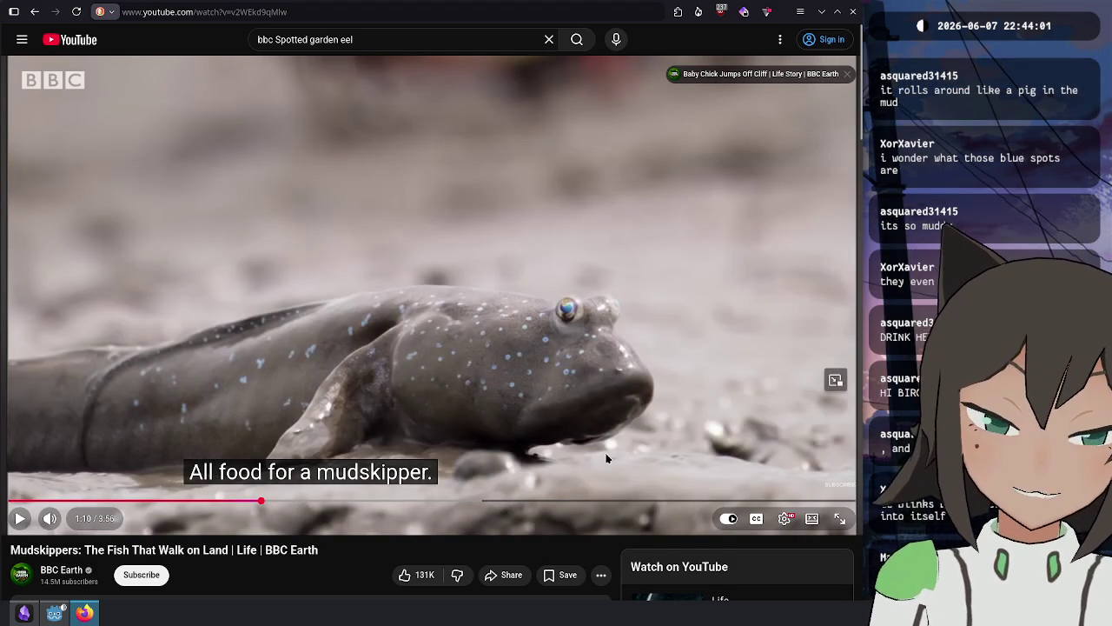
pyautogui.click(699, 439)
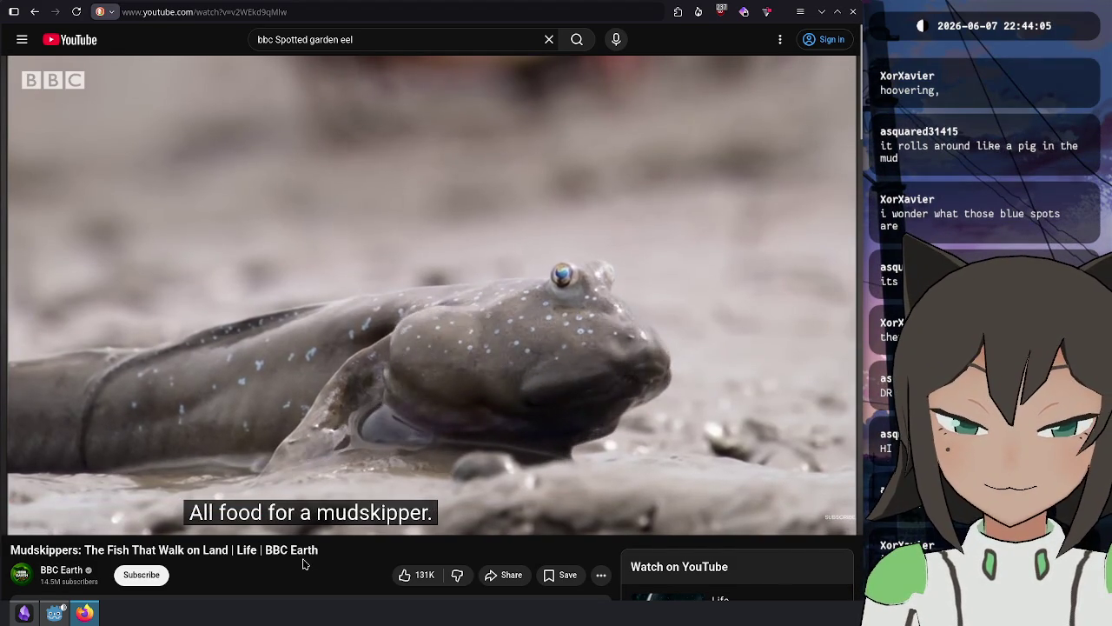
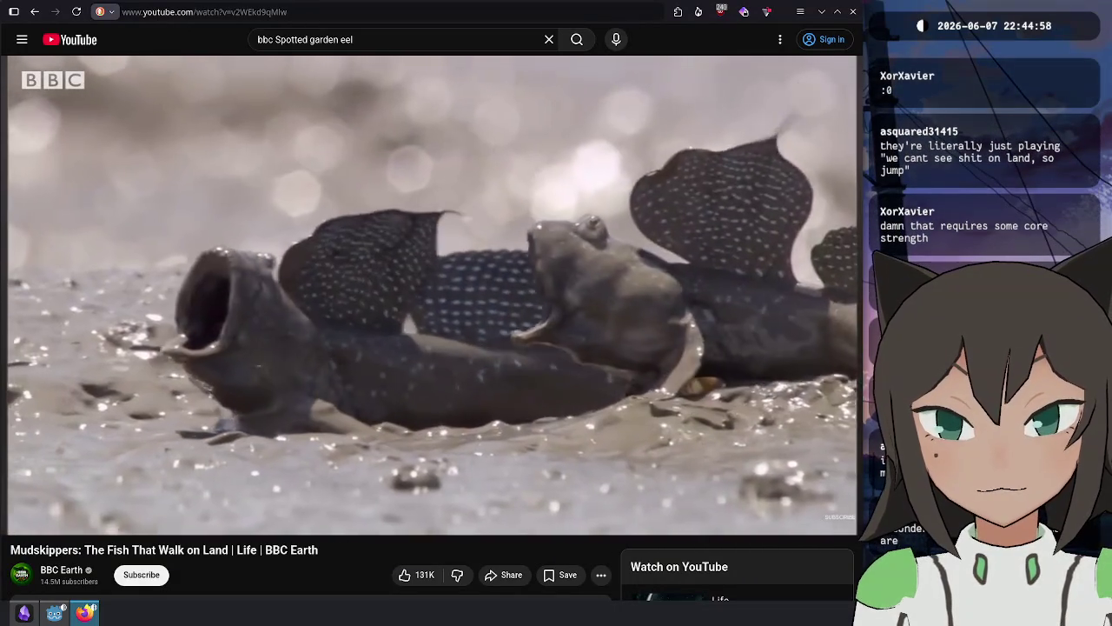
# Step: Watch the BBC Earth mudskipper video to its end, pausing it near 3:39
pyautogui.moveTo(301, 530)
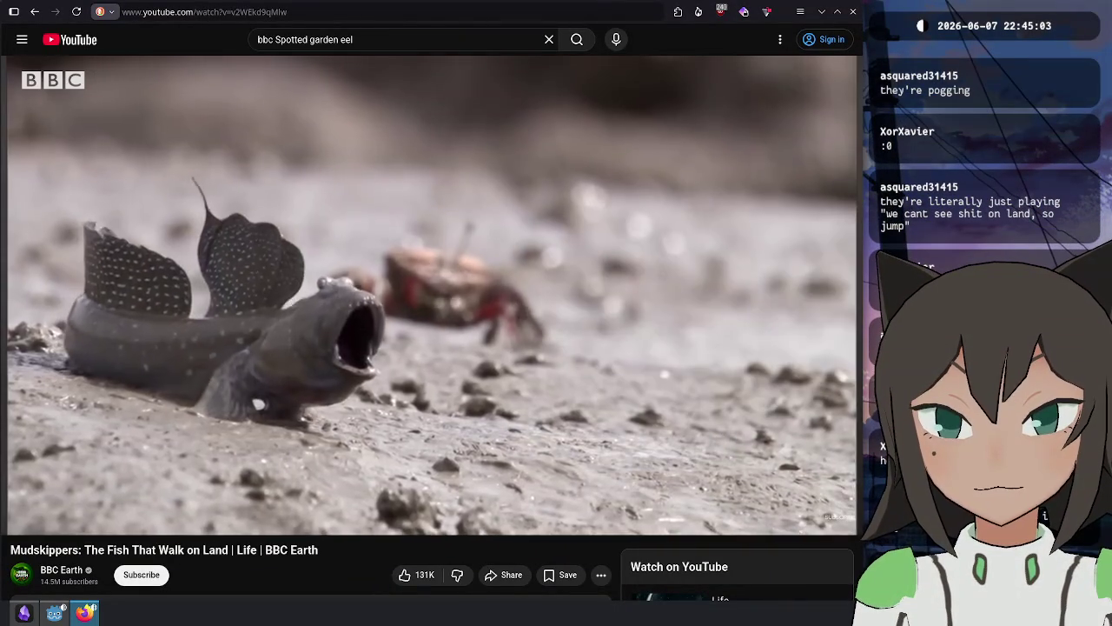
pyautogui.click(533, 282)
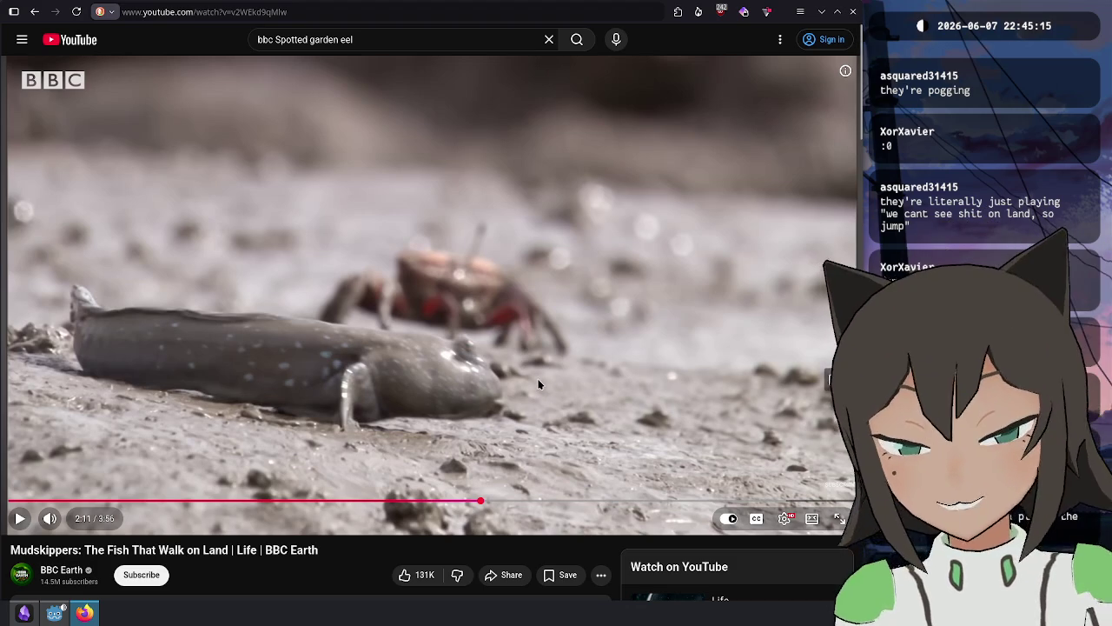
pyautogui.click(539, 384)
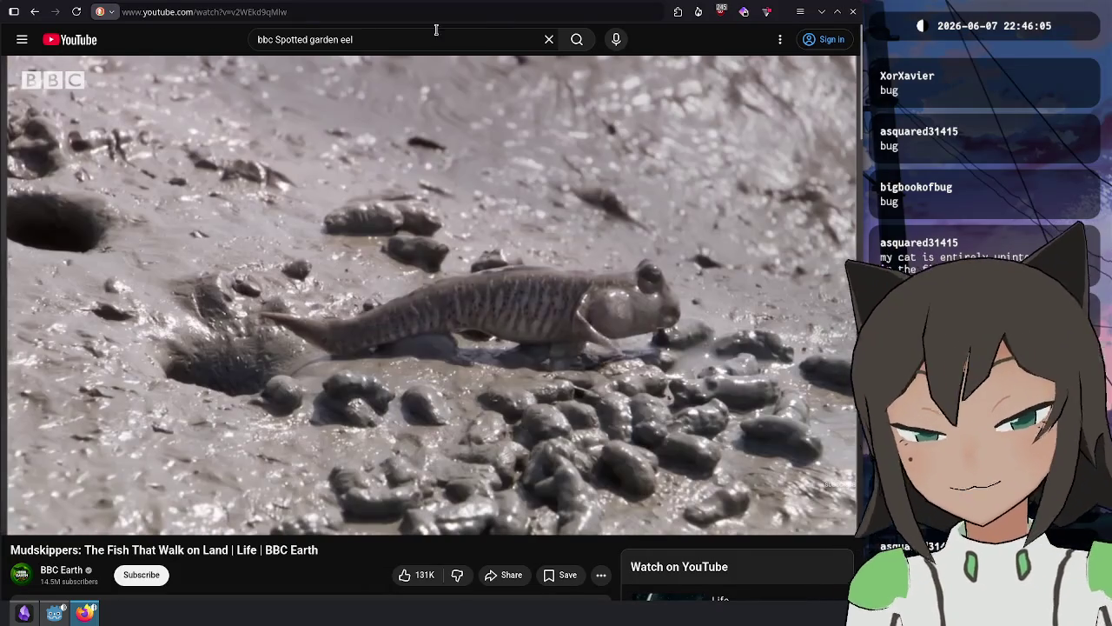
pyautogui.click(369, 410)
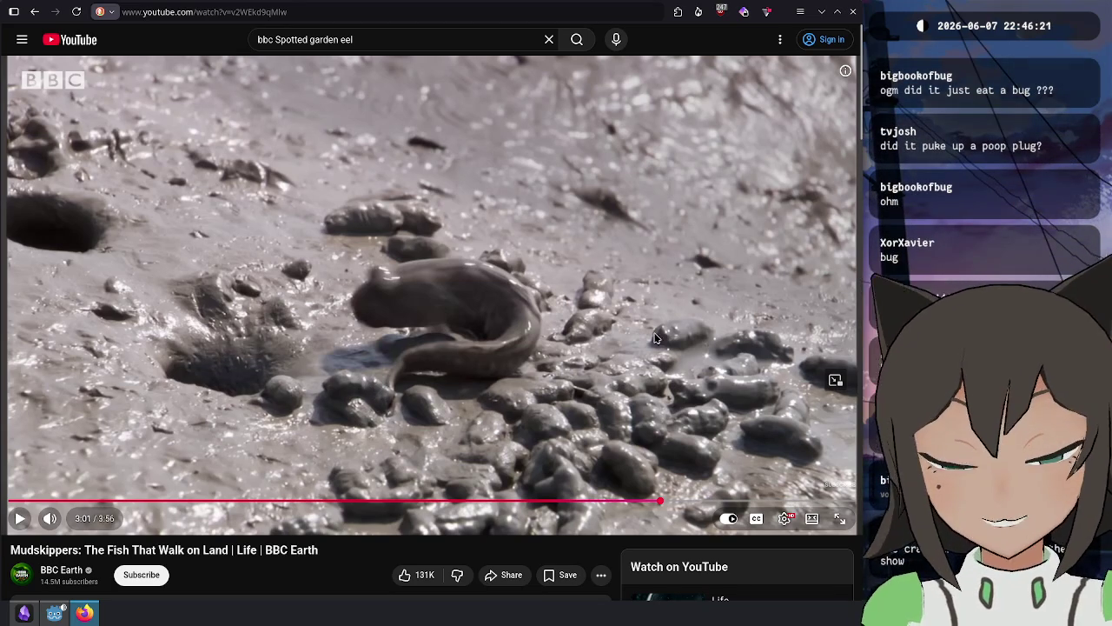
pyautogui.click(209, 371)
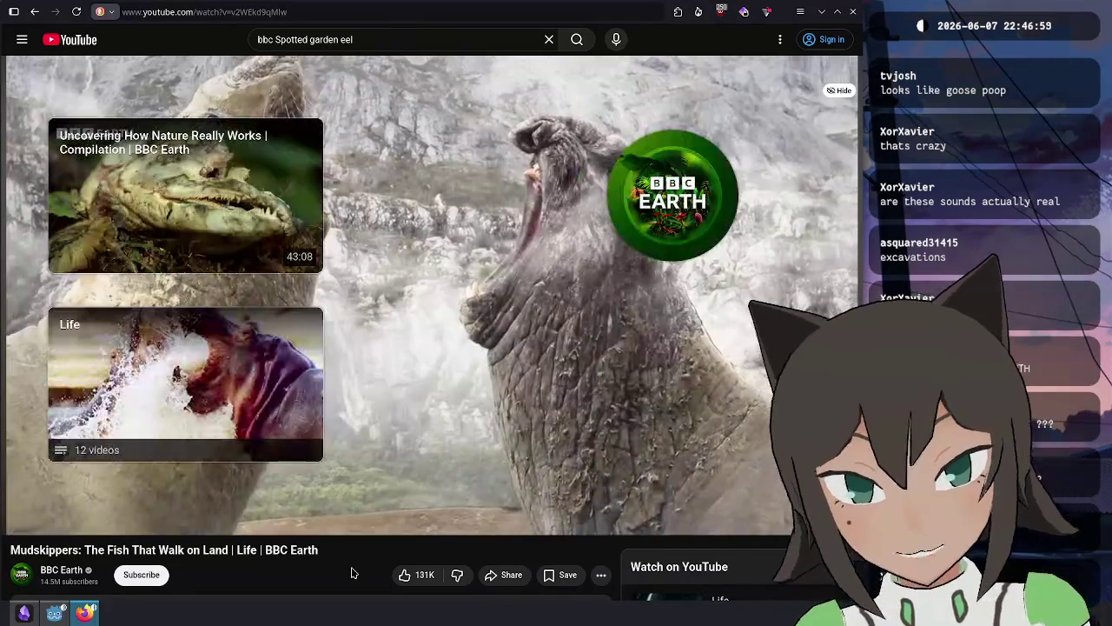
pyautogui.click(464, 456)
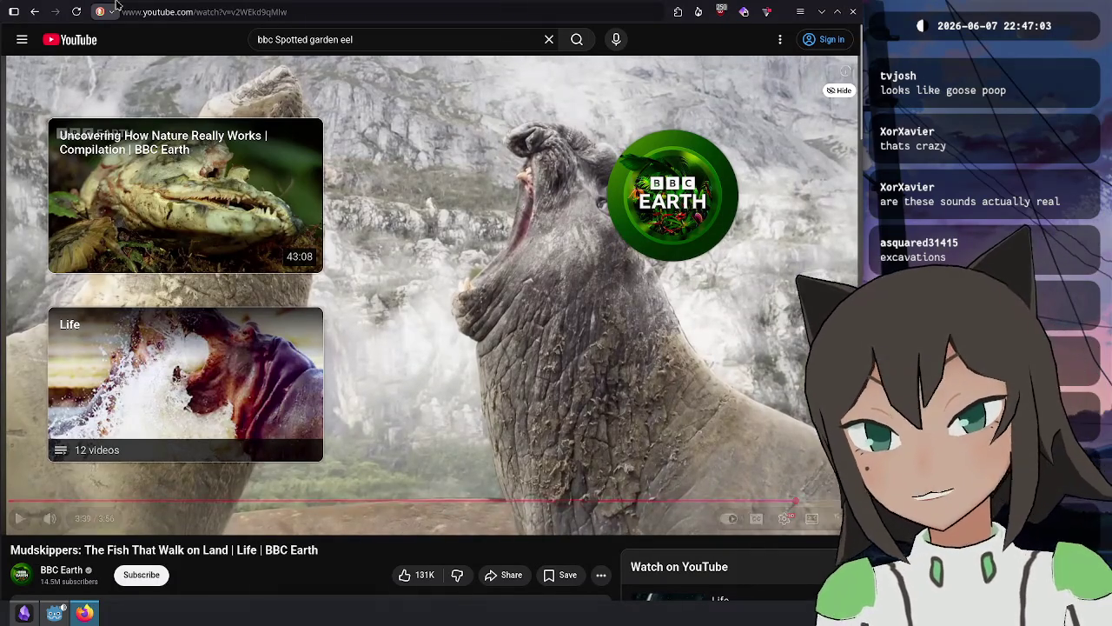
# Step: Copy the video's web address and start a new bullet after line 18 in the fact note
pyautogui.click(261, 12)
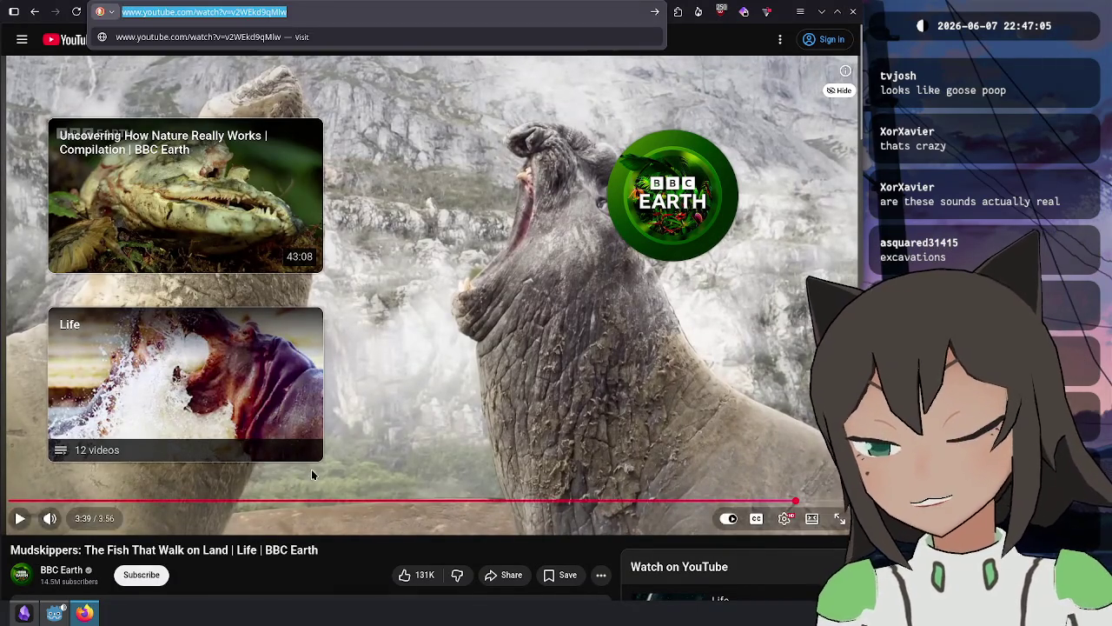
pyautogui.hotkey('alt', 'Tab')
pyautogui.press('Return')
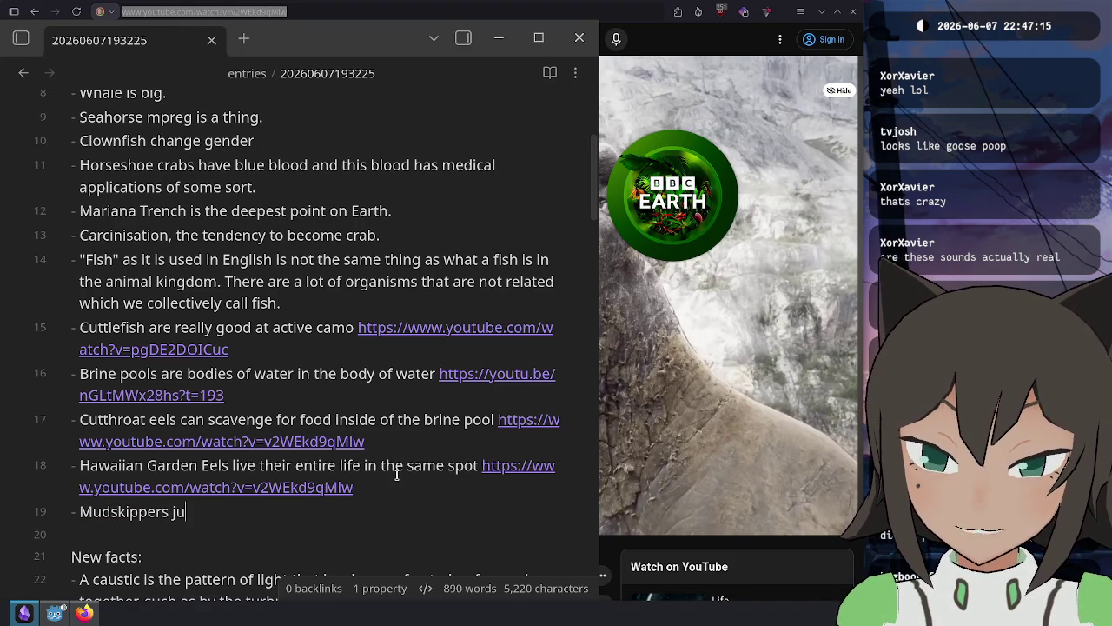
# Step: Write line 19, mudskippers jump into the air to get noticed by mates, with the pasted video link
pyautogui.write('in')
pyautogui.hotkey('ctrl', 'Left')
pyautogui.hotkey('ctrl', 'Left')
pyautogui.write('ca')
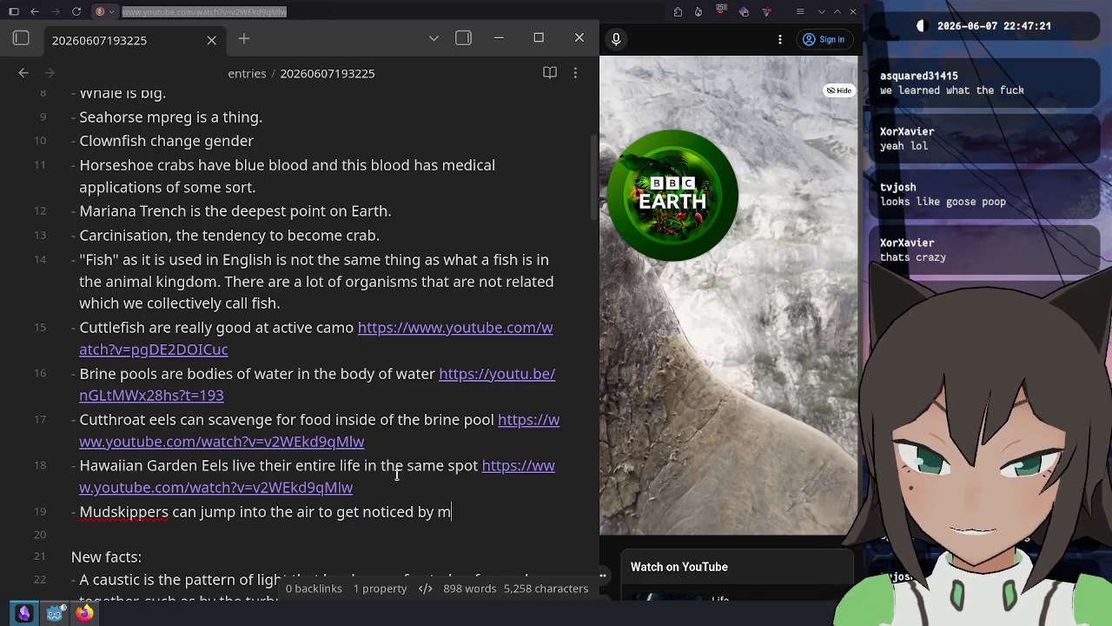
pyautogui.write('https://www.youtube.com/watch?v=v2WEkd9qMlw')
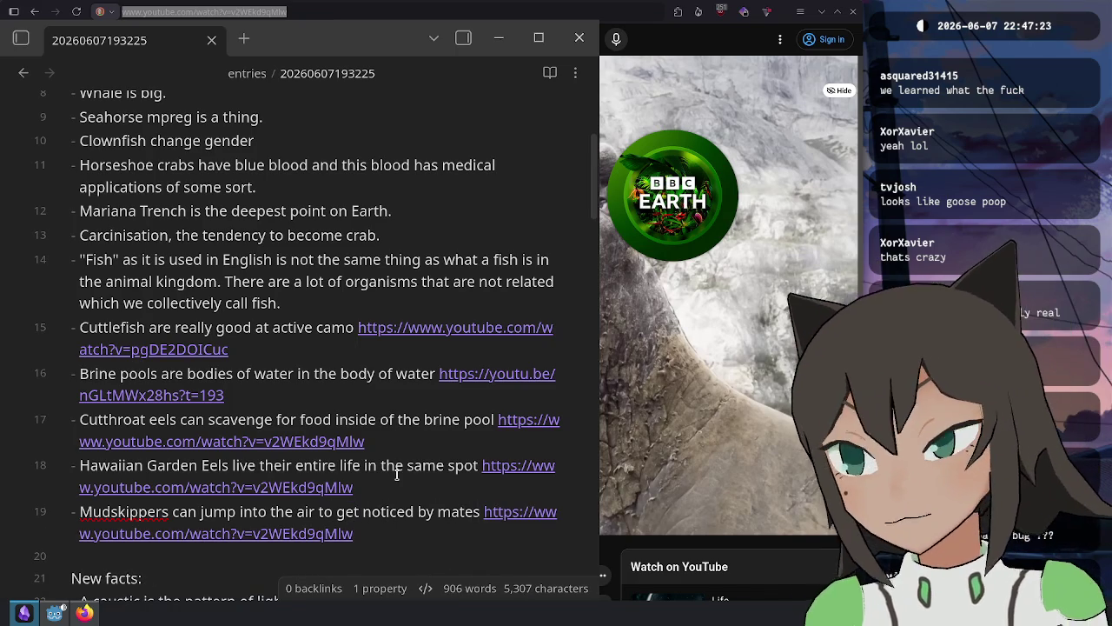
# Step: Rewind the mudskipper video to 0:45, then skim ahead to its later scenes
pyautogui.hotkey('alt', 'Tab')
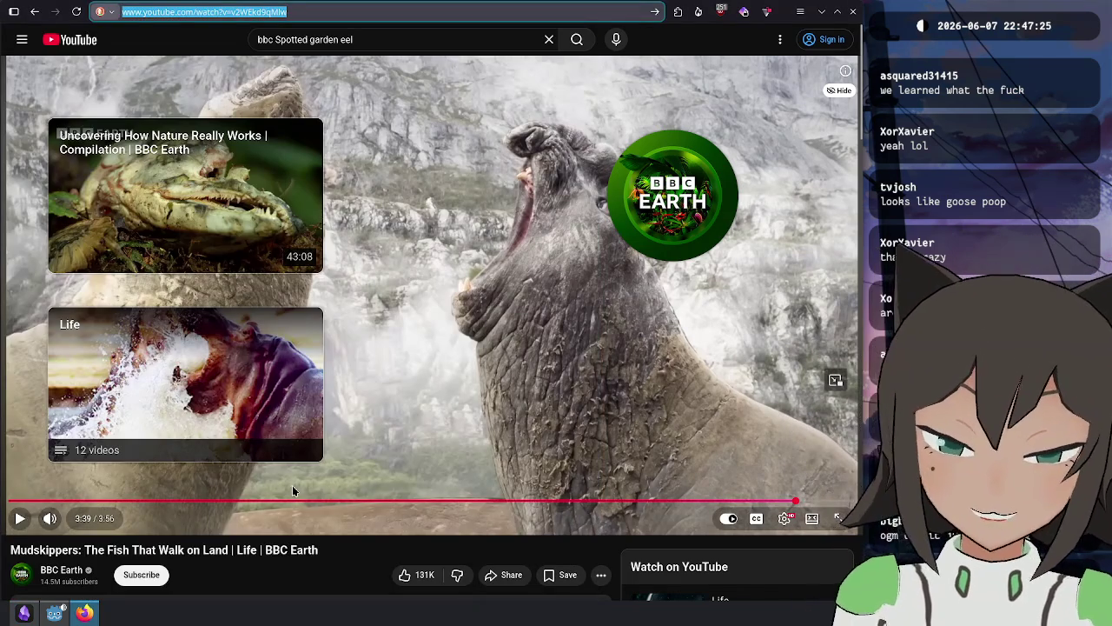
pyautogui.moveTo(276, 500)
pyautogui.mouseDown()
pyautogui.moveTo(136, 509)
pyautogui.moveTo(253, 502)
pyautogui.moveTo(265, 478)
pyautogui.moveTo(242, 483)
pyautogui.moveTo(253, 482)
pyautogui.mouseUp()
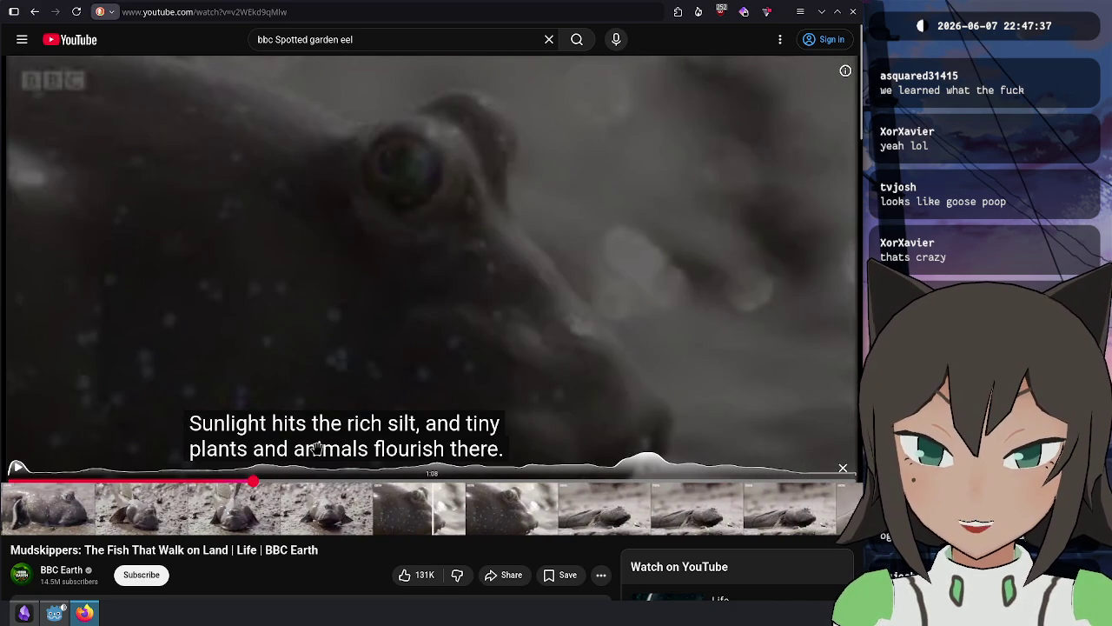
pyautogui.hotkey('alt', 'Tab')
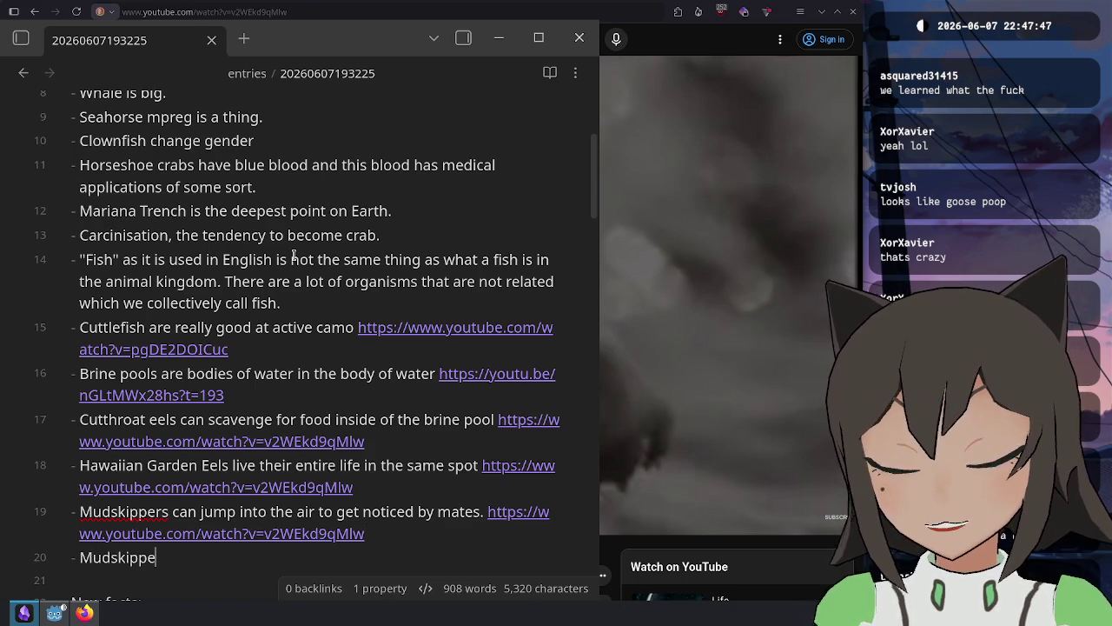
pyautogui.hotkey('shift', 'Down')
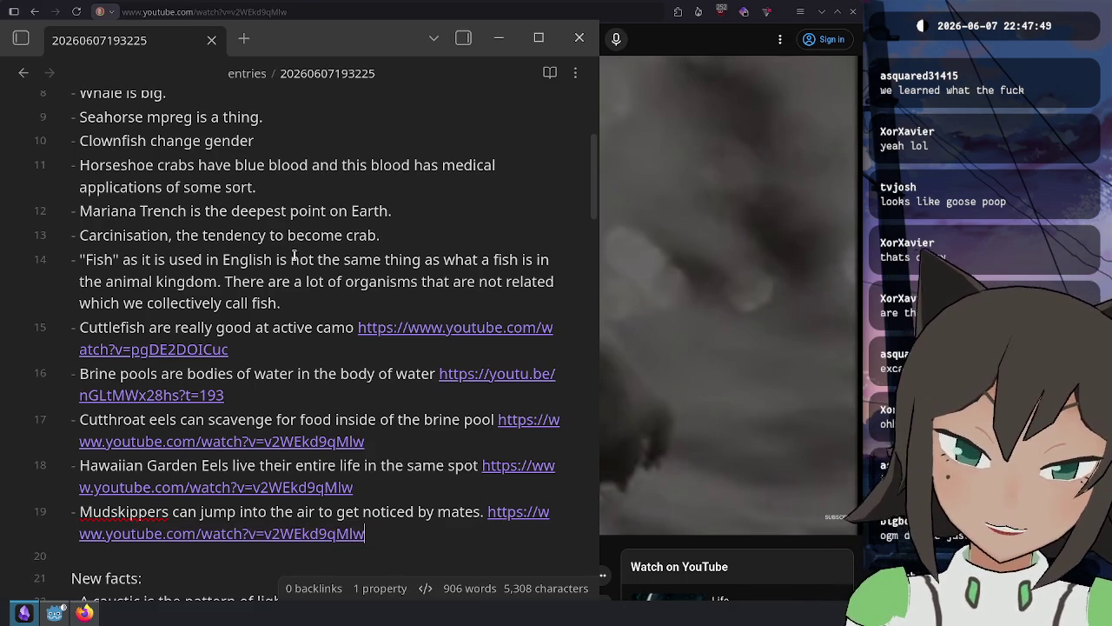
pyautogui.hotkey('alt', 'Tab')
pyautogui.moveTo(428, 479)
pyautogui.mouseDown()
pyautogui.moveTo(641, 472)
pyautogui.moveTo(615, 472)
pyautogui.mouseUp()
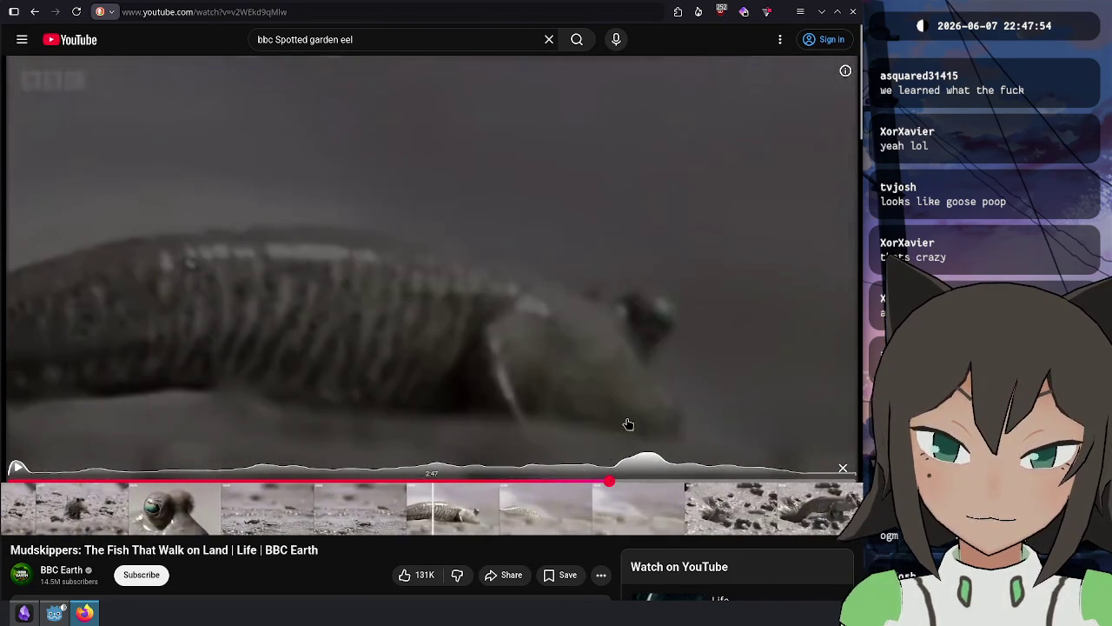
pyautogui.scroll(-5, 288, 290)
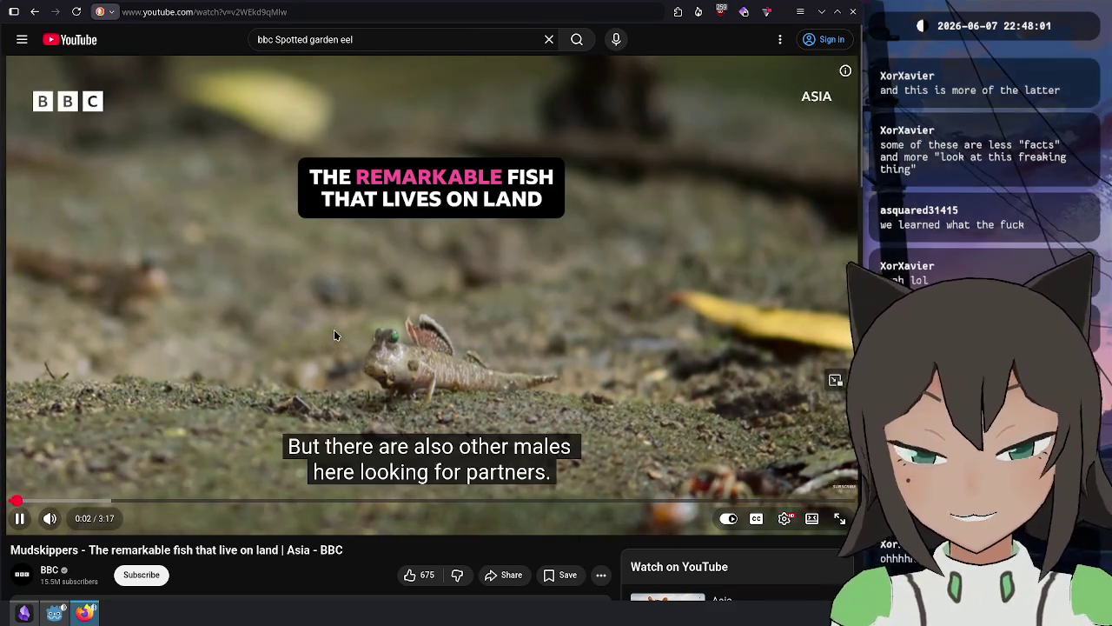
# Step: Cue the BBC Asia mudskipper video to 1:22 on the belly-fin scene and return to the notes
pyautogui.click(304, 311)
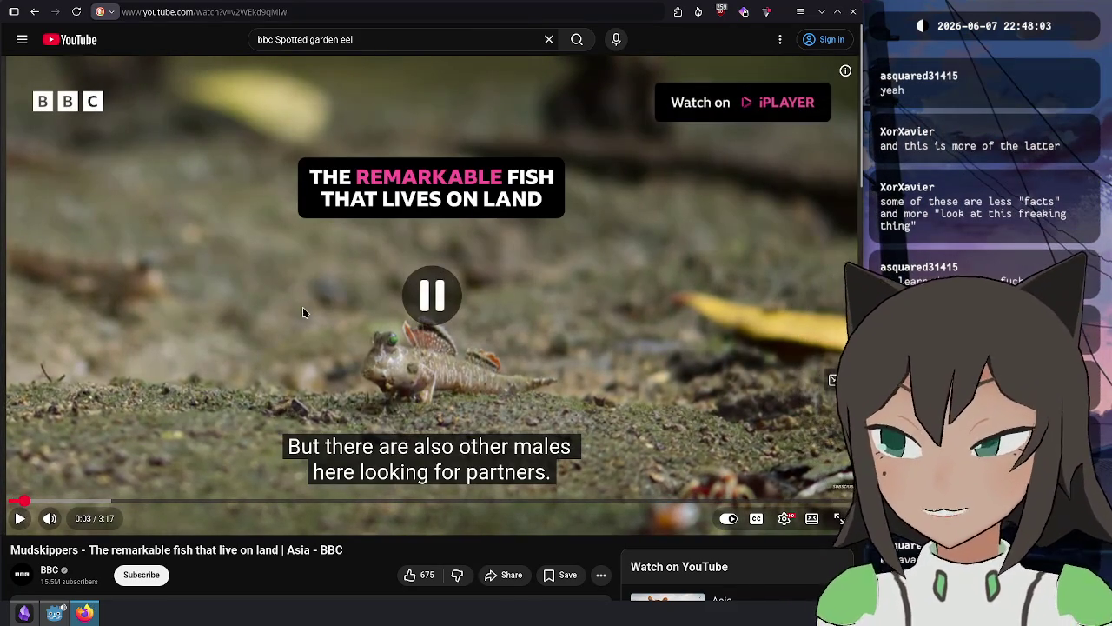
pyautogui.click(170, 450)
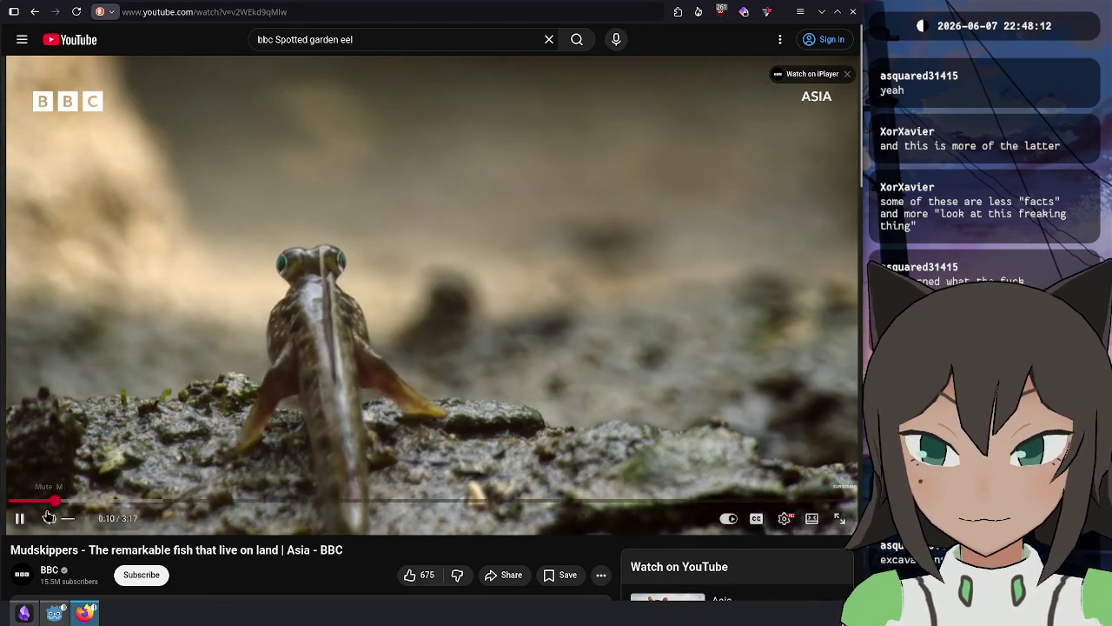
pyautogui.moveTo(200, 503)
pyautogui.mouseDown()
pyautogui.moveTo(49, 503)
pyautogui.moveTo(343, 514)
pyautogui.moveTo(238, 507)
pyautogui.mouseUp()
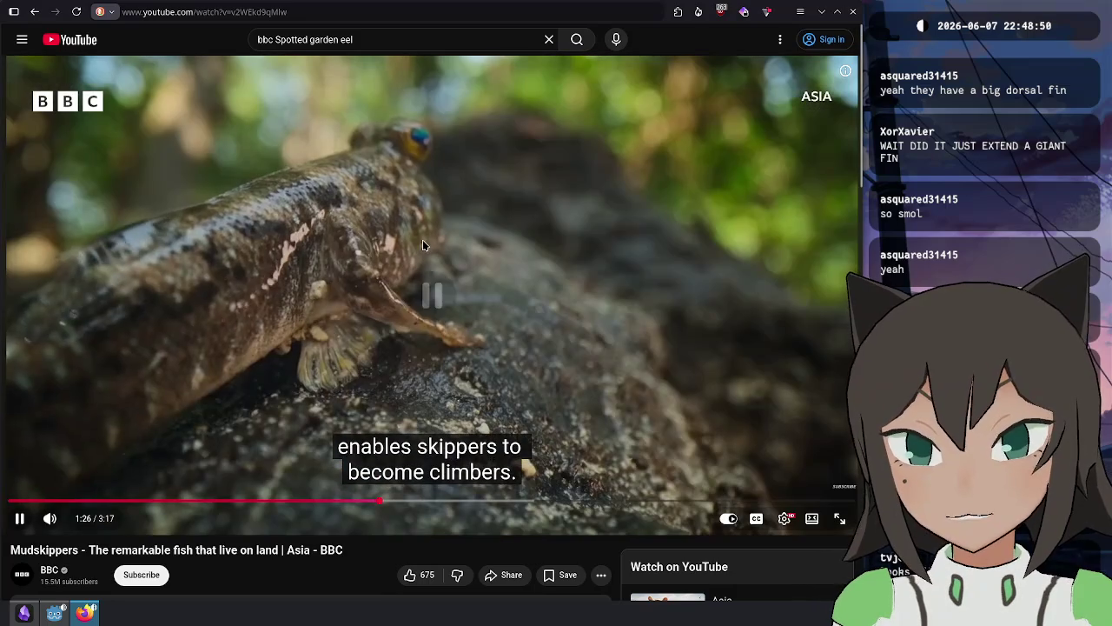
pyautogui.click(422, 244)
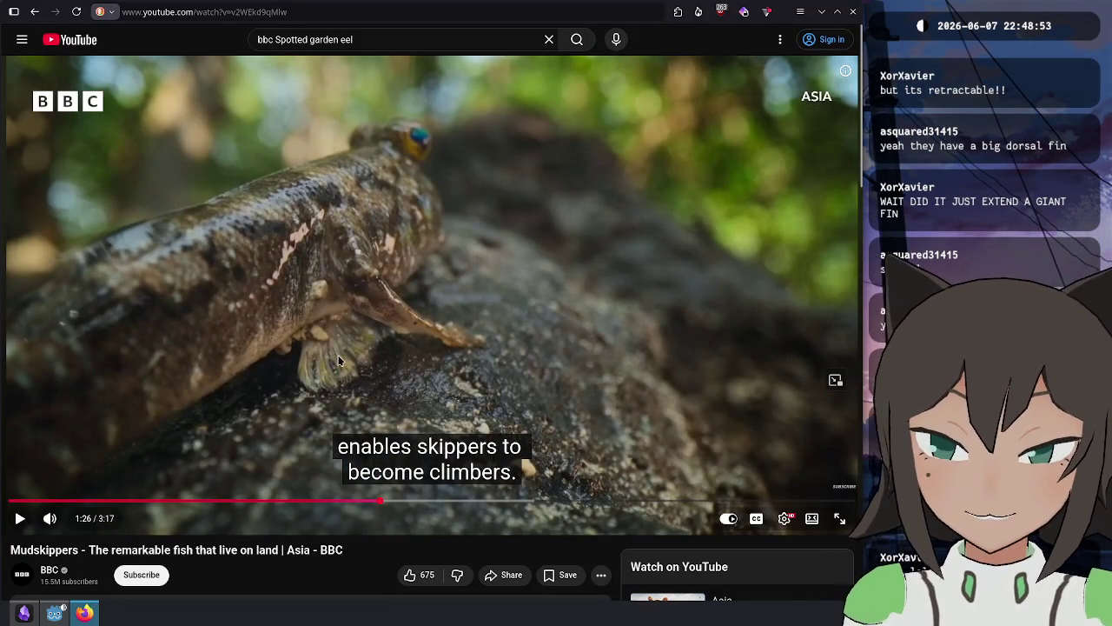
pyautogui.click(363, 501)
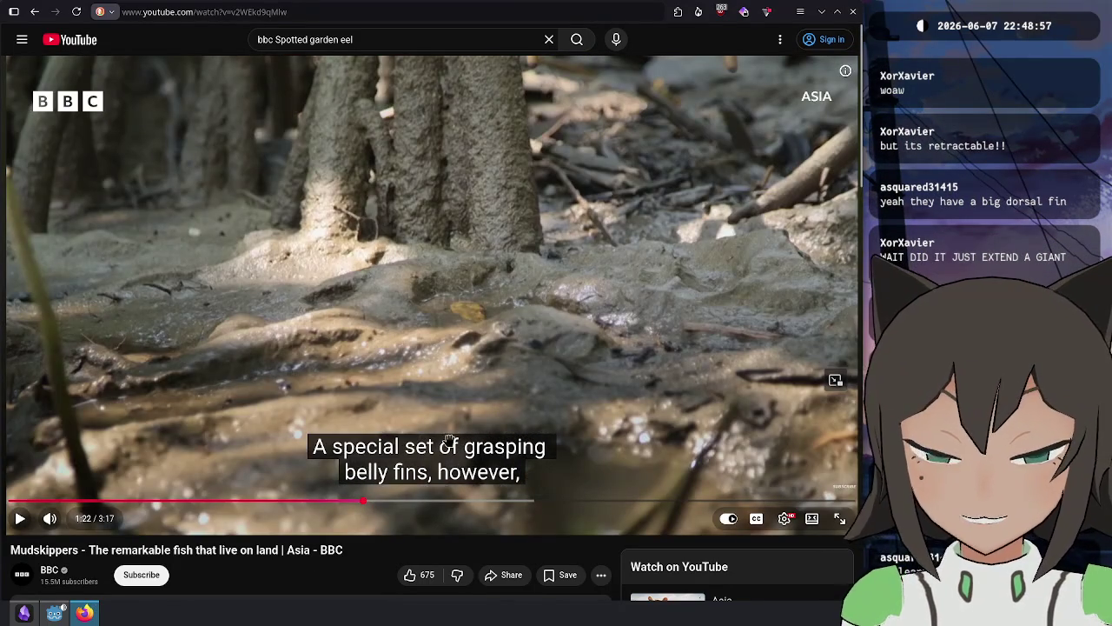
pyautogui.hotkey('alt', 'Tab')
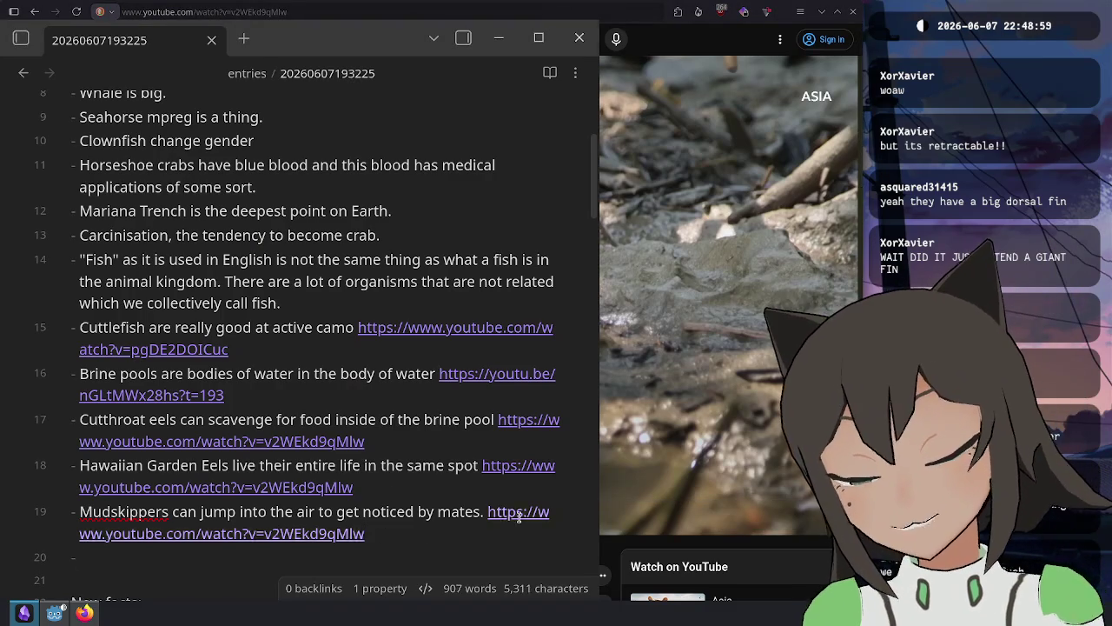
# Step: Add line 20: mudskippers climb trees with their belly fins, linked to the video at 1:22
pyautogui.hotkey('alt', 'Tab')
pyautogui.rightClick(452, 330)
pyautogui.click(574, 393)
pyautogui.hotkey('alt', 'Tab')
pyautogui.write('Mud')
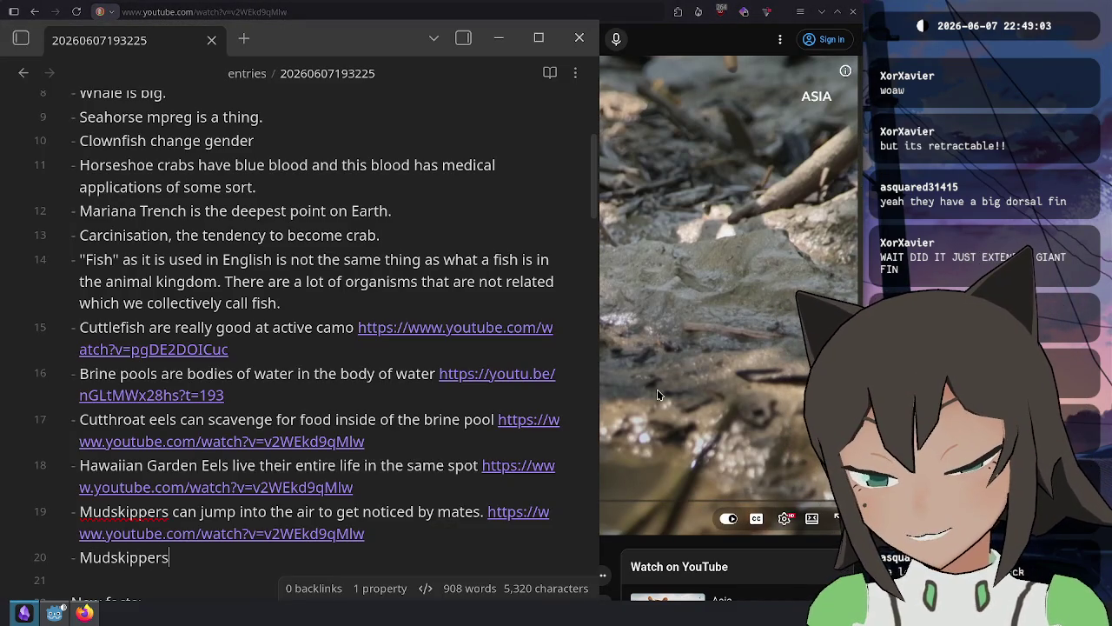
pyautogui.write('climb tree')
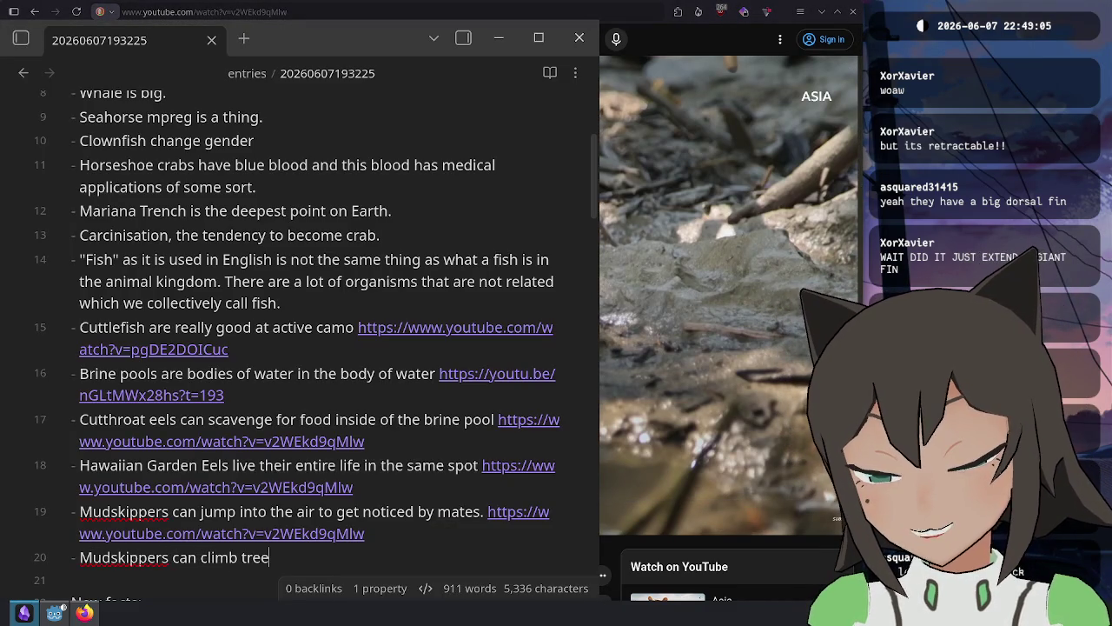
pyautogui.hotkey('alt', 'Tab')
pyautogui.hotkey('alt', 'Tab')
pyautogui.write('fins')
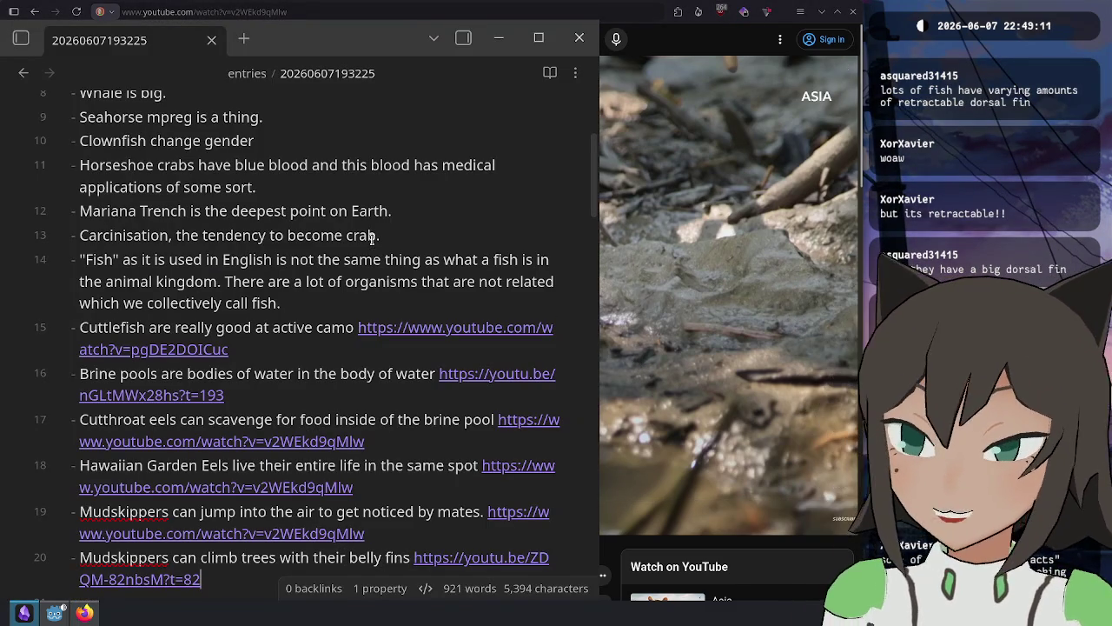
pyautogui.hotkey('alt', 'Tab')
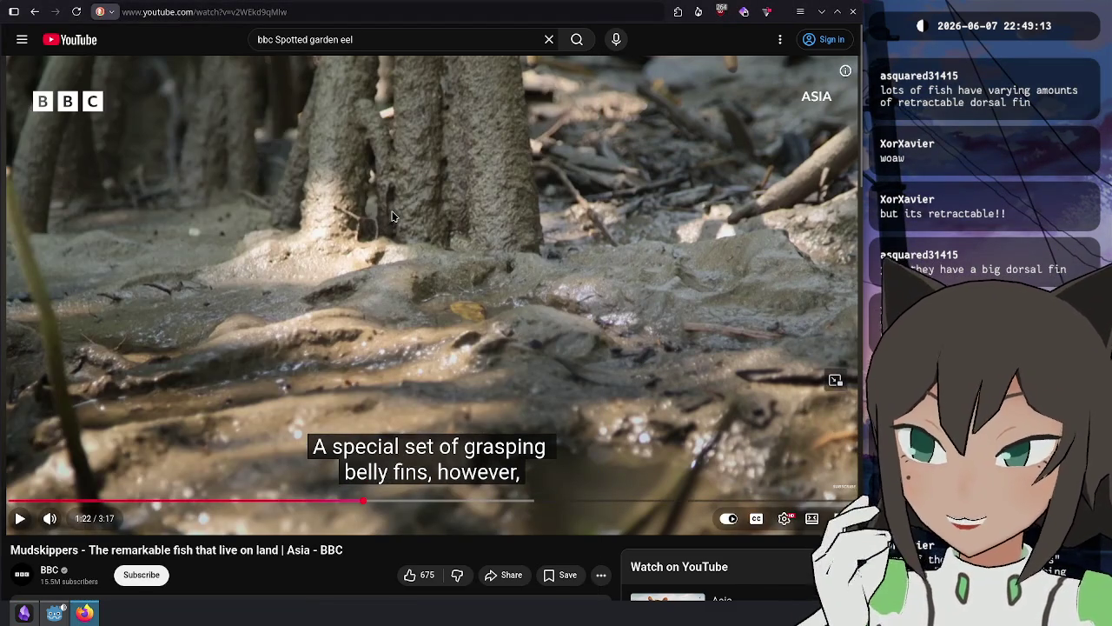
pyautogui.click(392, 217)
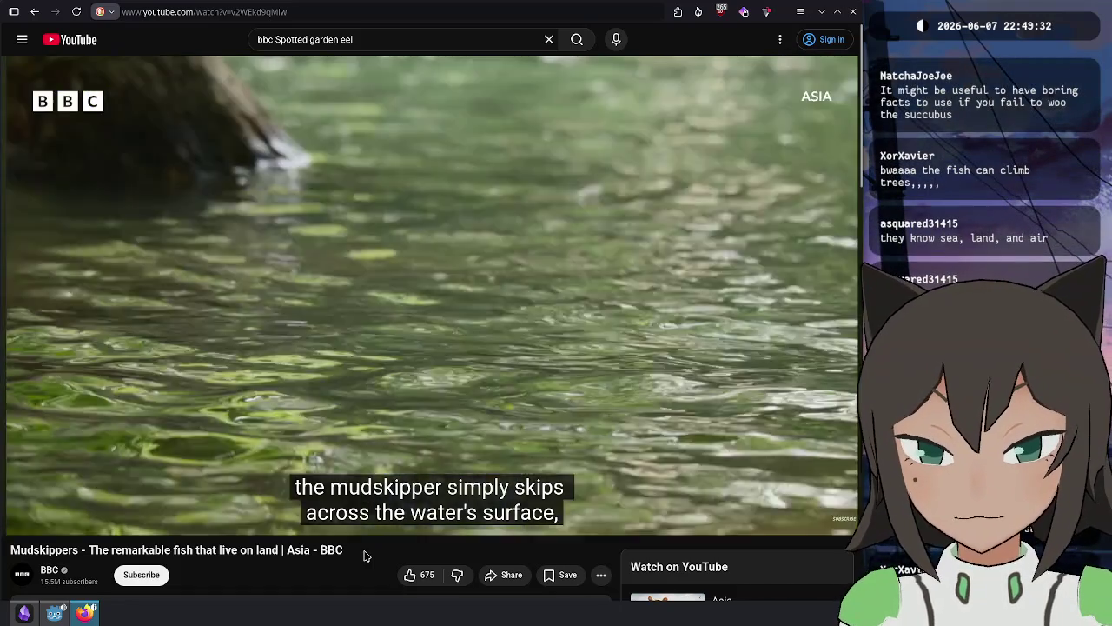
pyautogui.moveTo(504, 325)
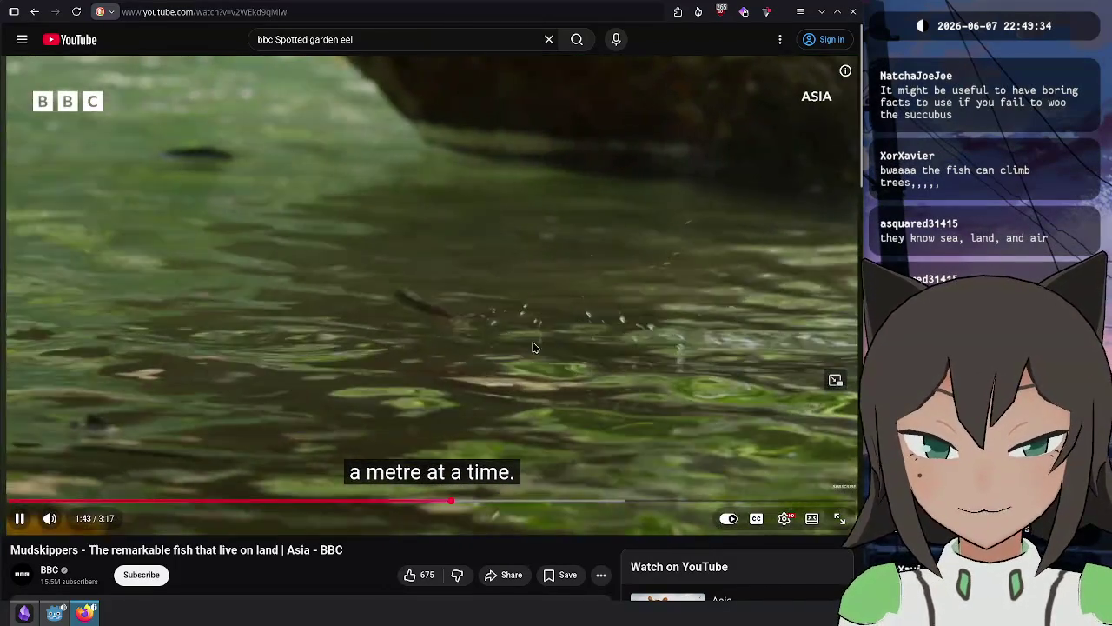
pyautogui.click(525, 346)
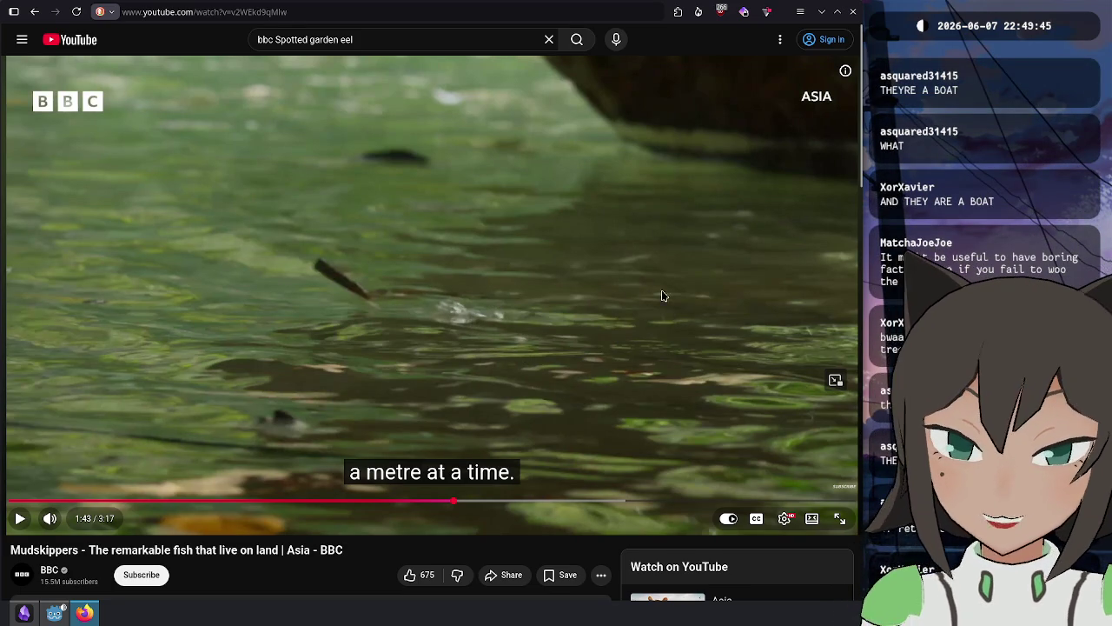
pyautogui.click(672, 373)
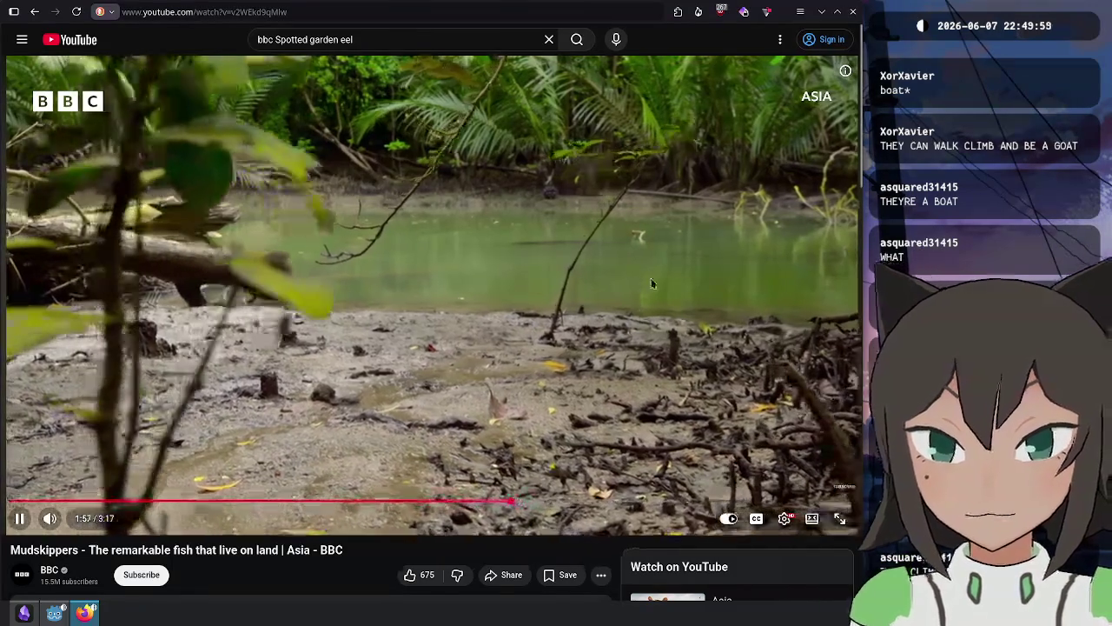
pyautogui.hotkey('alt', 'Tab')
# Step: Bring the Mudskippers video back up and jump ahead toward 2:05
pyautogui.scroll(-5, 450, 371)
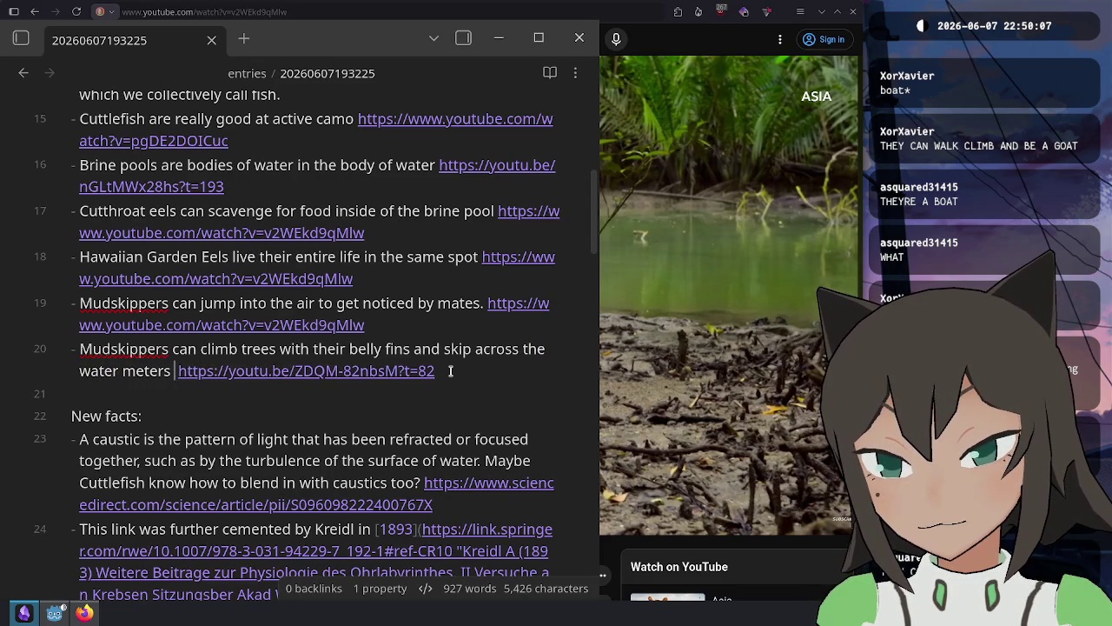
pyautogui.click(450, 370)
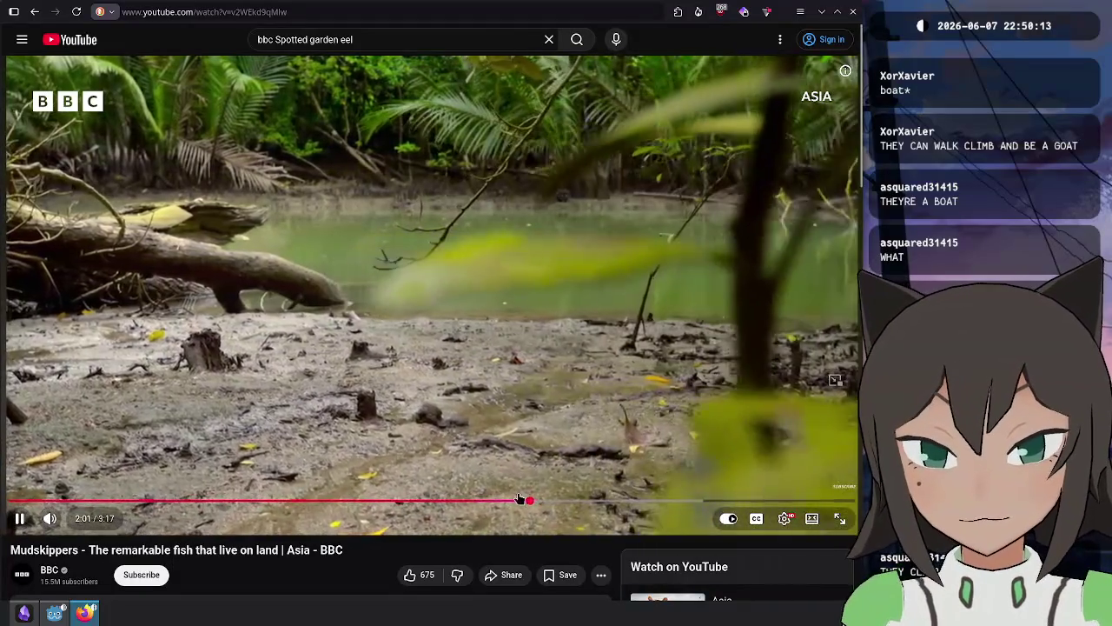
pyautogui.moveTo(525, 501); pyautogui.dragTo(534, 502)
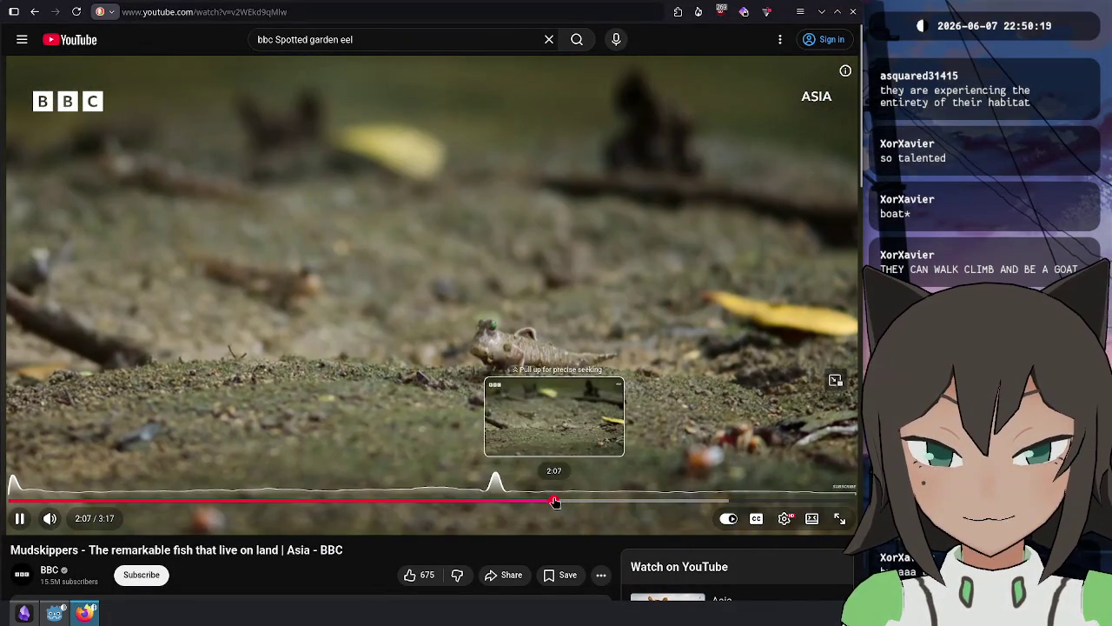
# Step: Skim the Mudskippers video from 2:30 to its 3:17 end and scroll through the comments
pyautogui.moveTo(555, 502); pyautogui.dragTo(709, 502)
pyautogui.moveTo(713, 502)
pyautogui.mouseDown()
pyautogui.moveTo(843, 499)
pyautogui.moveTo(686, 500)
pyautogui.moveTo(855, 500)
pyautogui.mouseUp()
pyautogui.scroll(-5, 516, 378)
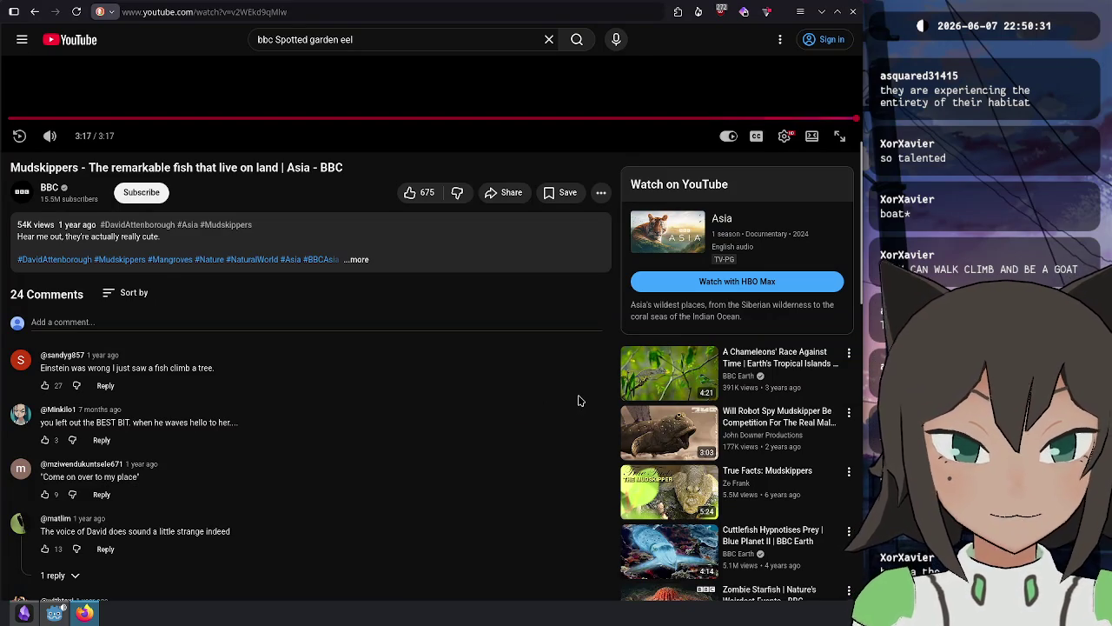
pyautogui.scroll(-2, 578, 400)
pyautogui.scroll(6, 581, 393)
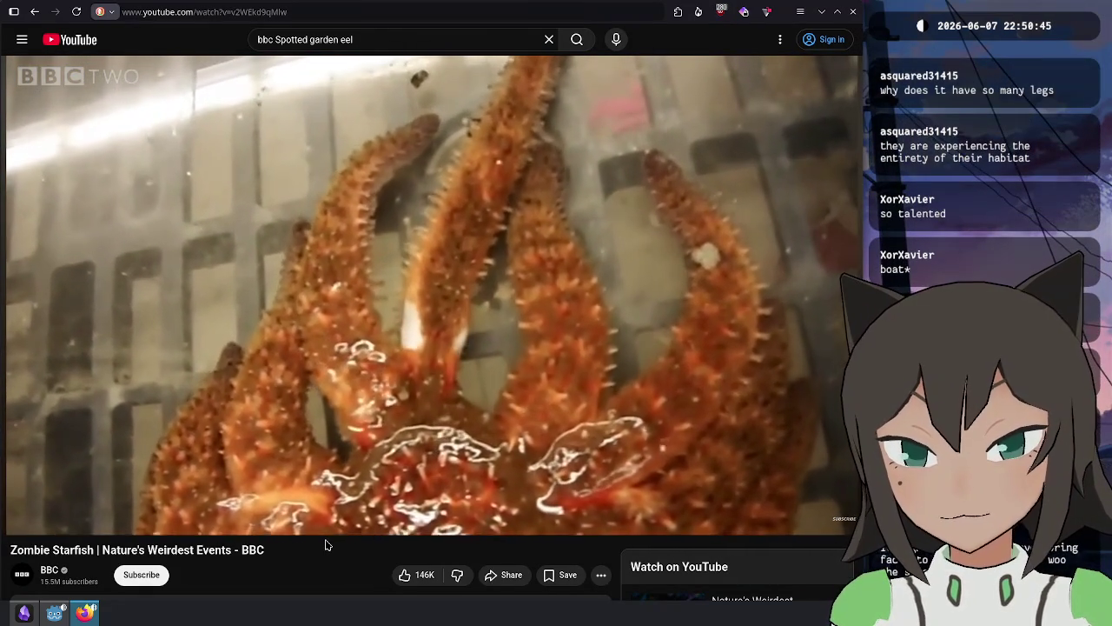
# Step: Play the Zombie Starfish video, restarting it from the beginning and jumping to about 0:19
pyautogui.click(304, 297)
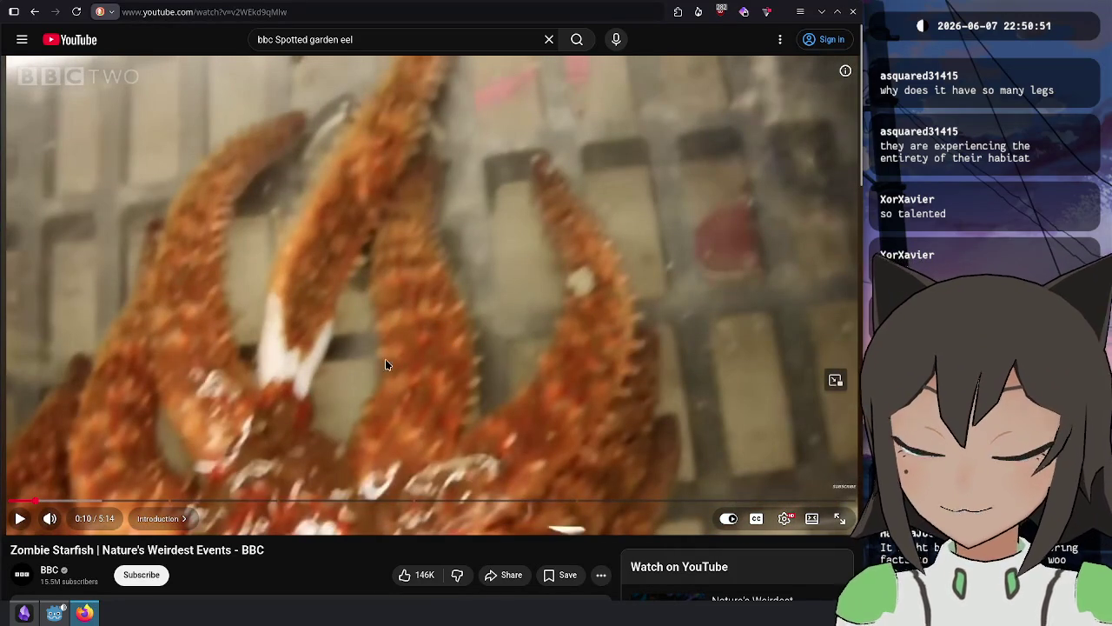
pyautogui.click(444, 356)
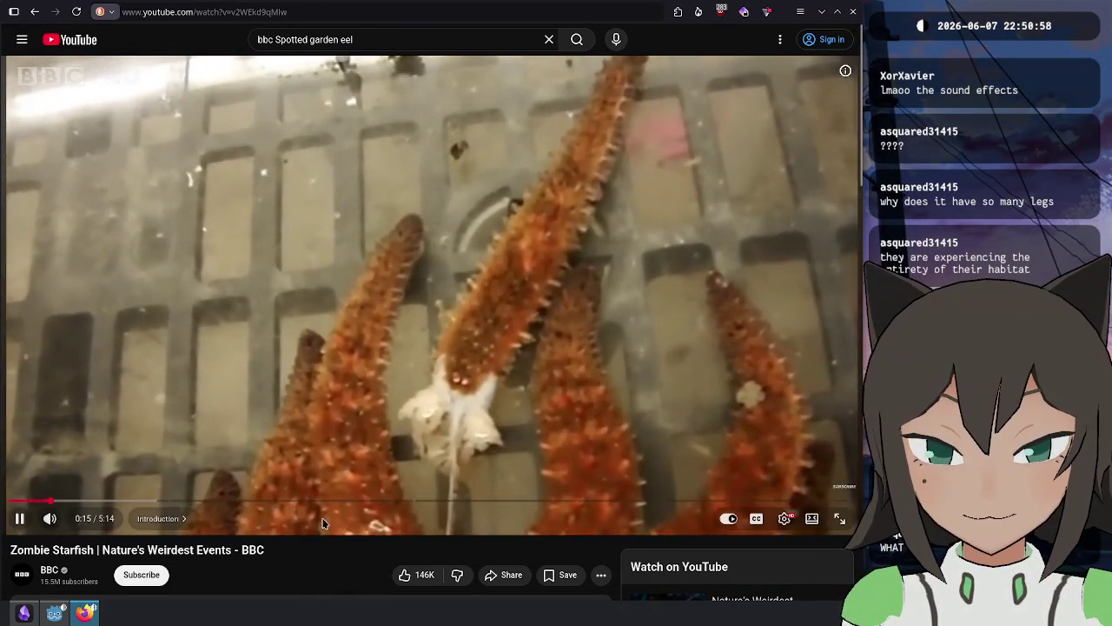
pyautogui.click(765, 384)
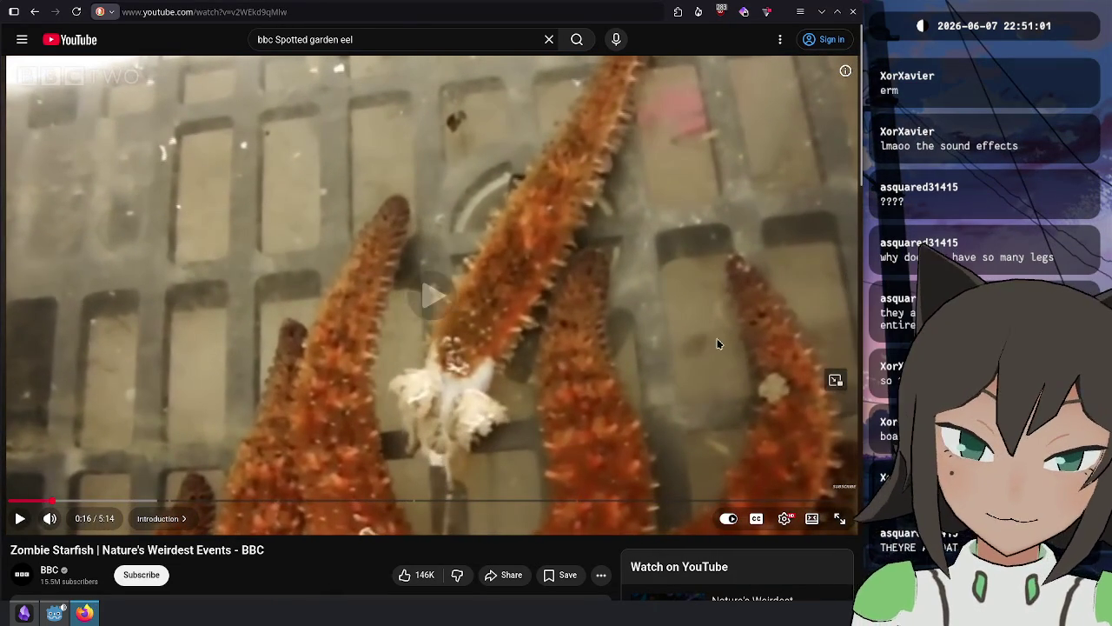
pyautogui.click(718, 317)
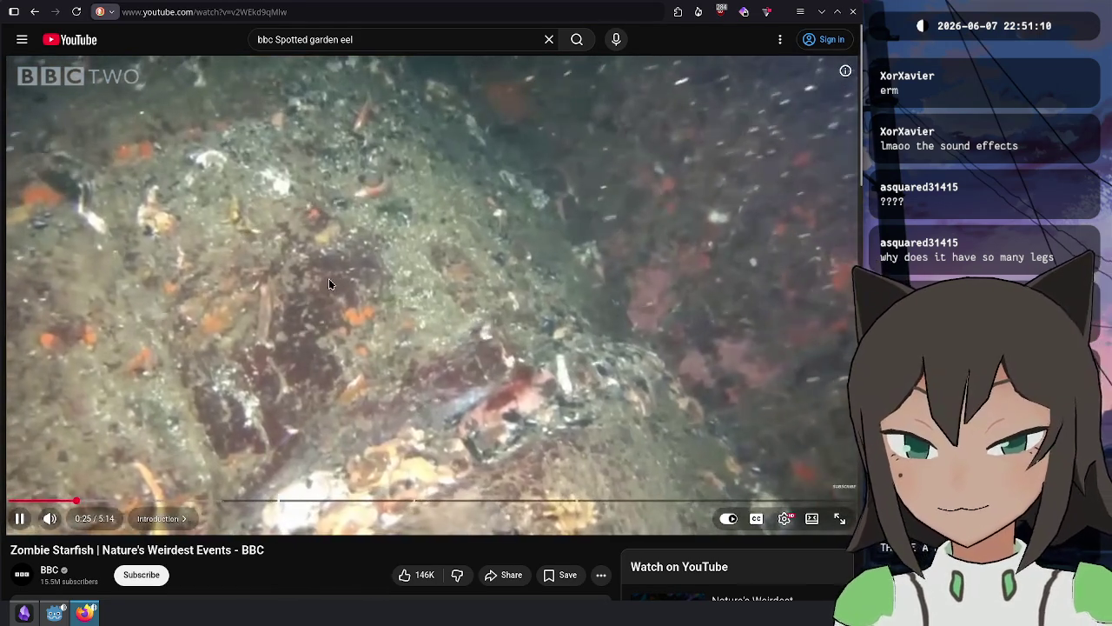
pyautogui.click(306, 403)
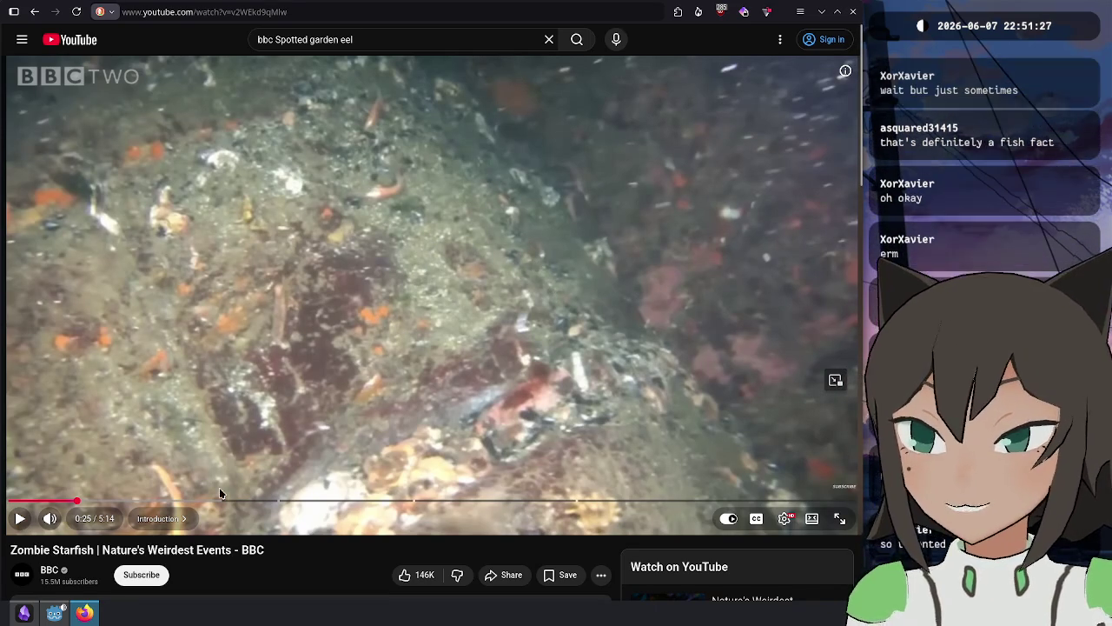
pyautogui.click(11, 501)
pyautogui.click(302, 7)
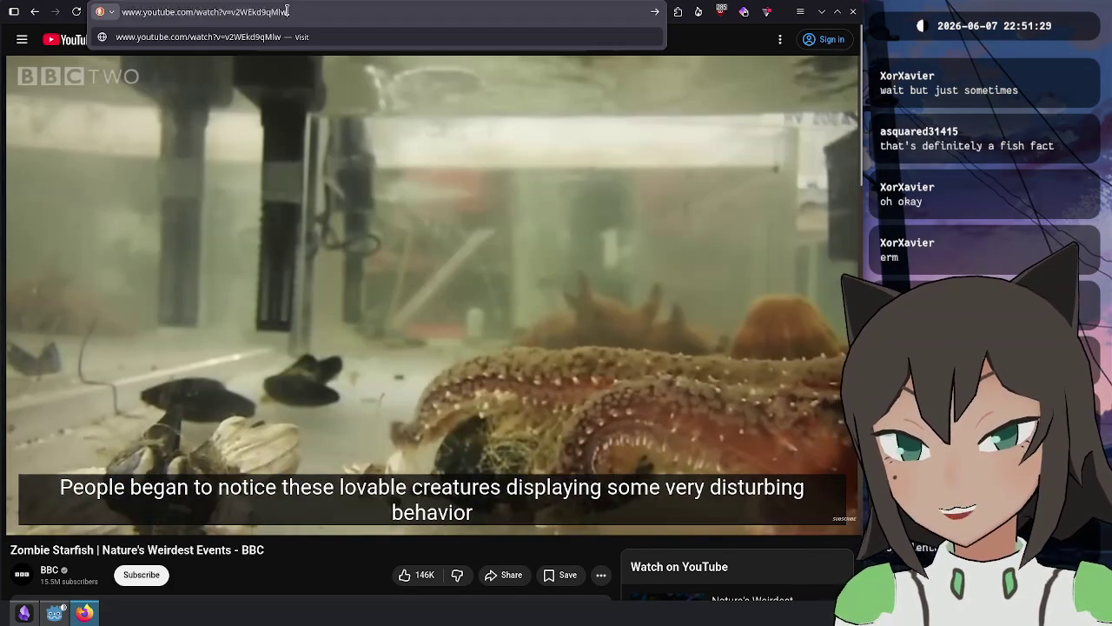
pyautogui.click(364, 361)
pyautogui.click(61, 504)
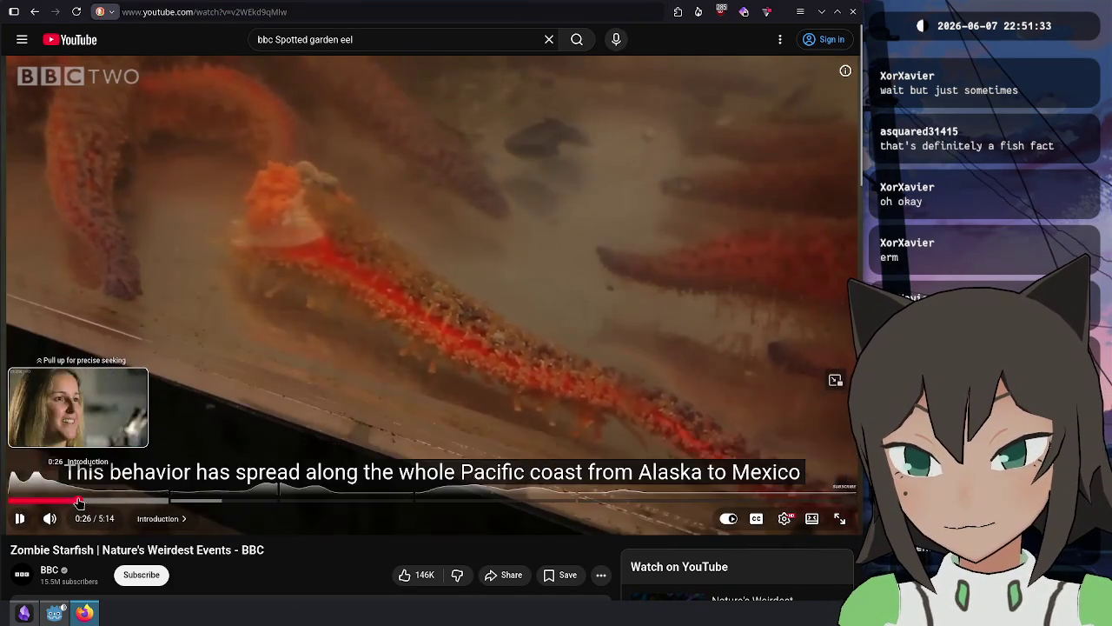
# Step: Start a new bullet below the mudskipper facts, then continue the starfish video from about 0:58
pyautogui.hotkey('alt', 'Tab')
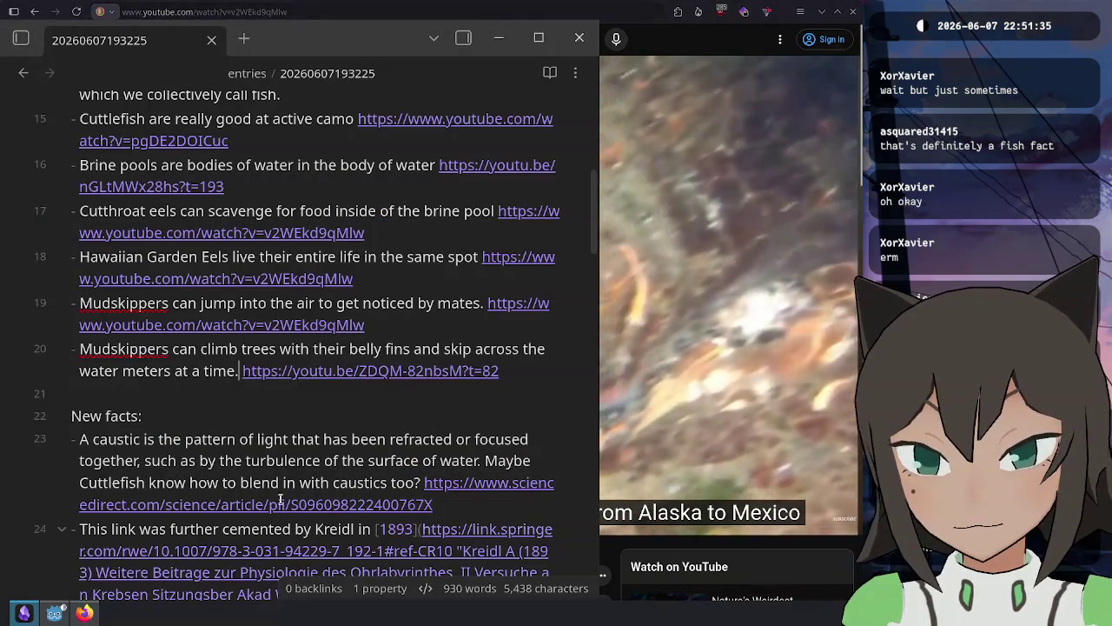
pyautogui.press('Return')
pyautogui.hotkey('alt', 'Tab')
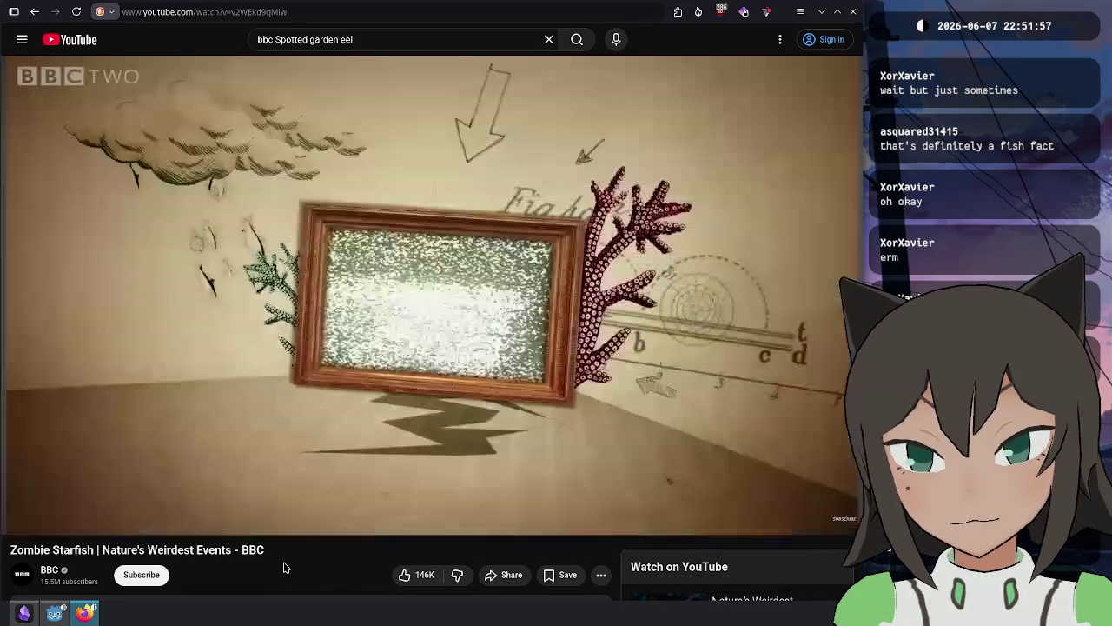
pyautogui.moveTo(346, 454)
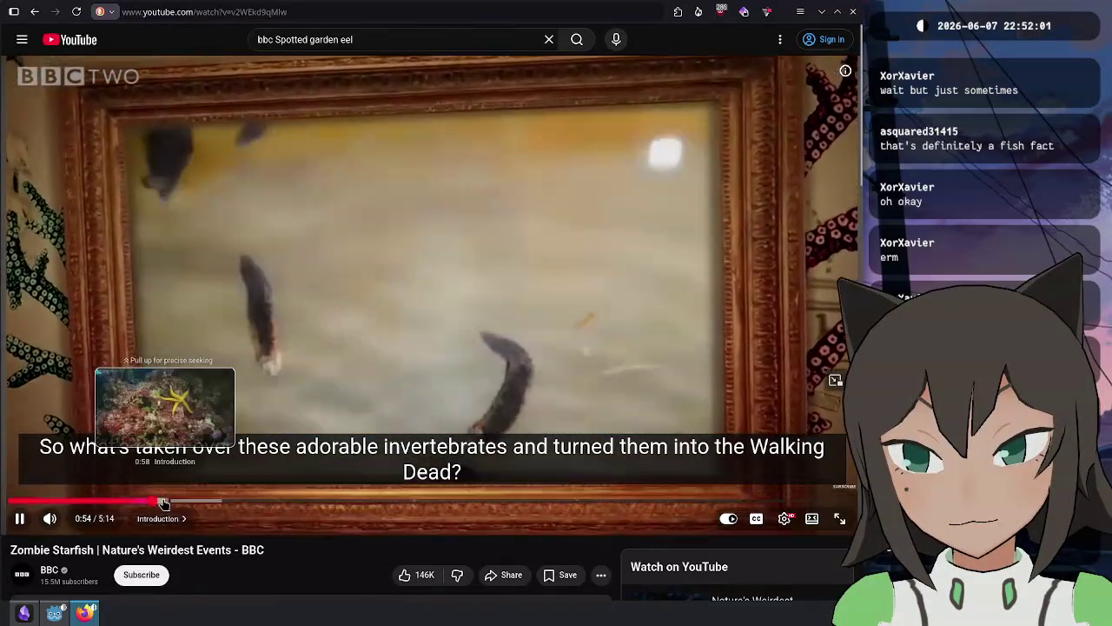
pyautogui.moveTo(164, 503); pyautogui.dragTo(170, 502)
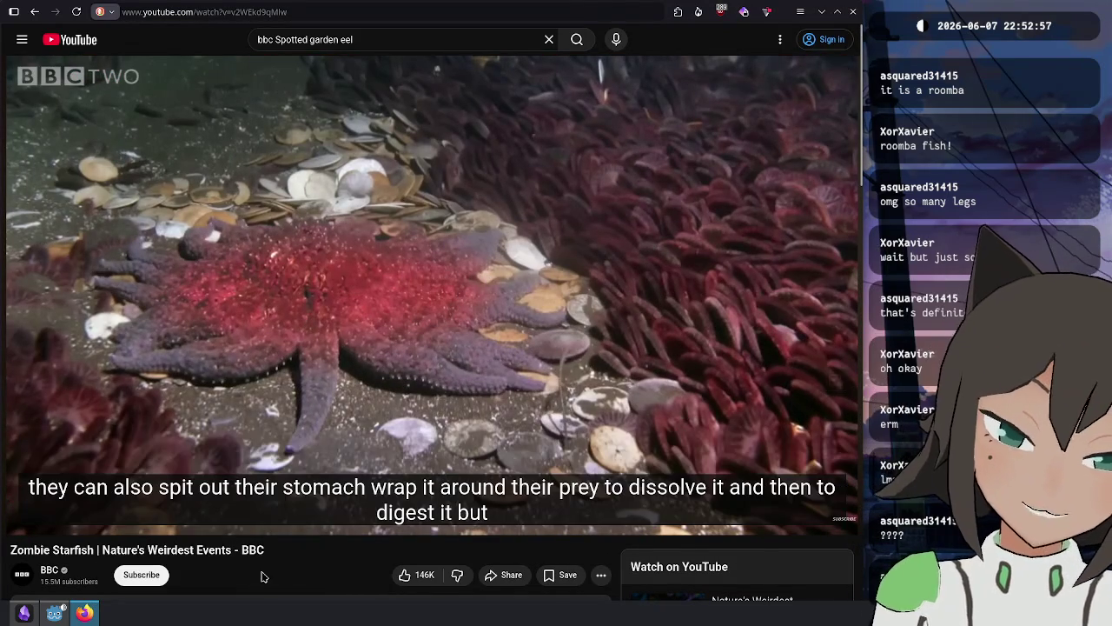
# Step: Pause the starfish video at 1:52 and paste its web address into the new bullet
pyautogui.click(362, 167)
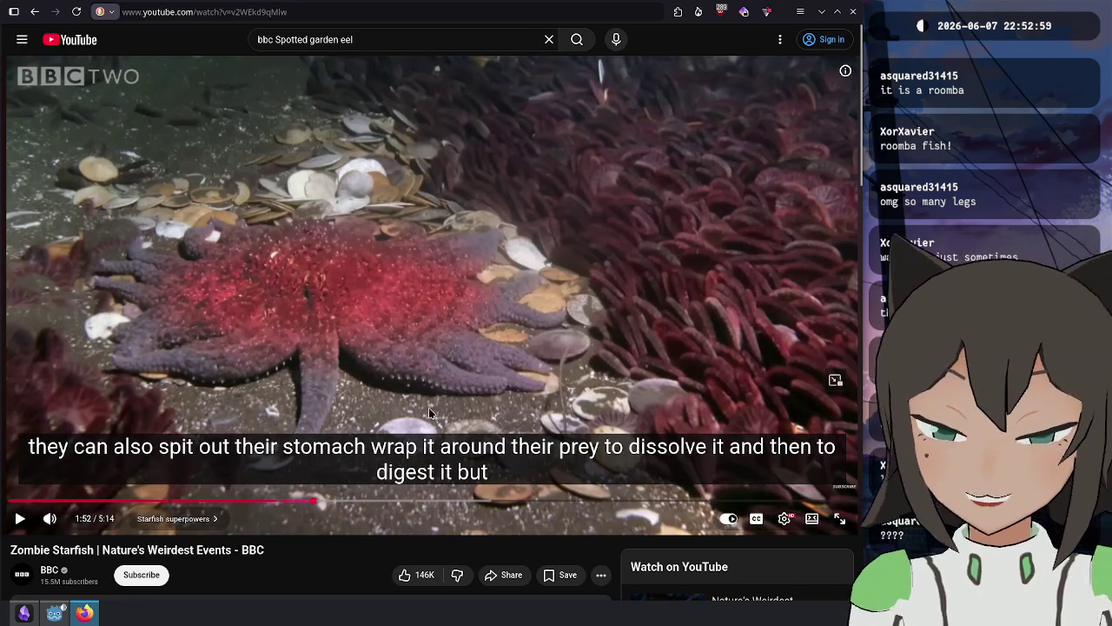
pyautogui.hotkey('alt', 'd')
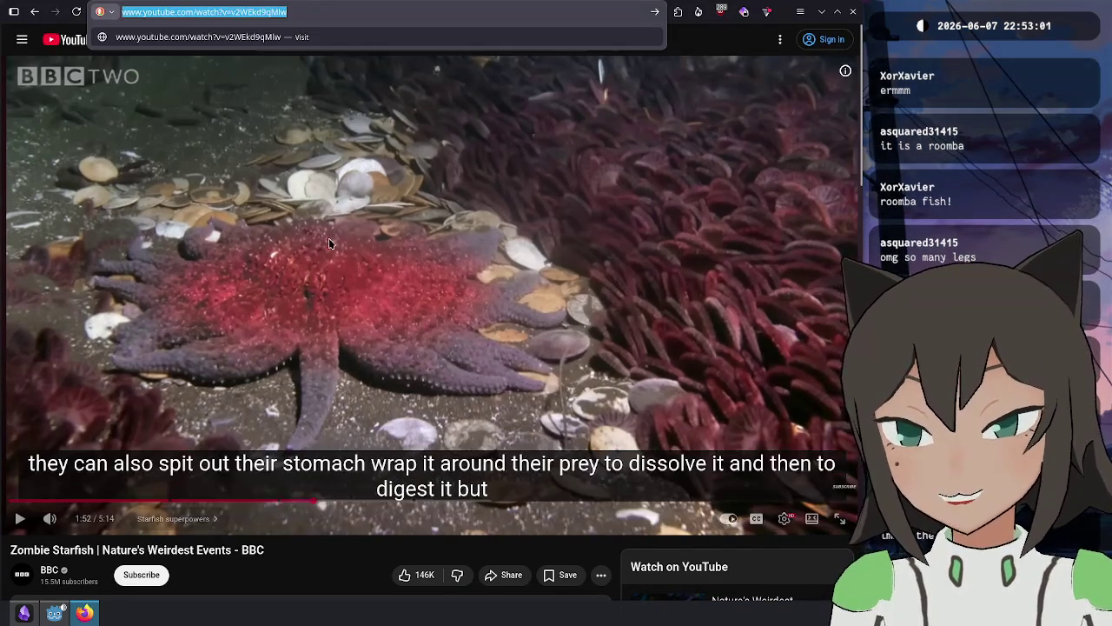
pyautogui.hotkey('ctrl', 'c')
pyautogui.hotkey('alt', 'Tab')
pyautogui.hotkey('ctrl', 'v')
pyautogui.press('Return')
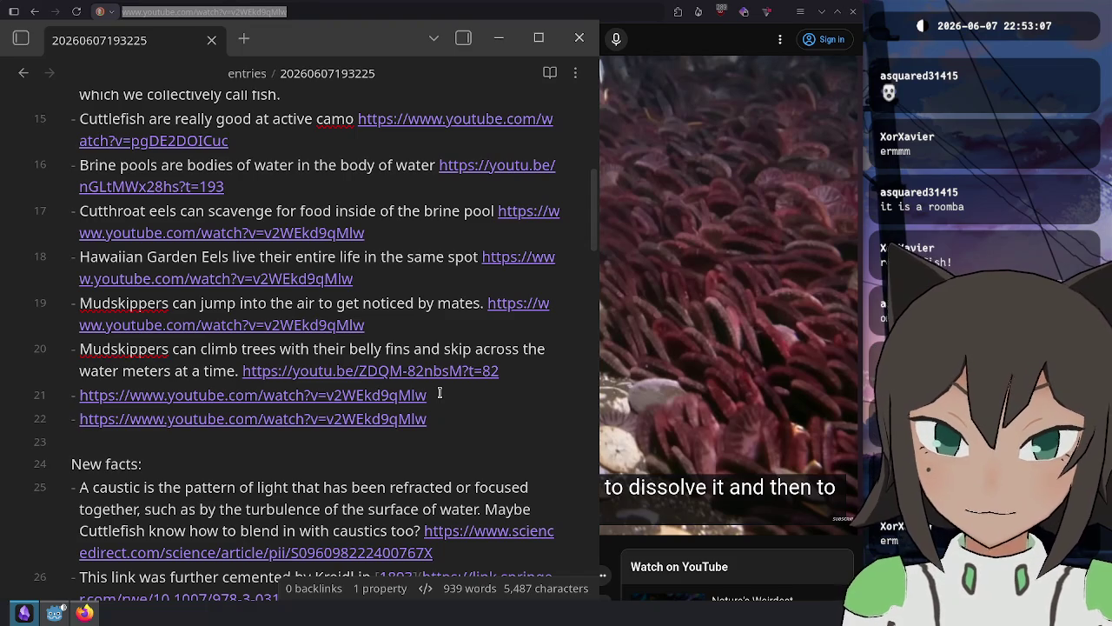
# Step: Write the fact that starfish eject their stomach around prey, with the plain t=112 timestamp link
pyautogui.write('F')
pyautogui.hotkey('alt', 'Tab')
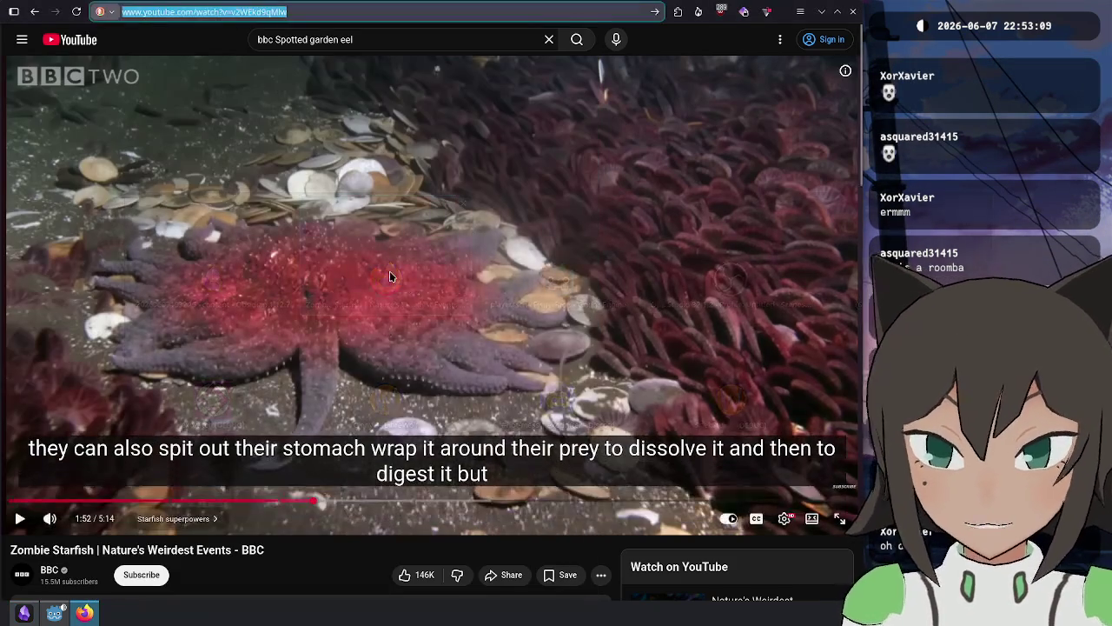
pyautogui.rightClick(400, 280)
pyautogui.click(463, 364)
pyautogui.hotkey('alt', 'Tab')
pyautogui.hotkey('shift', 'Home')
pyautogui.hotkey('ctrl', 'v')
pyautogui.hotkey('shift', 'End')
pyautogui.hotkey('shift', 'End')
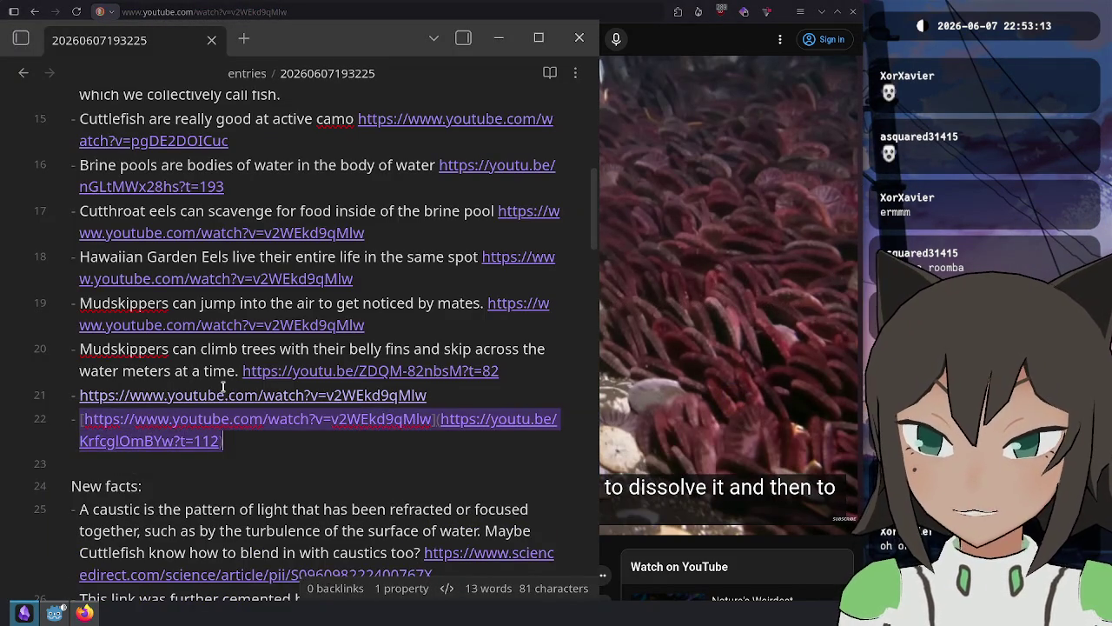
pyautogui.hotkey('ctrl', 'shift', 'v')
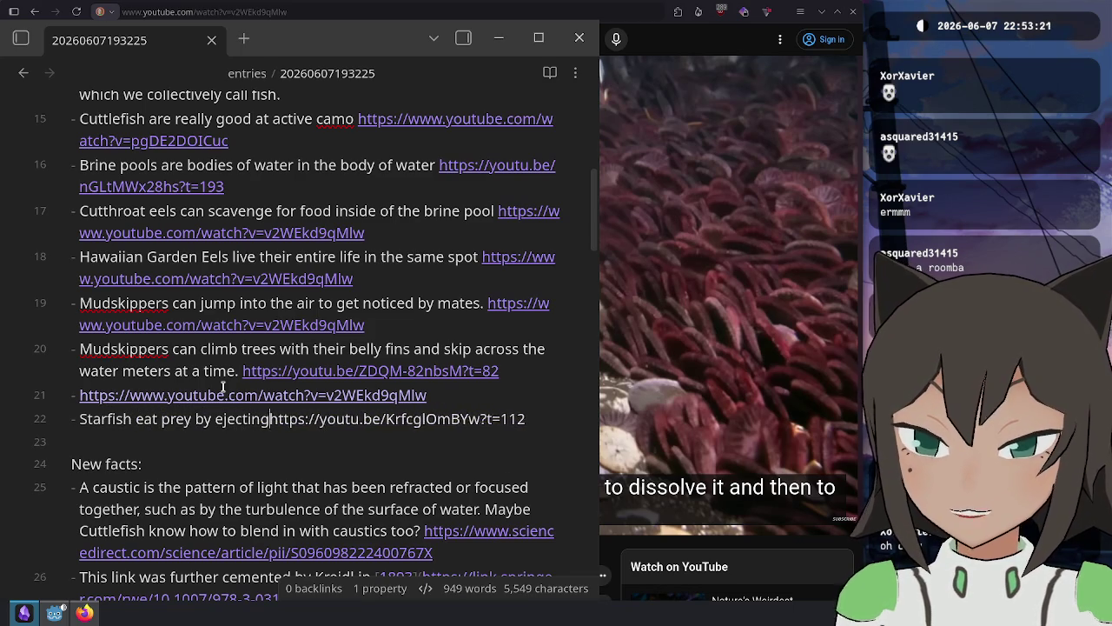
pyautogui.write('their stomack around the prey')
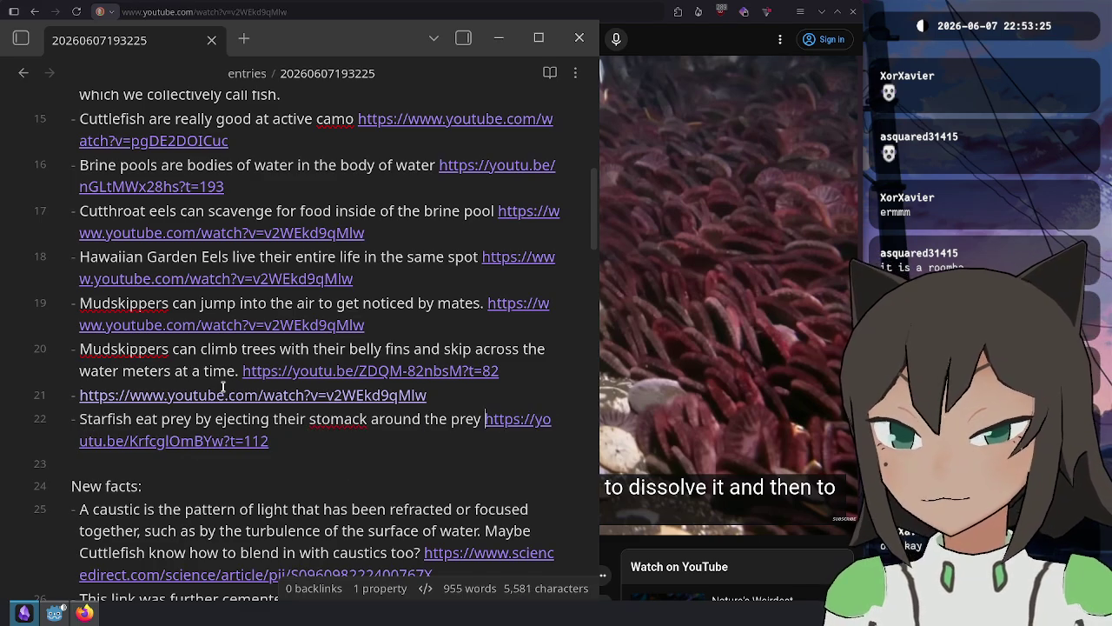
pyautogui.hotkey('alt', 'Tab')
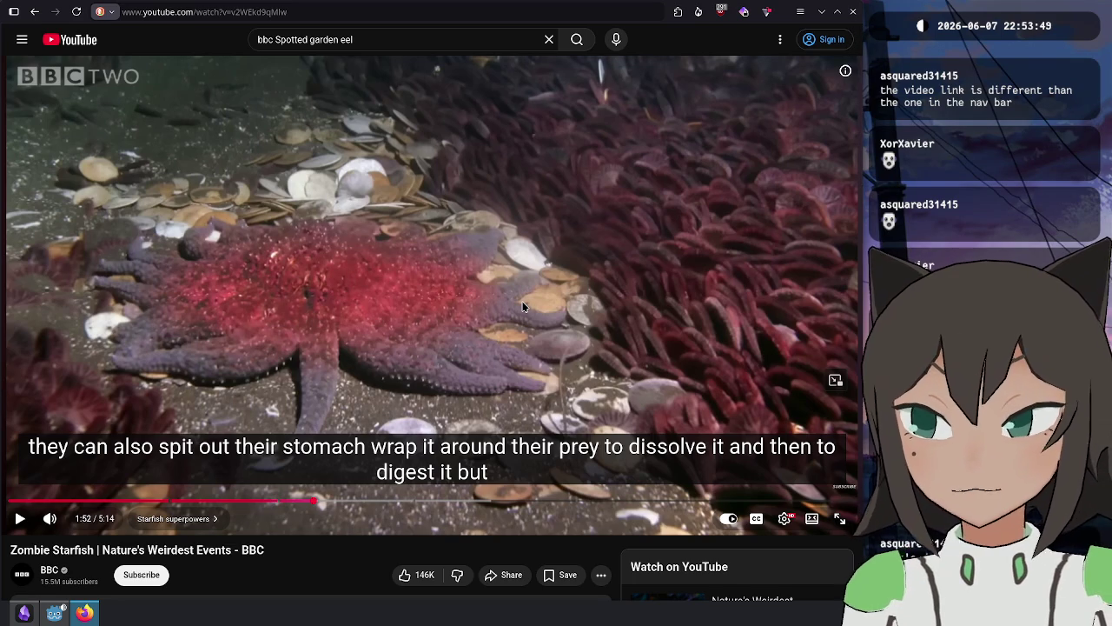
# Step: Correct 'stomack' to 'stomach' in the starfish fact on line 22
pyautogui.hotkey('alt', 'Tab')
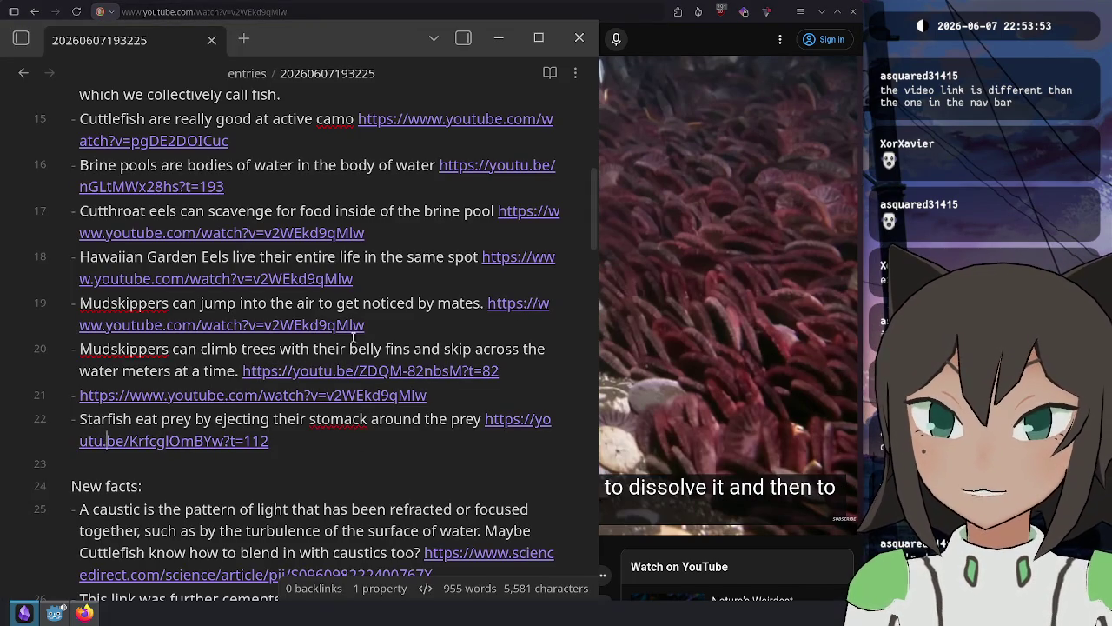
pyautogui.hotkey('alt', 'Tab')
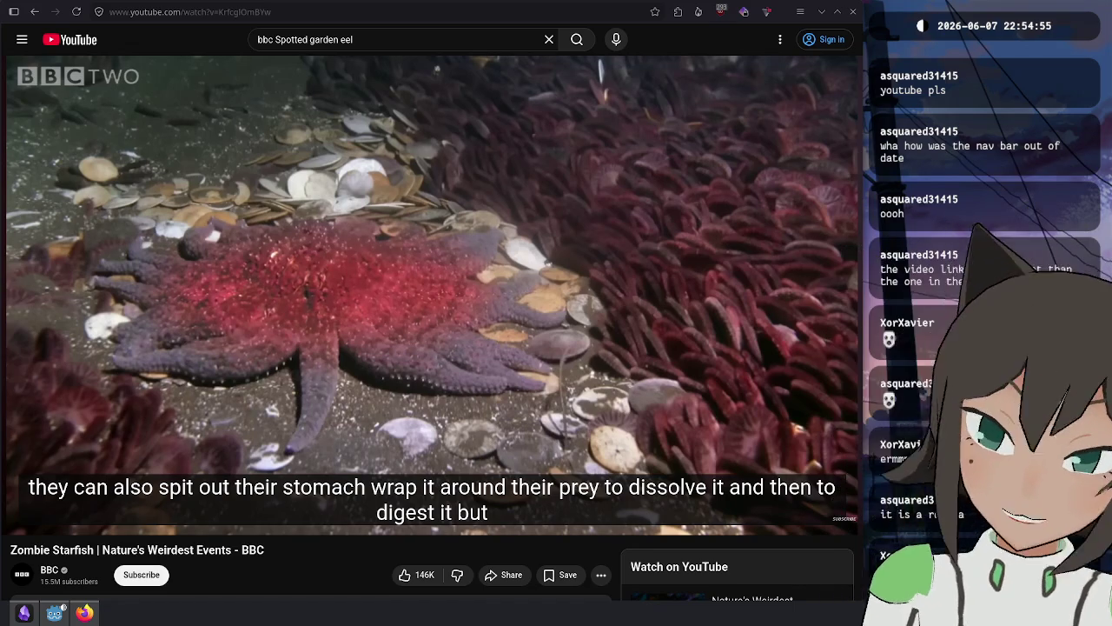
pyautogui.click(26, 610)
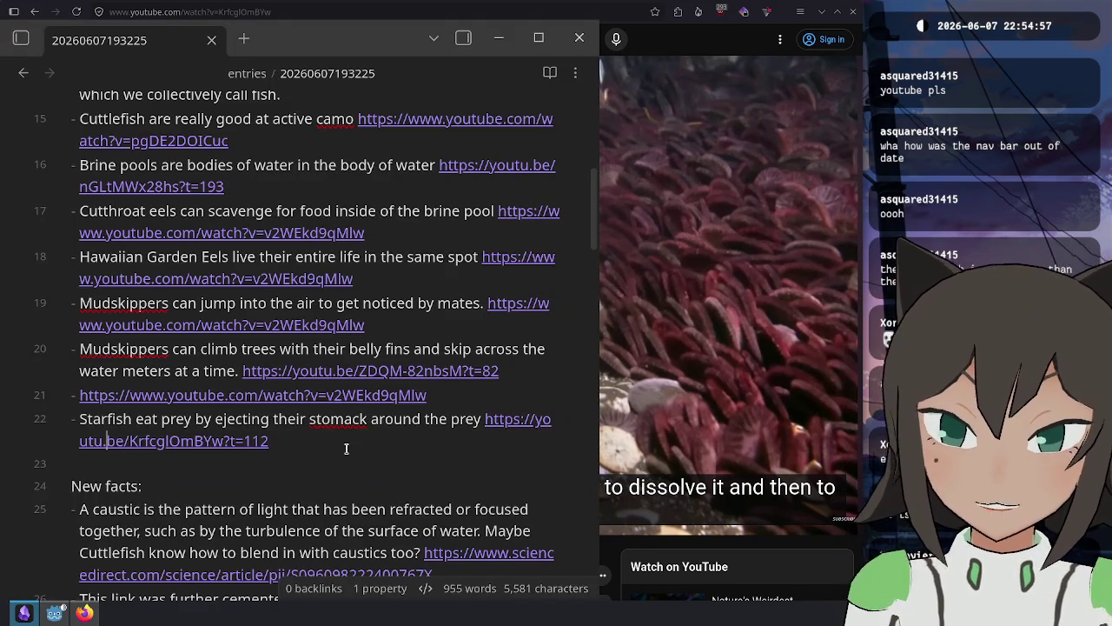
pyautogui.press('BackSpace')
pyautogui.write('h')
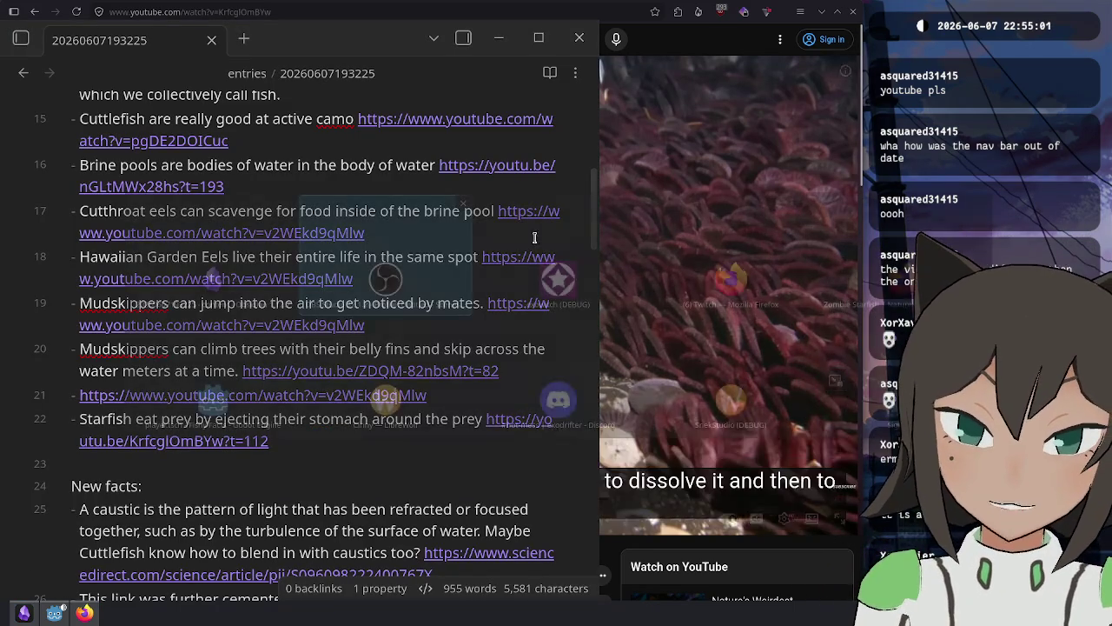
pyautogui.moveTo(670, 249)
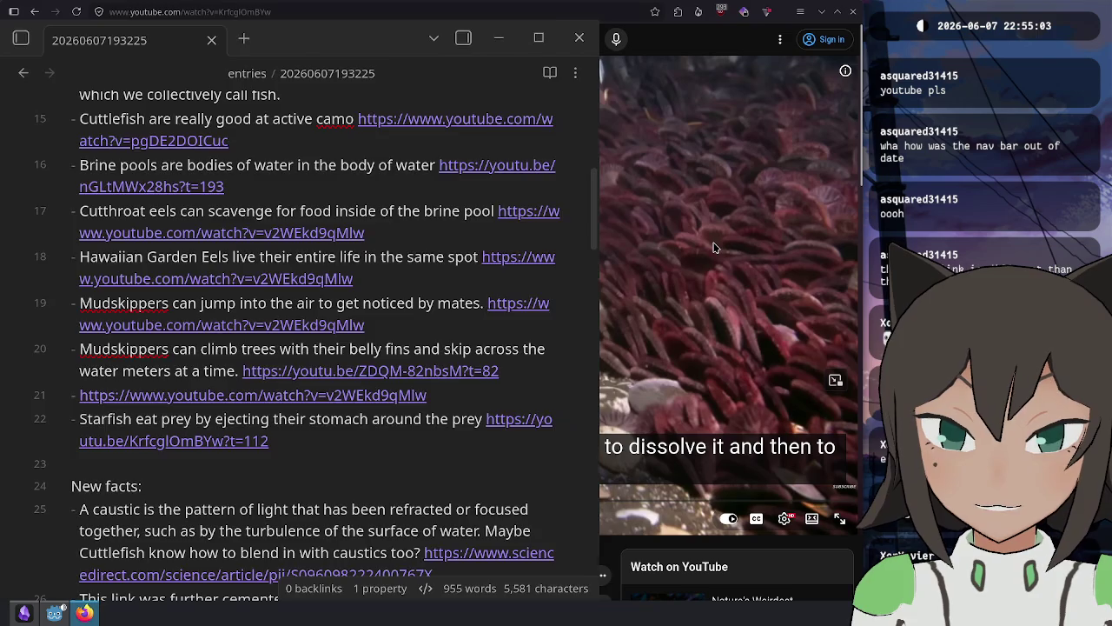
pyautogui.click(711, 248)
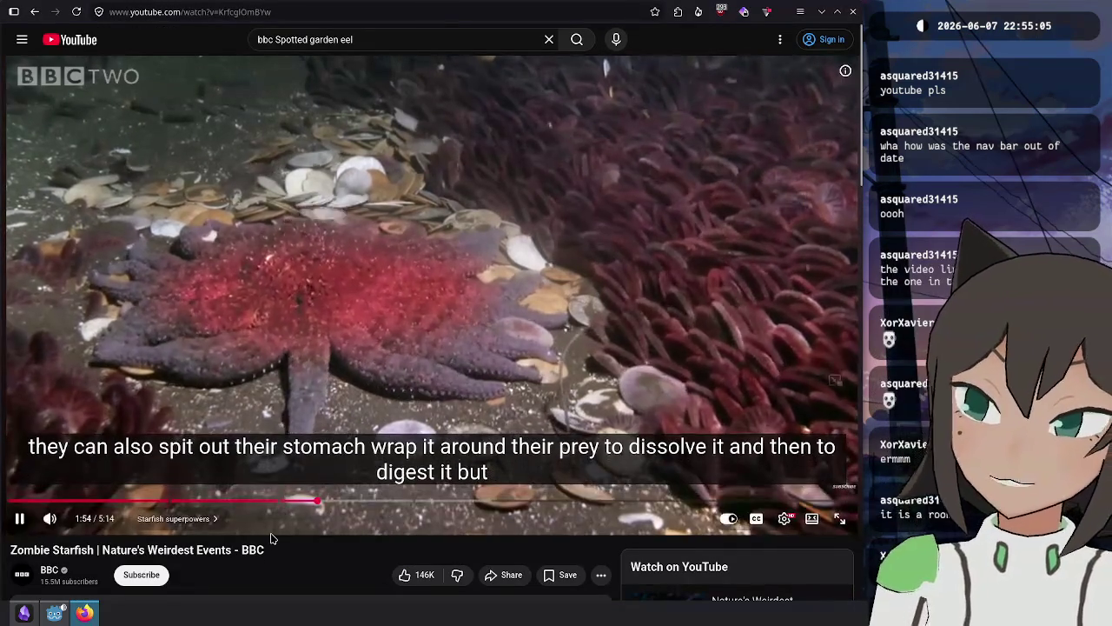
# Step: Let the Zombie Starfish video play to 3:41 while scrolling the page to check the description
pyautogui.press('XF86AudioMicMute')
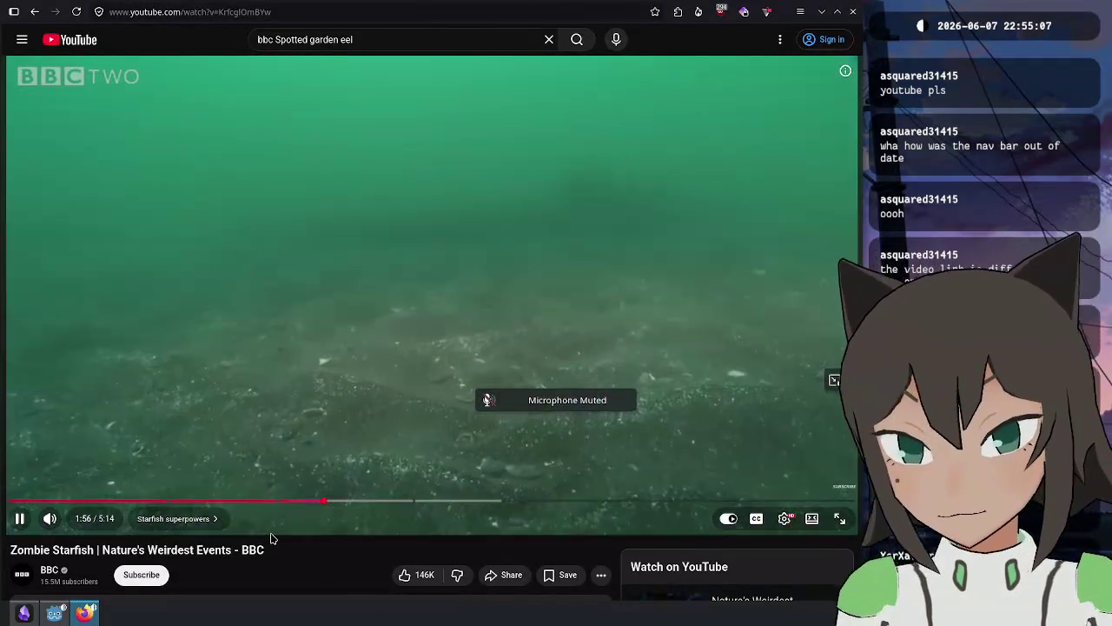
pyautogui.press('XF86AudioMicMute')
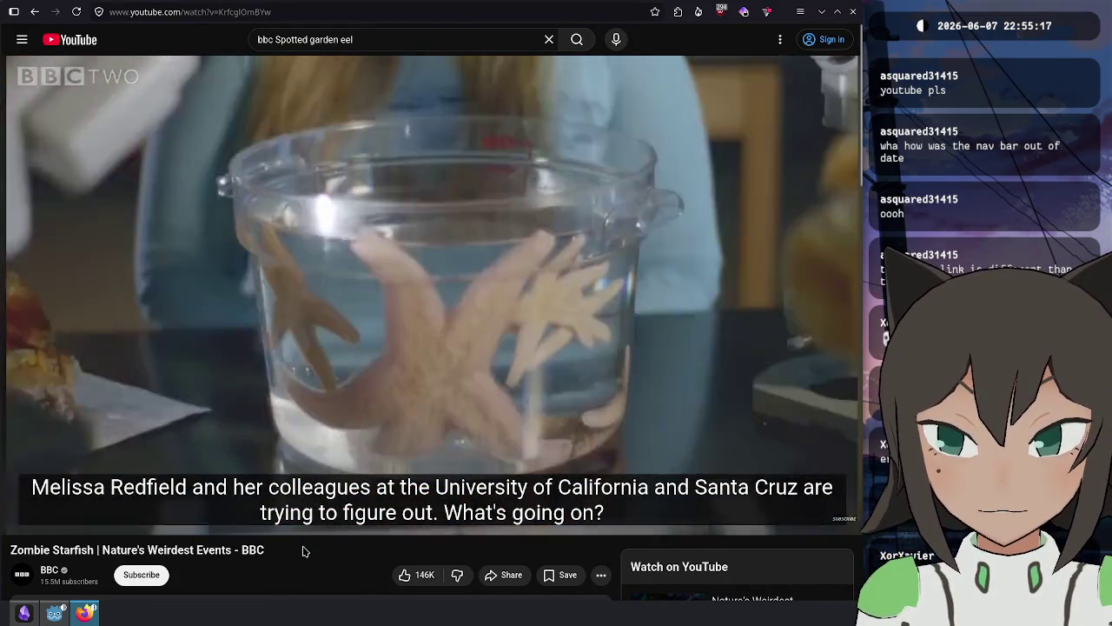
pyautogui.scroll(-2, 301, 556)
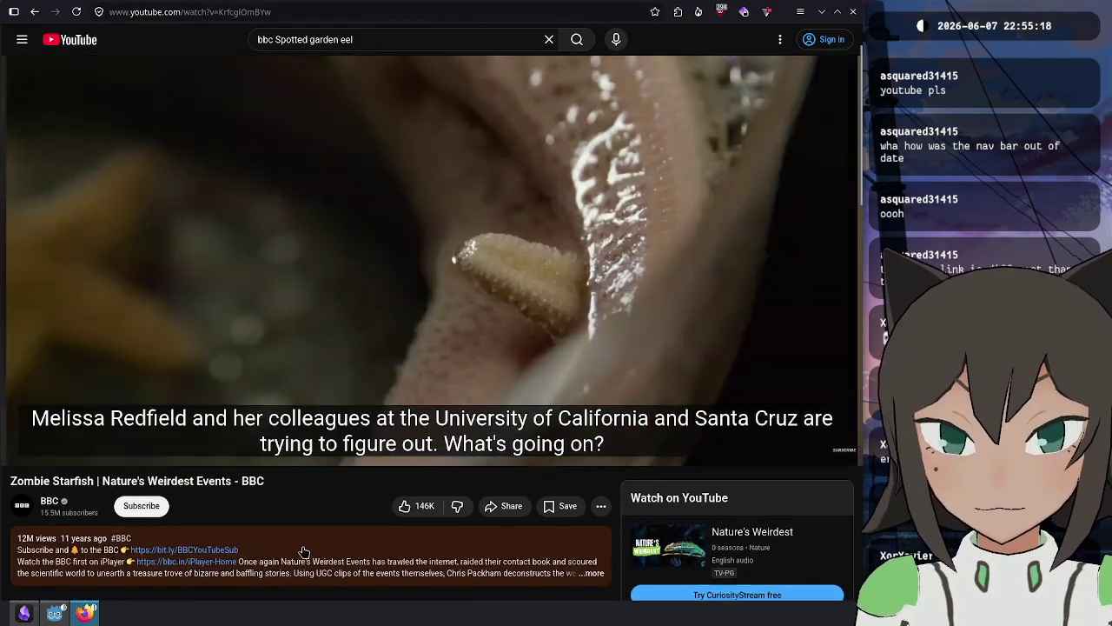
pyautogui.scroll(2, 302, 569)
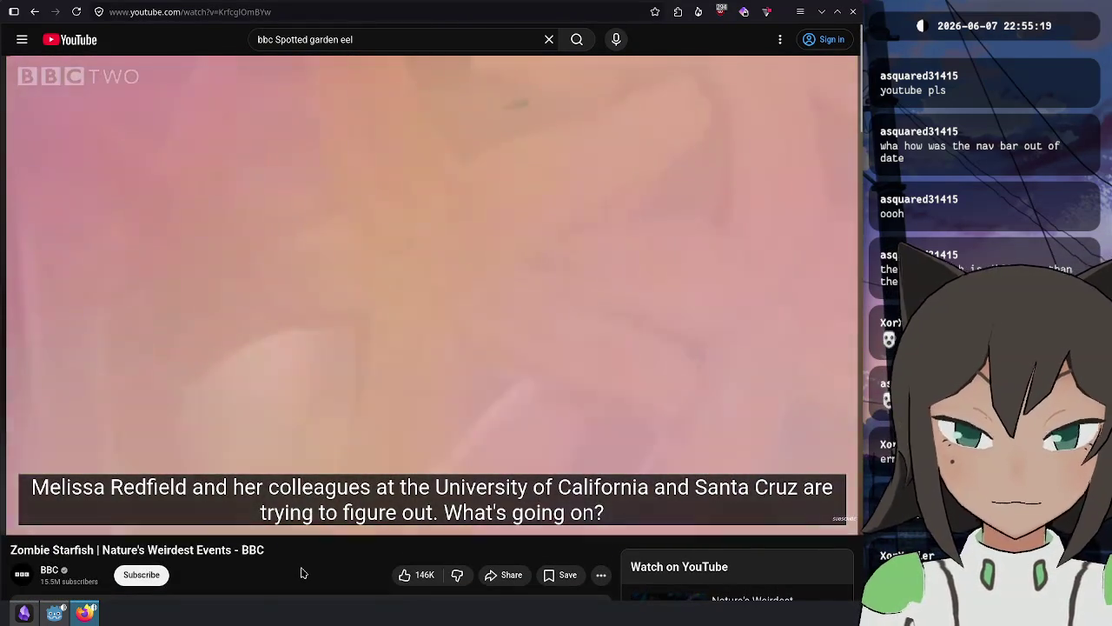
pyautogui.scroll(-2, 302, 574)
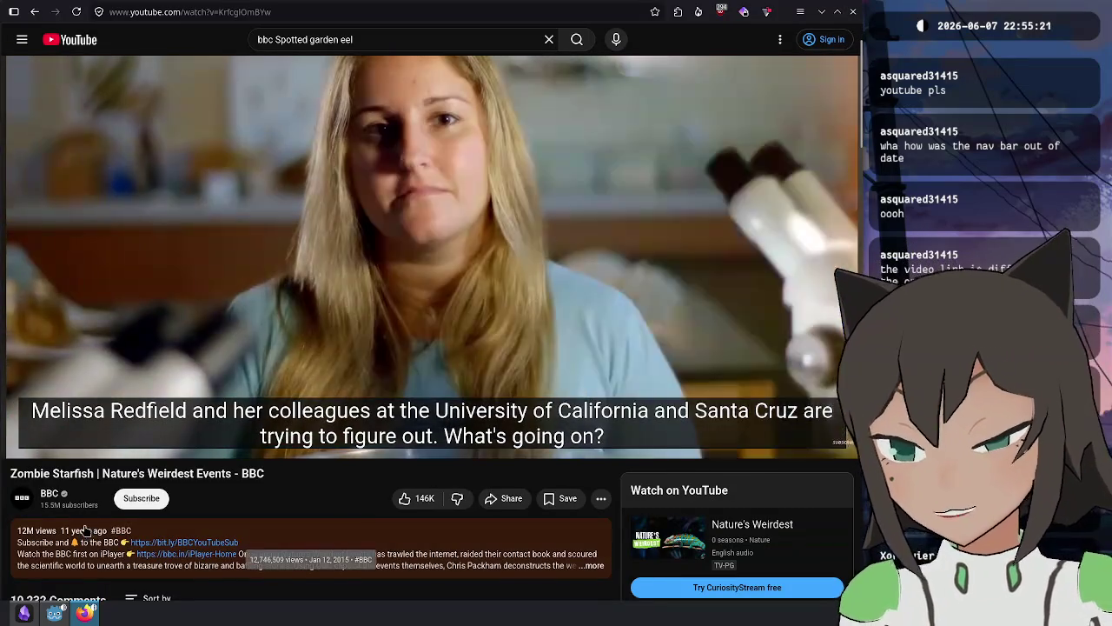
pyautogui.scroll(2, 293, 580)
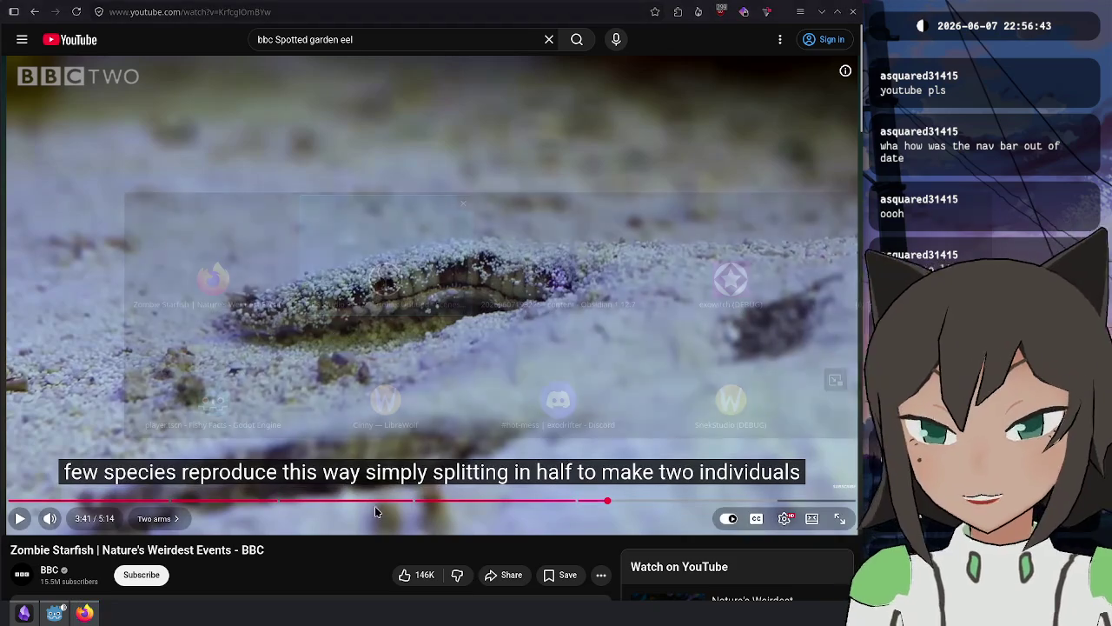
# Step: In the sea-animal facts note, duplicate the line-22 starfish fact as a new line 23
pyautogui.click(25, 612)
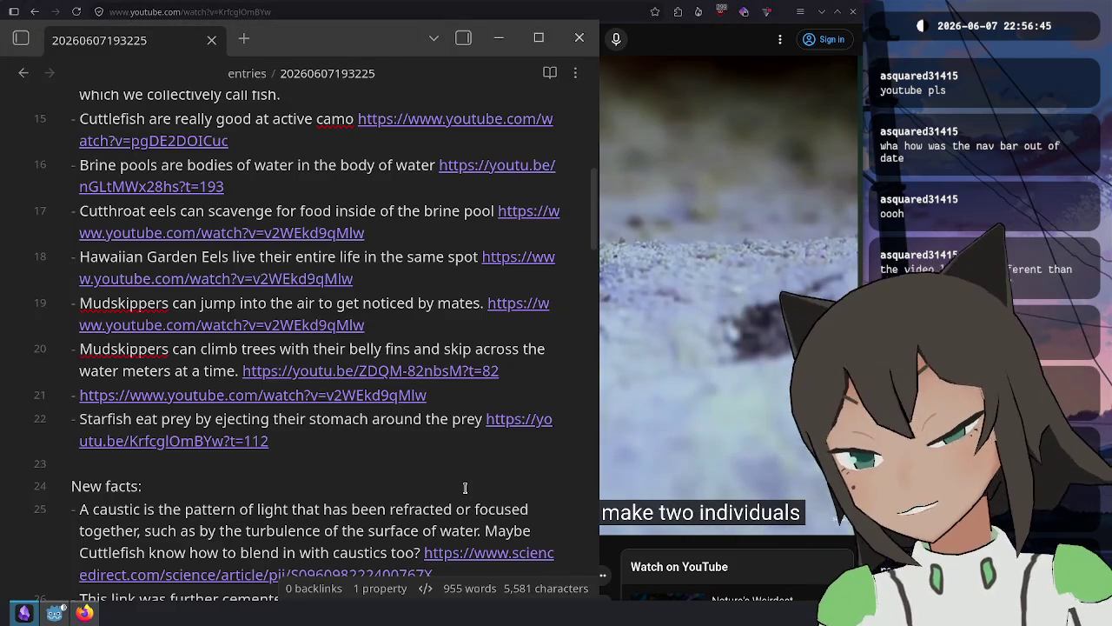
pyautogui.scroll(5, 353, 465)
pyautogui.scroll(-20, 465, 488)
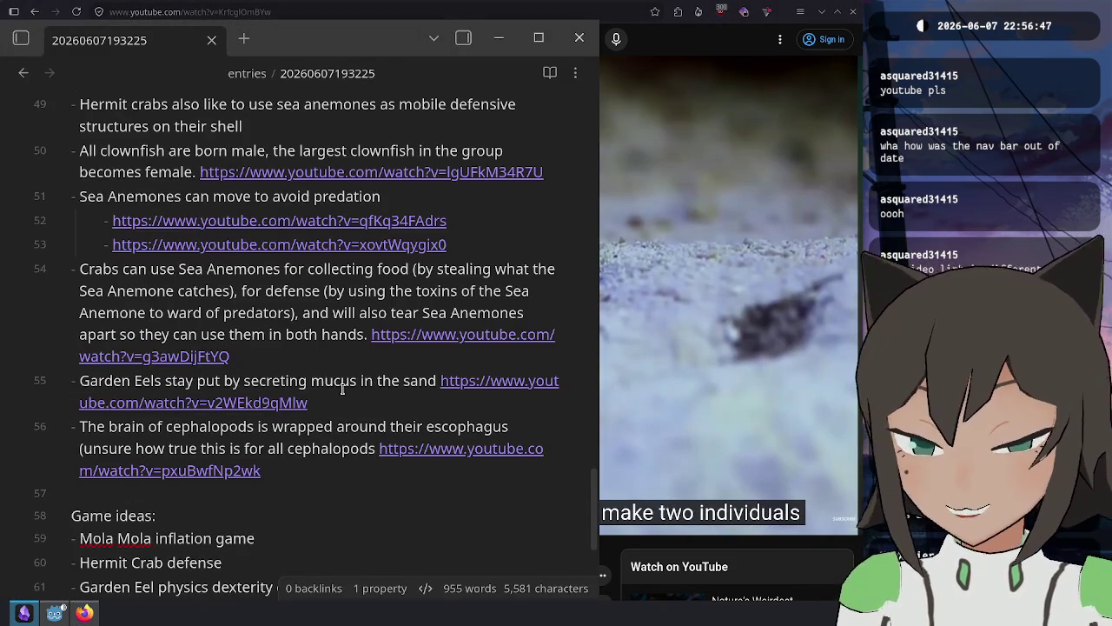
pyautogui.scroll(-3, 345, 397)
pyautogui.scroll(4, 218, 439)
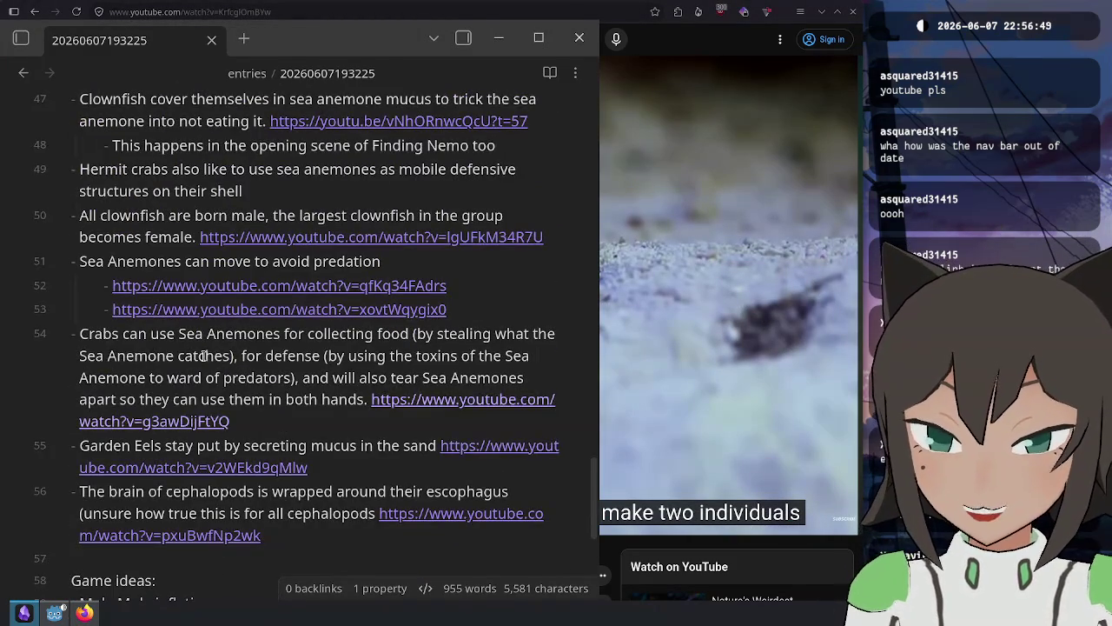
pyautogui.scroll(10, 145, 409)
pyautogui.scroll(-8, 217, 216)
pyautogui.scroll(-4, 217, 216)
pyautogui.scroll(15, 269, 364)
pyautogui.scroll(5, 269, 363)
pyautogui.scroll(6, 268, 363)
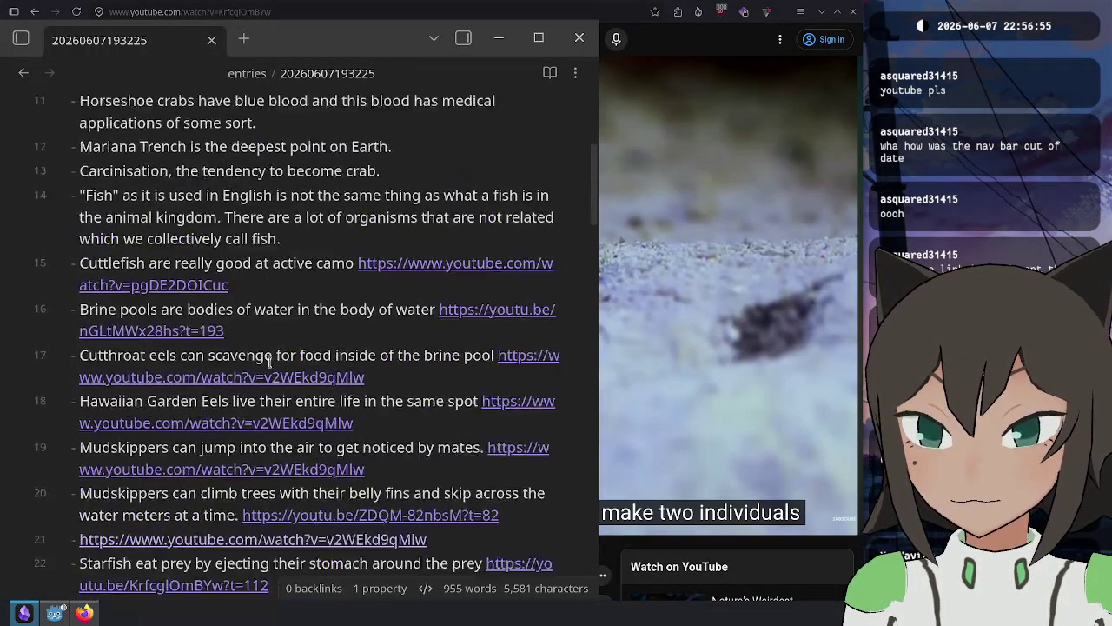
pyautogui.scroll(-5, 286, 451)
pyautogui.keyDown('shift'); pyautogui.click(453, 436); pyautogui.keyUp('shift')
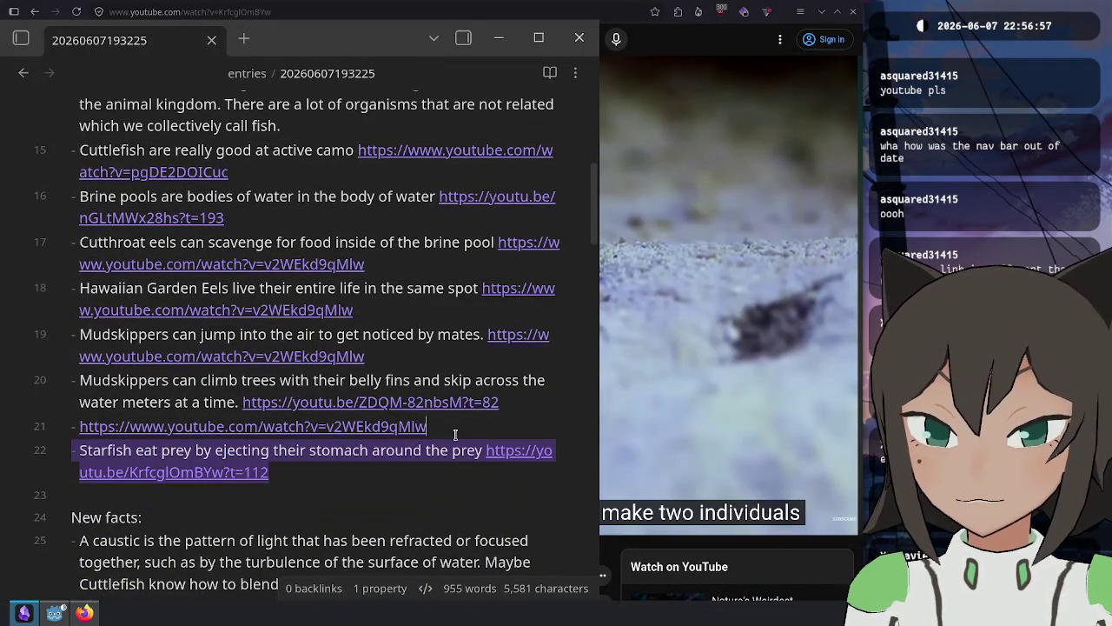
pyautogui.hotkey('ctrl', 'c')
pyautogui.press('Right')
pyautogui.hotkey('ctrl', 'v')
# Step: Replace line 23's old link with the starfish video URL copied at the current time (t=221)
pyautogui.hotkey('alt', 'Tab')
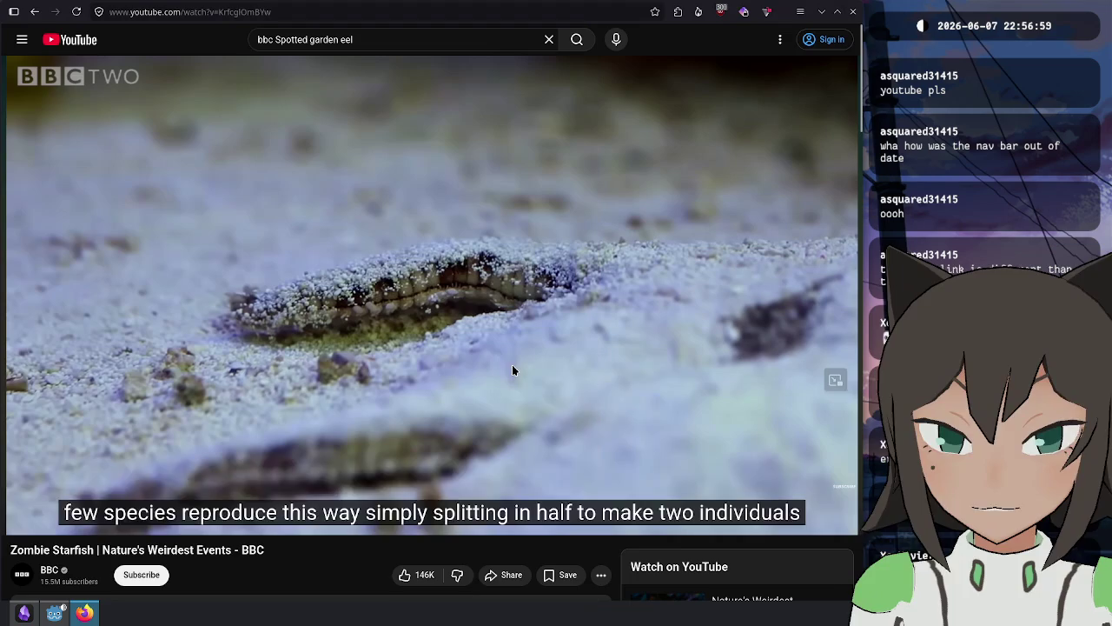
pyautogui.rightClick(513, 367)
pyautogui.click(598, 458)
pyautogui.hotkey('alt', 'Tab')
pyautogui.keyDown('shift'); pyautogui.click(480, 498); pyautogui.keyUp('shift')
pyautogui.hotkey('ctrl', 'v')
pyautogui.press('BackSpace')
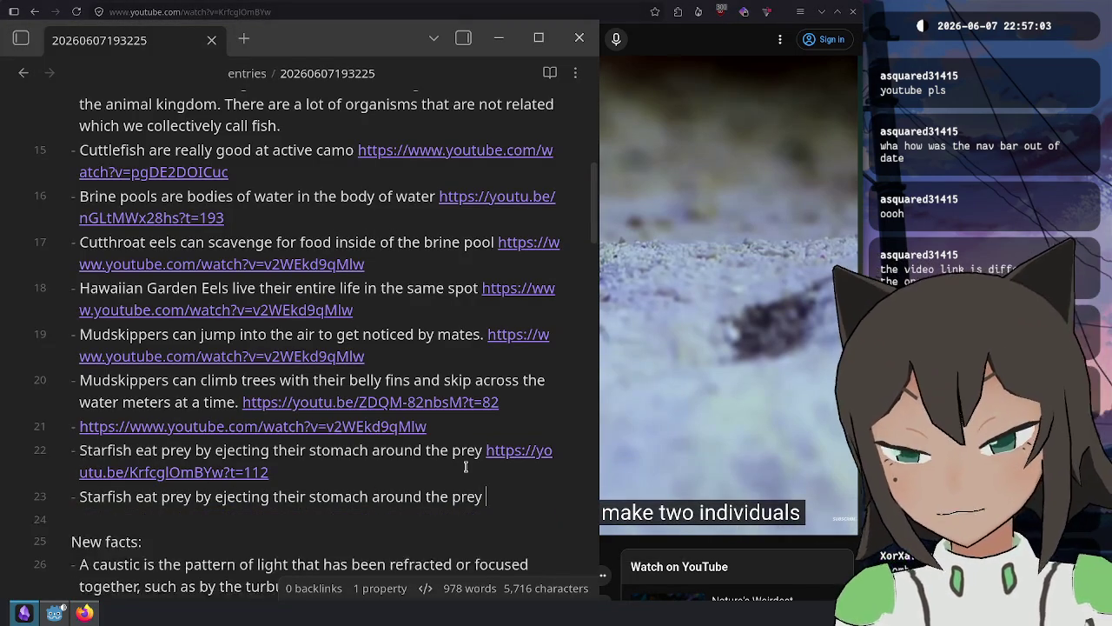
pyautogui.hotkey('ctrl', 'v')
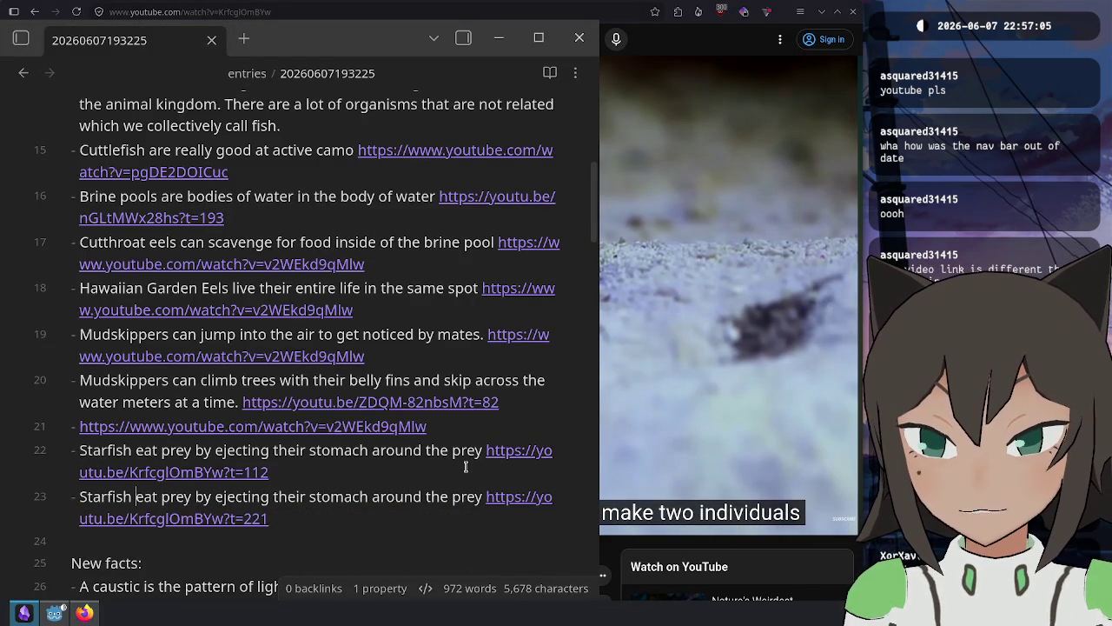
# Step: Rewrite line 23's fact as 'Starfish can reproduce by ripping their own arms off'
pyautogui.hotkey('ctrl', 'shift', 'Right')
pyautogui.hotkey('ctrl', 'shift', 'Right')
pyautogui.hotkey('ctrl', 'shift', 'Right')
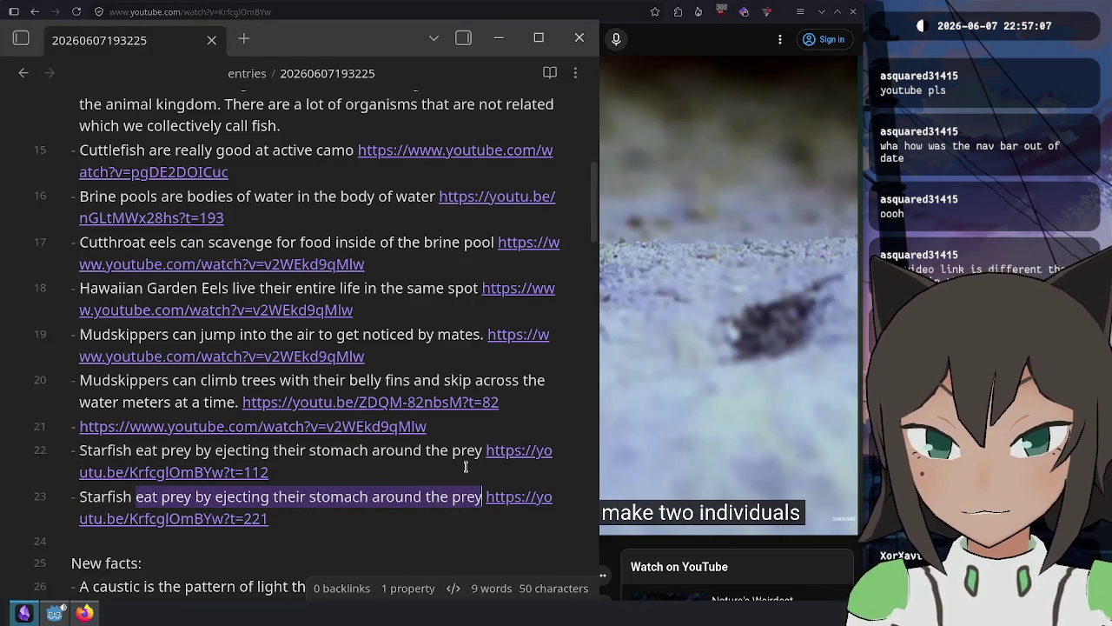
pyautogui.write('can re')
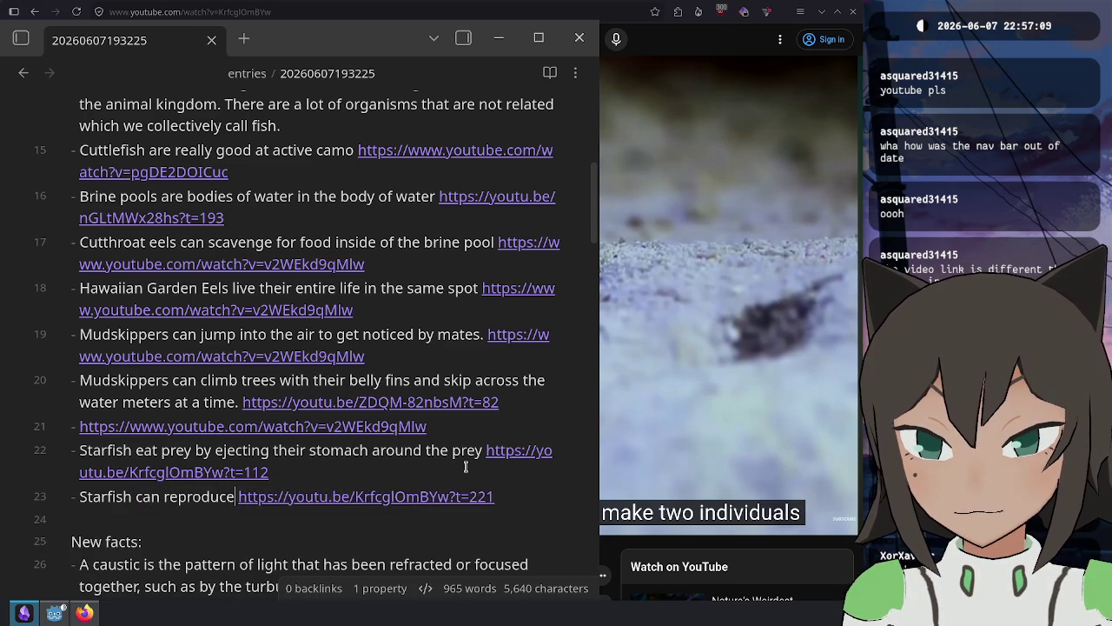
pyautogui.write('g their own arms off')
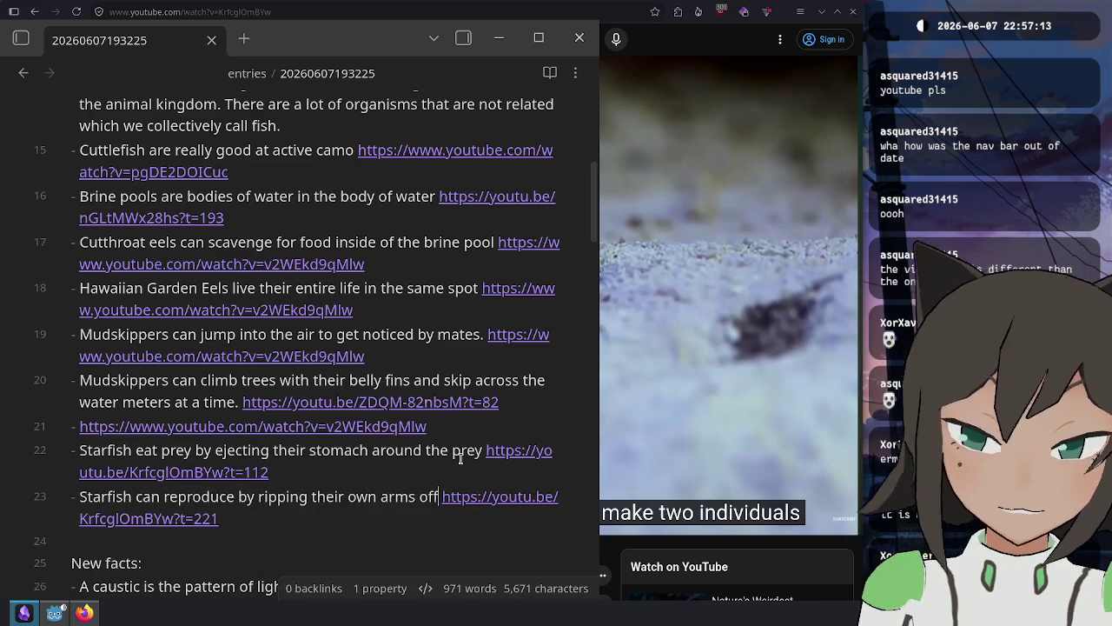
pyautogui.keyDown('shift'); pyautogui.click(75, 496); pyautogui.keyUp('shift')
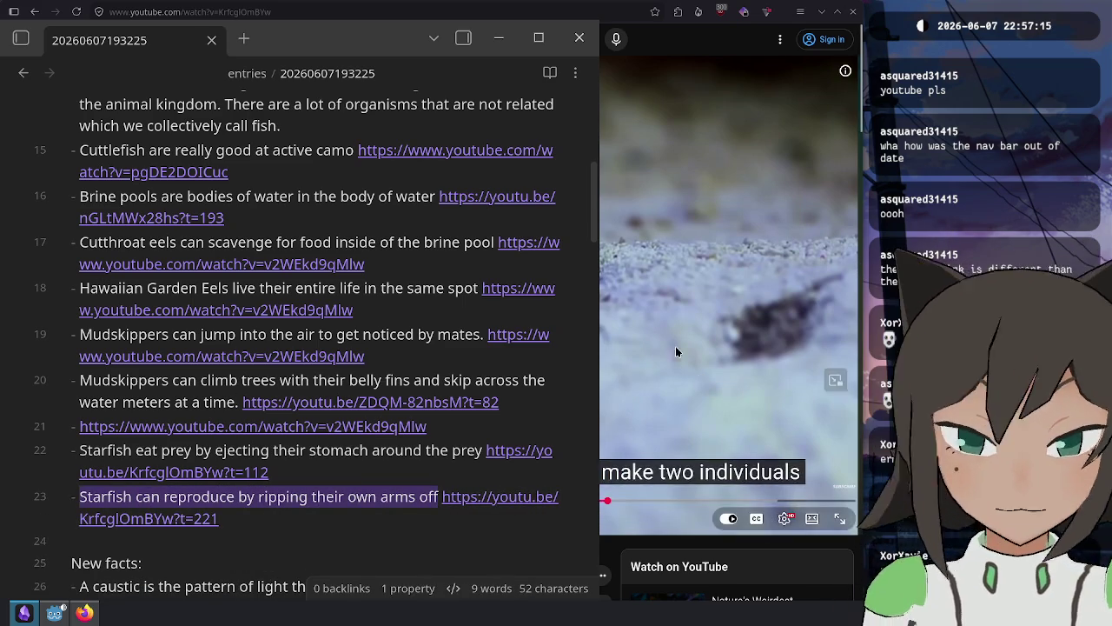
pyautogui.moveTo(195, 450); pyautogui.dragTo(380, 511)
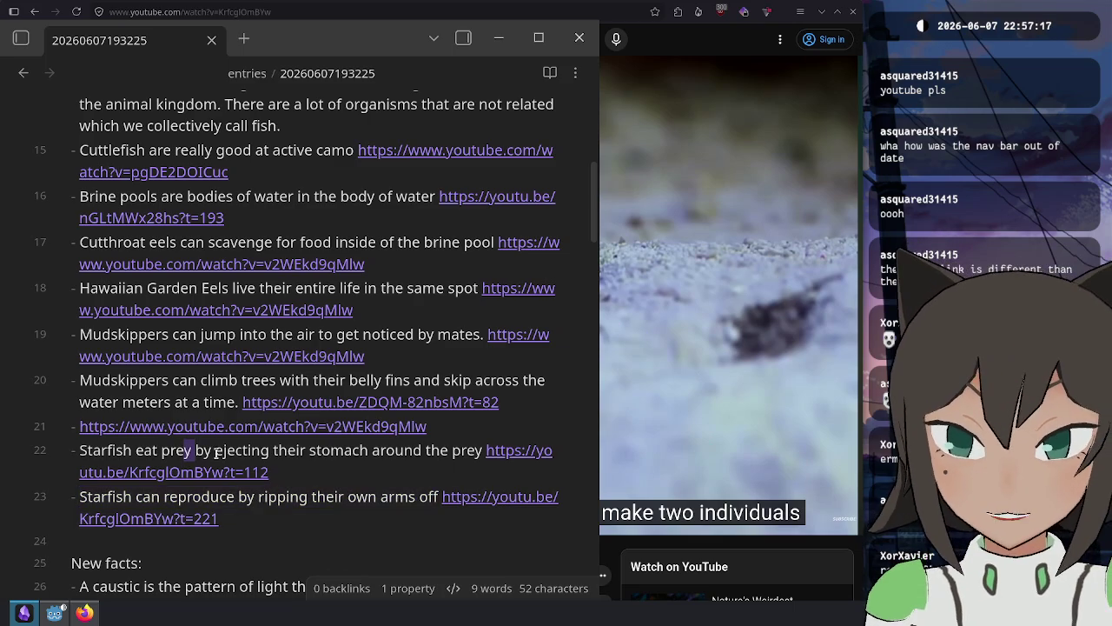
pyautogui.click(370, 537)
pyautogui.hotkey('alt', 'Tab')
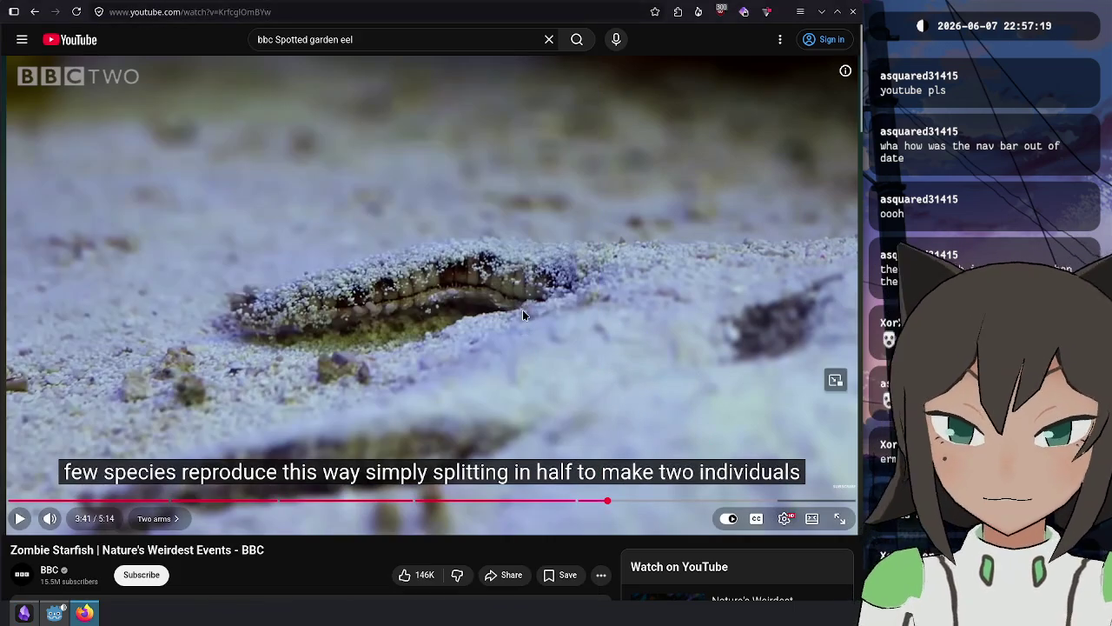
# Step: Watch the Zombie Starfish video through the arms and outbreak scenes, pausing at 4:34
pyautogui.press('space')
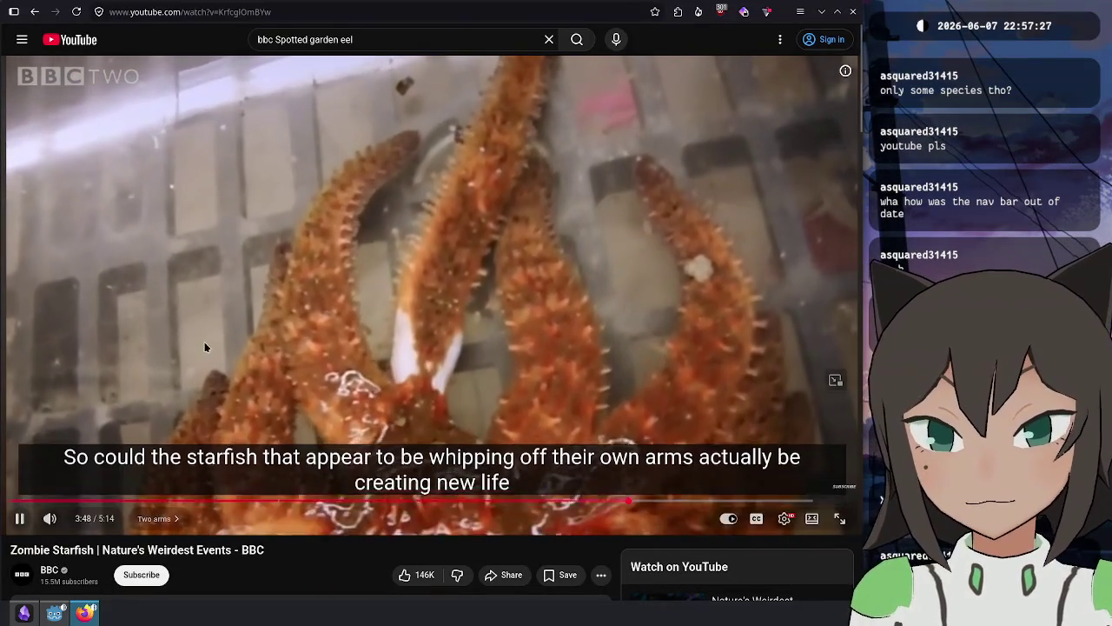
pyautogui.click(201, 331)
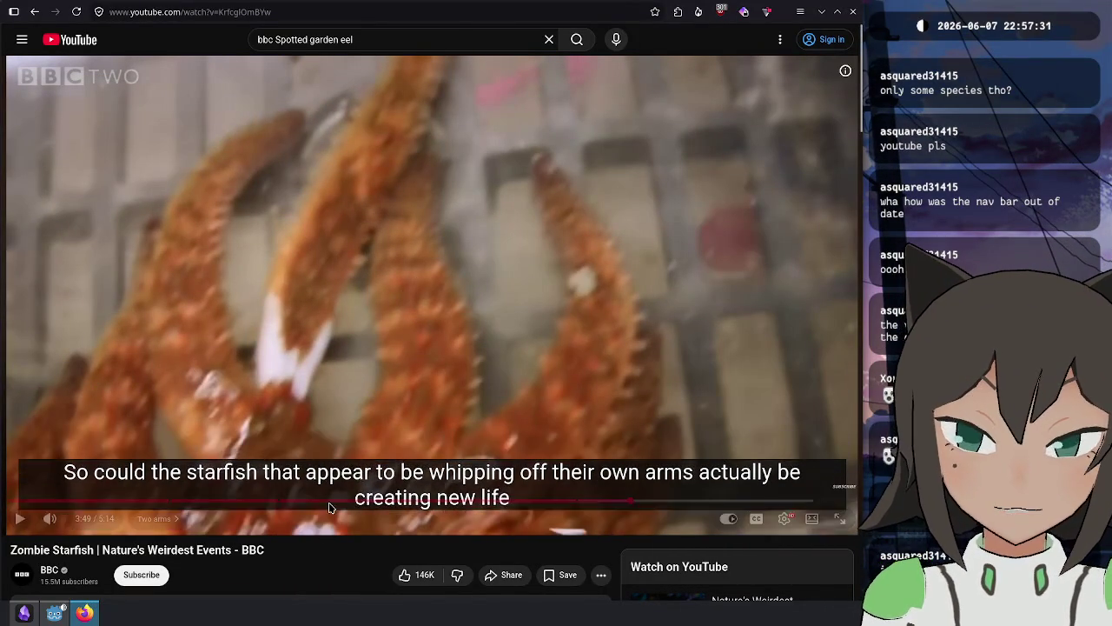
pyautogui.press('space')
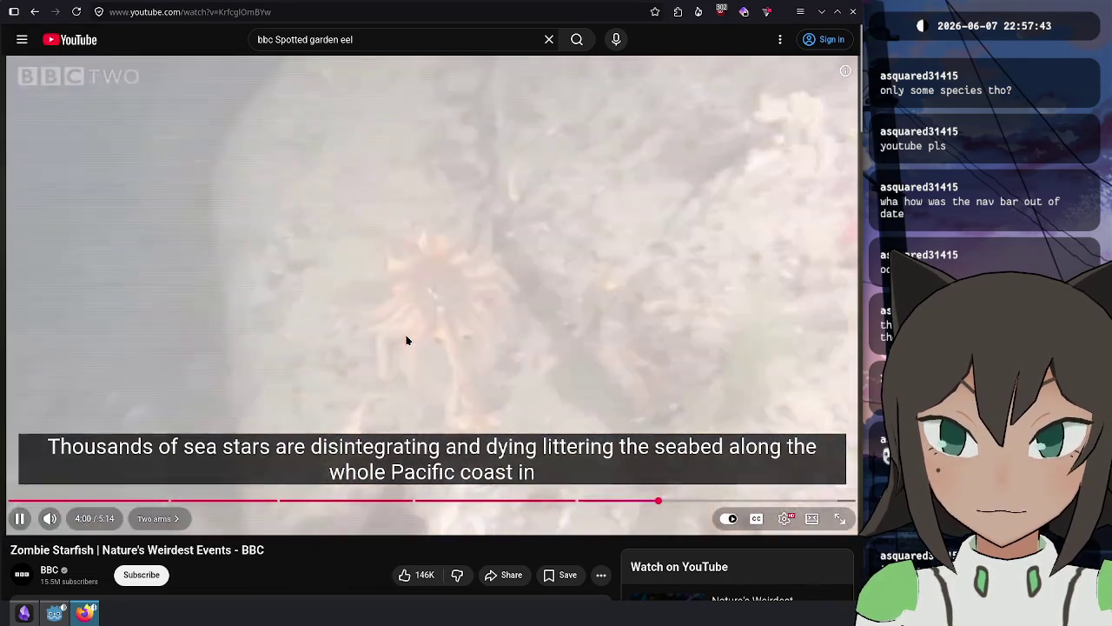
pyautogui.click(407, 340)
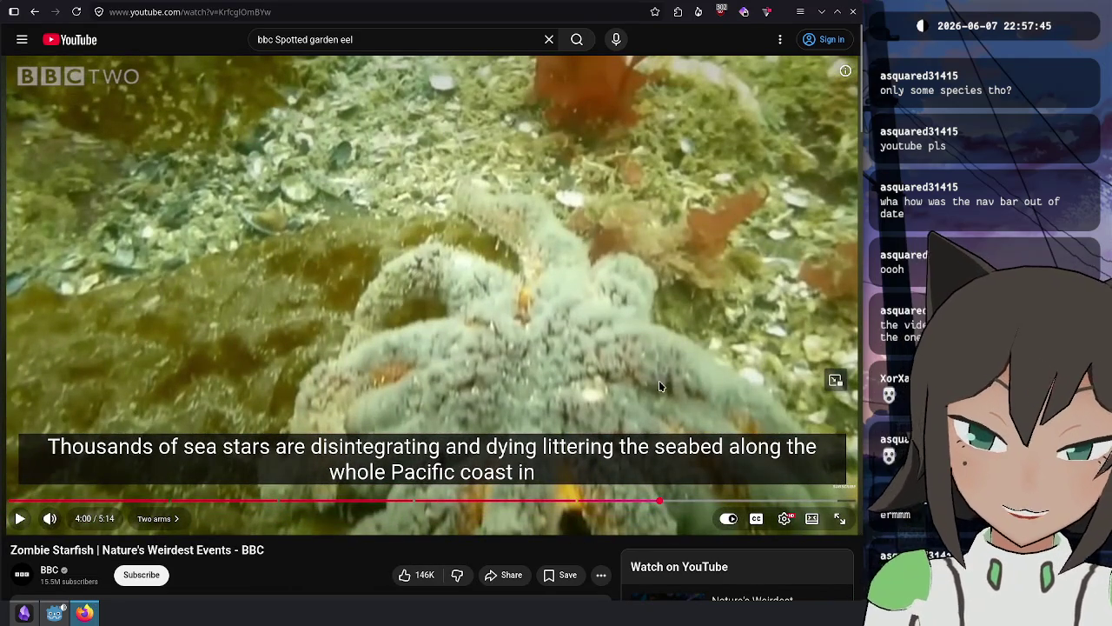
pyautogui.click(353, 349)
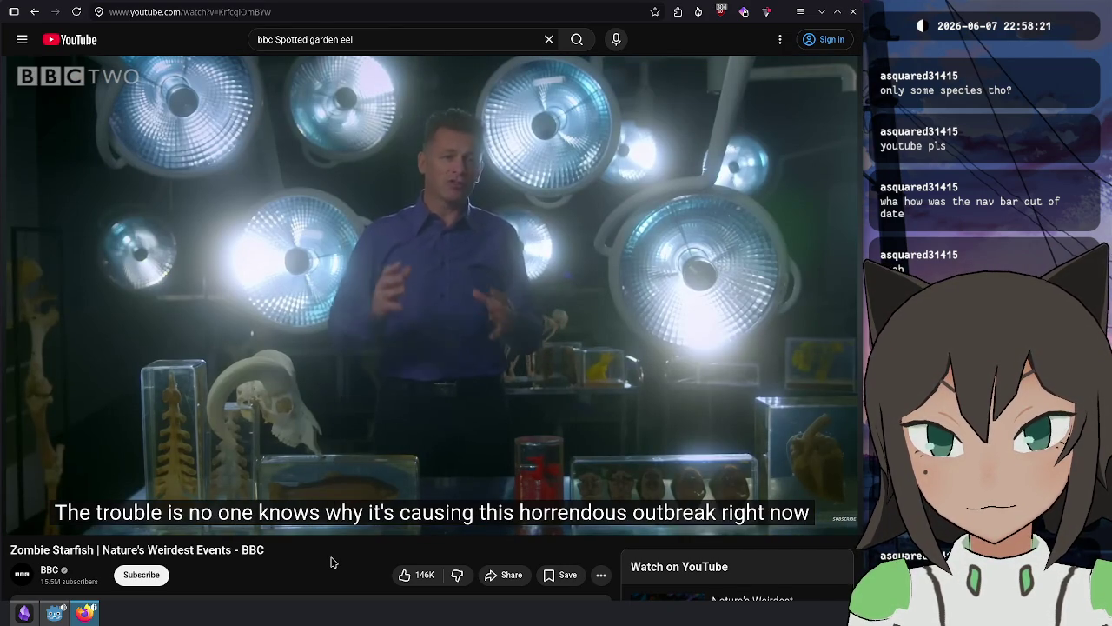
pyautogui.rightClick(459, 358)
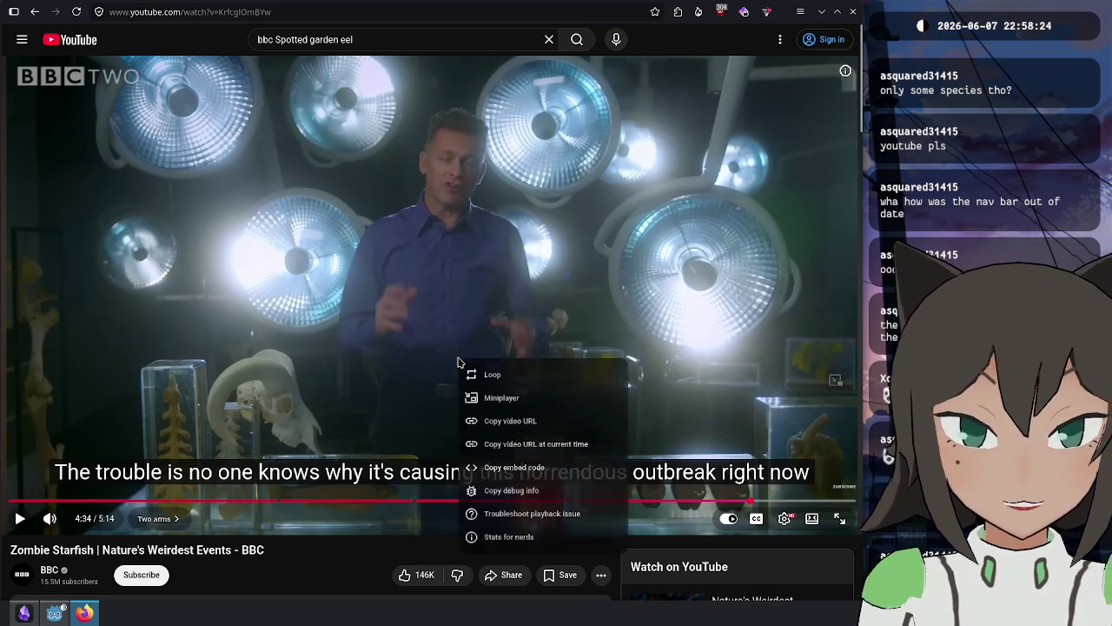
# Step: Dismiss the player menu and resume the Zombie Starfish video from 4:34 to its end card
pyautogui.click(298, 576)
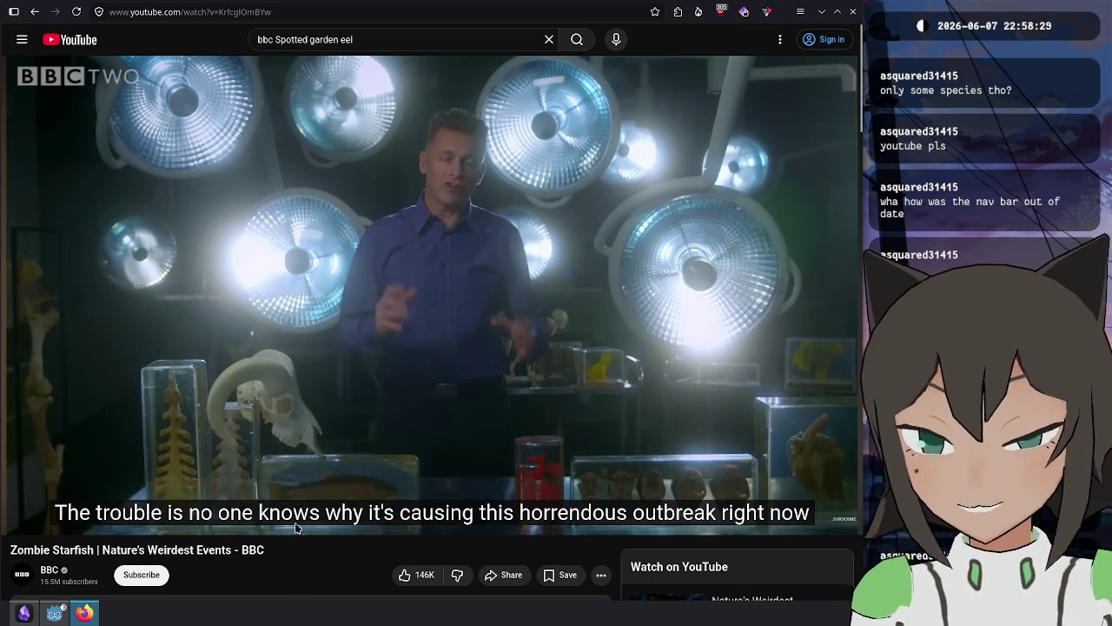
pyautogui.click(265, 124)
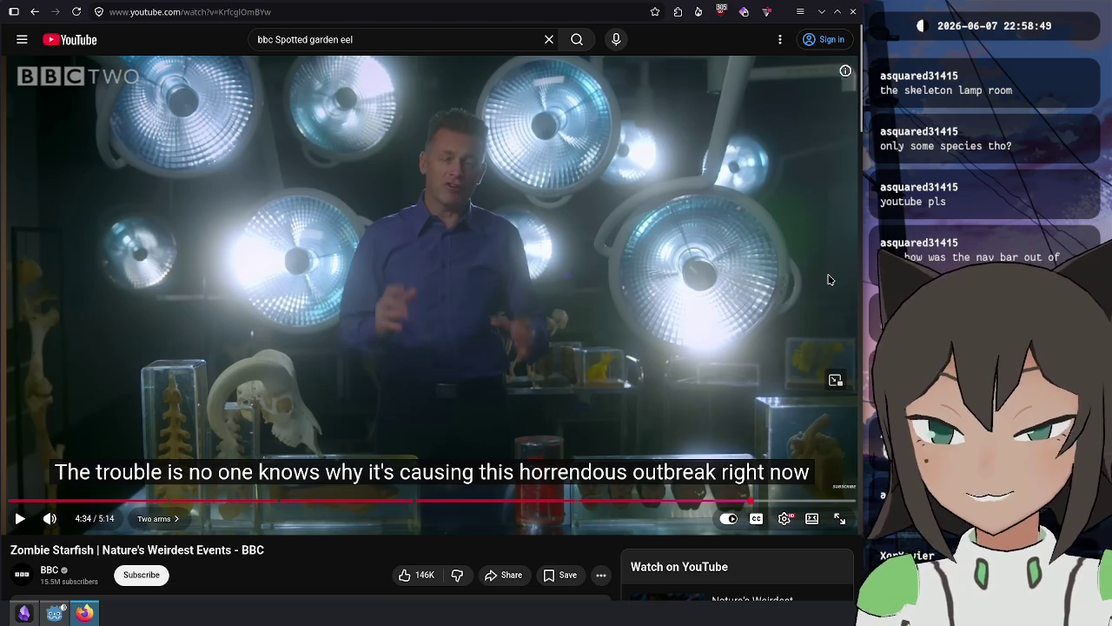
pyautogui.click(459, 231)
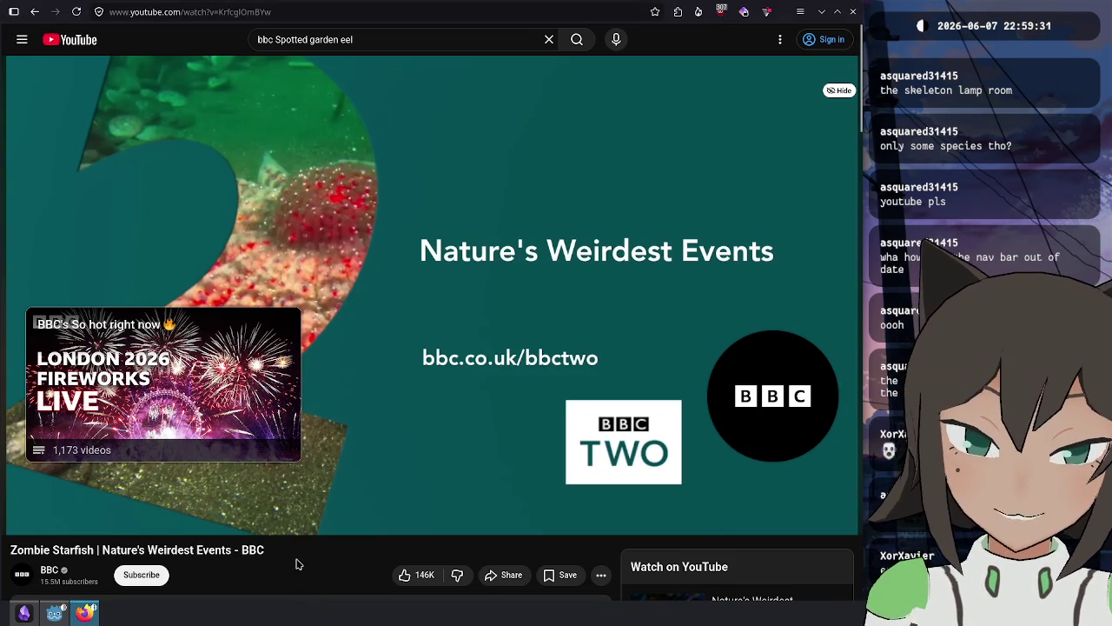
# Step: Open BBC Earth's 'The Strangest Creatures of the Ocean' video and start it playing
pyautogui.scroll(-3, 296, 565)
pyautogui.scroll(-2, 563, 451)
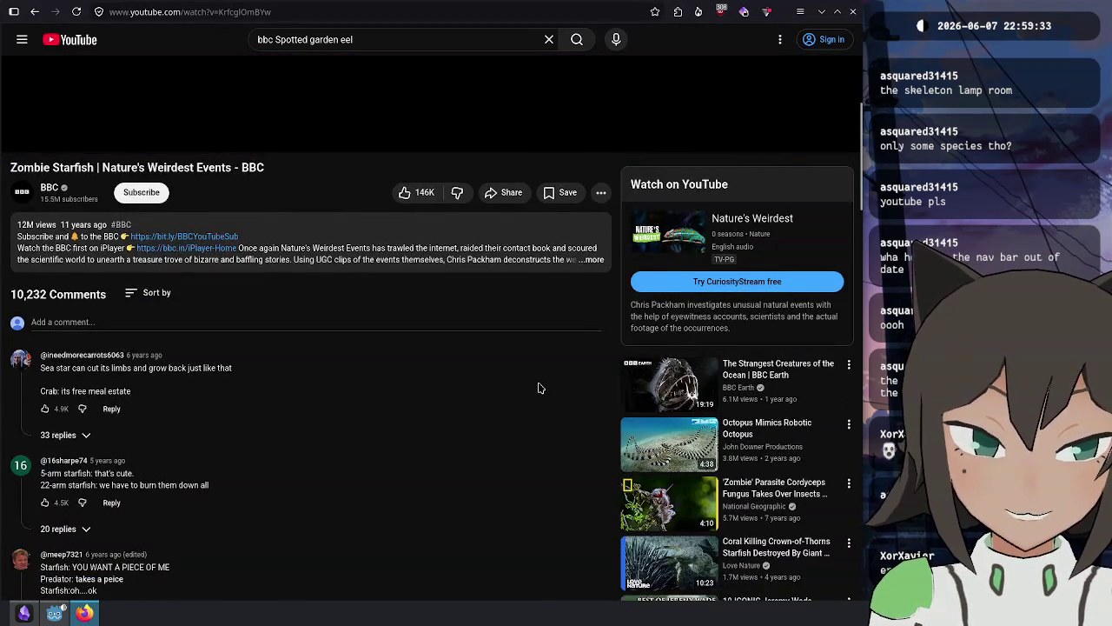
pyautogui.scroll(-1, 538, 384)
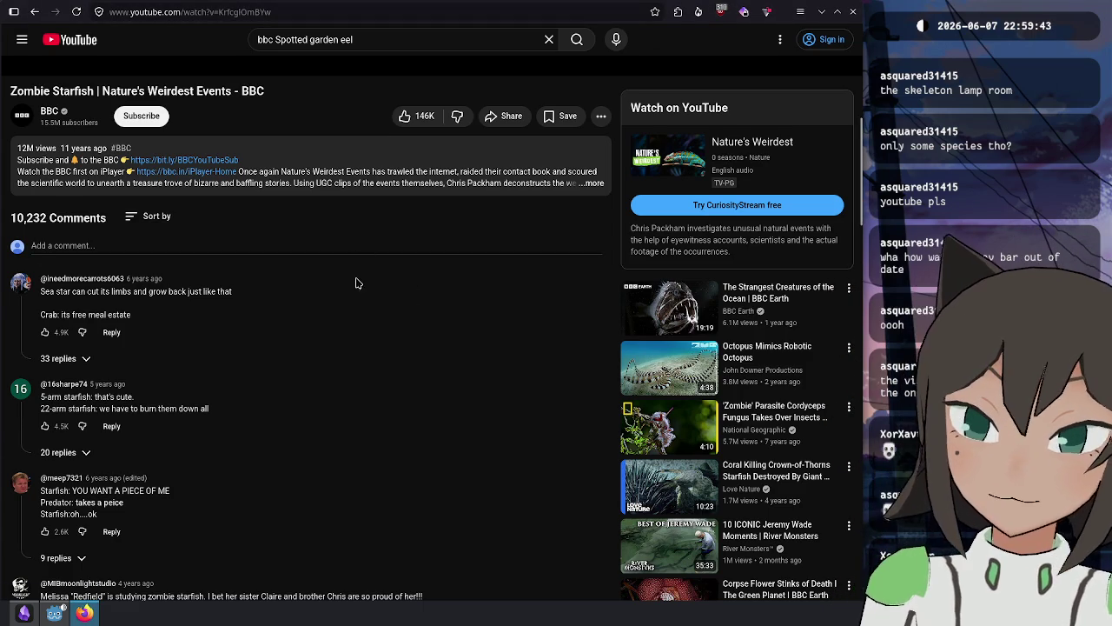
pyautogui.scroll(2, 355, 282)
pyautogui.click(663, 469)
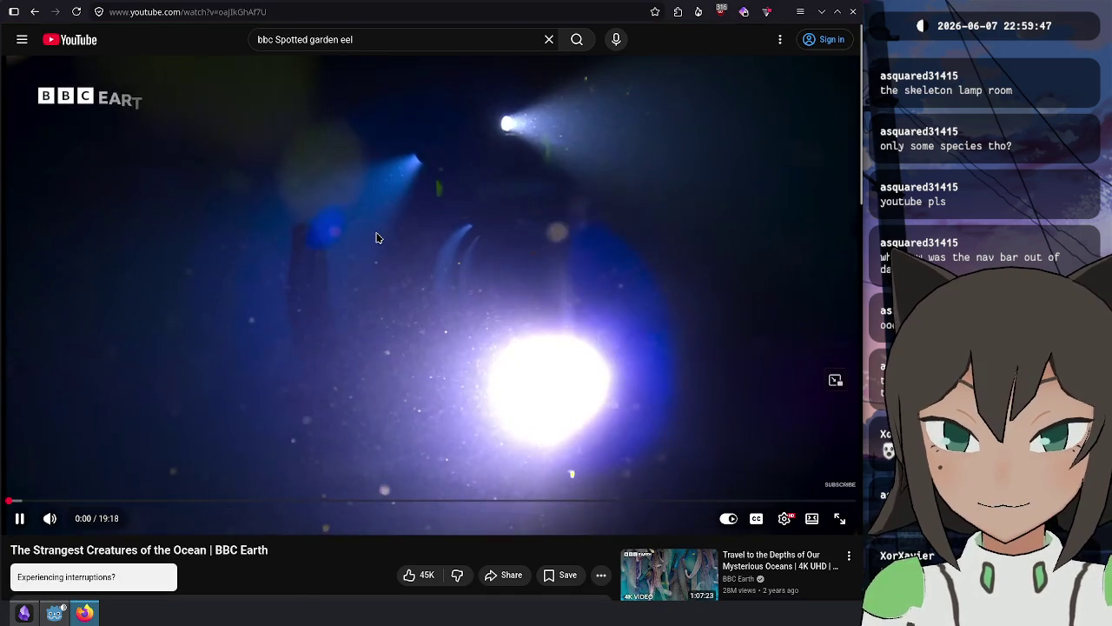
pyautogui.click(374, 236)
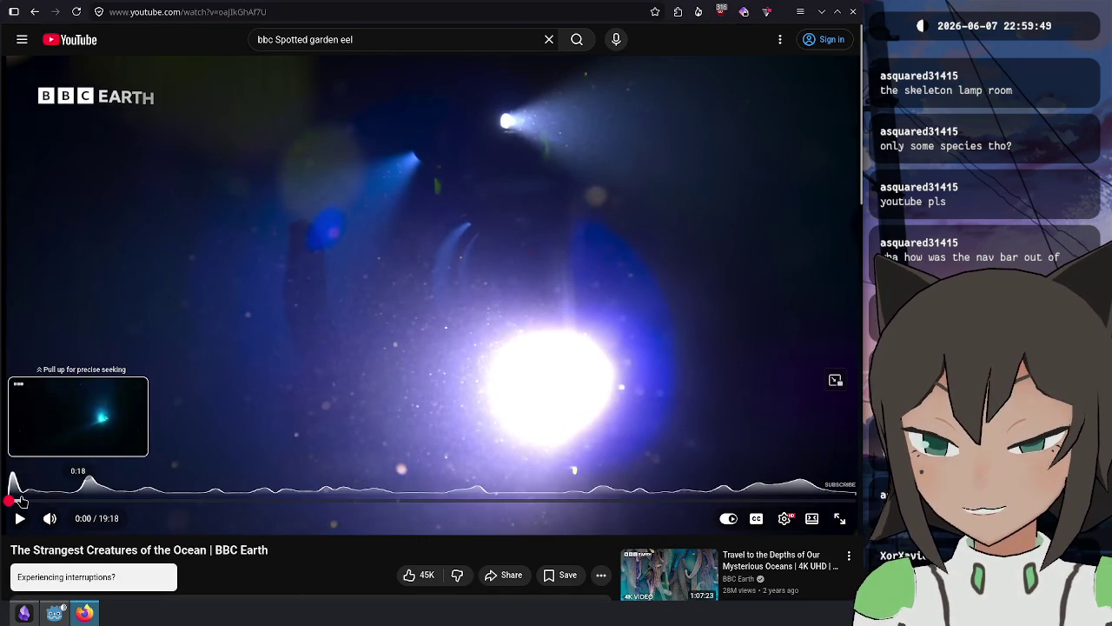
pyautogui.click(375, 422)
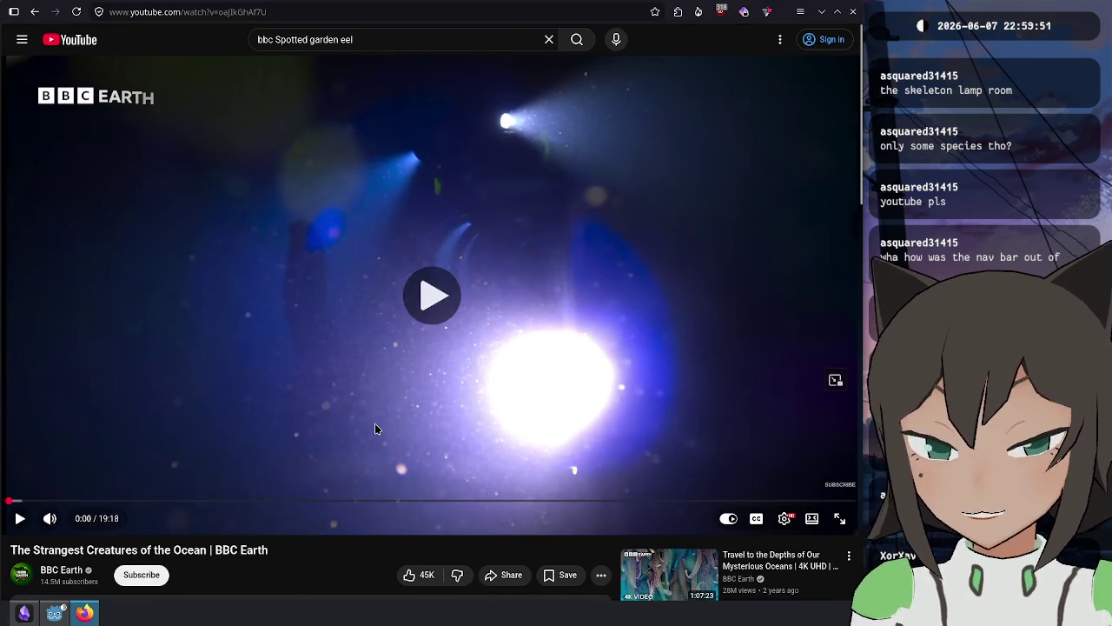
# Step: Expand the ocean creatures video's description to read its full text and links
pyautogui.scroll(-2, 376, 423)
pyautogui.scroll(2, 377, 422)
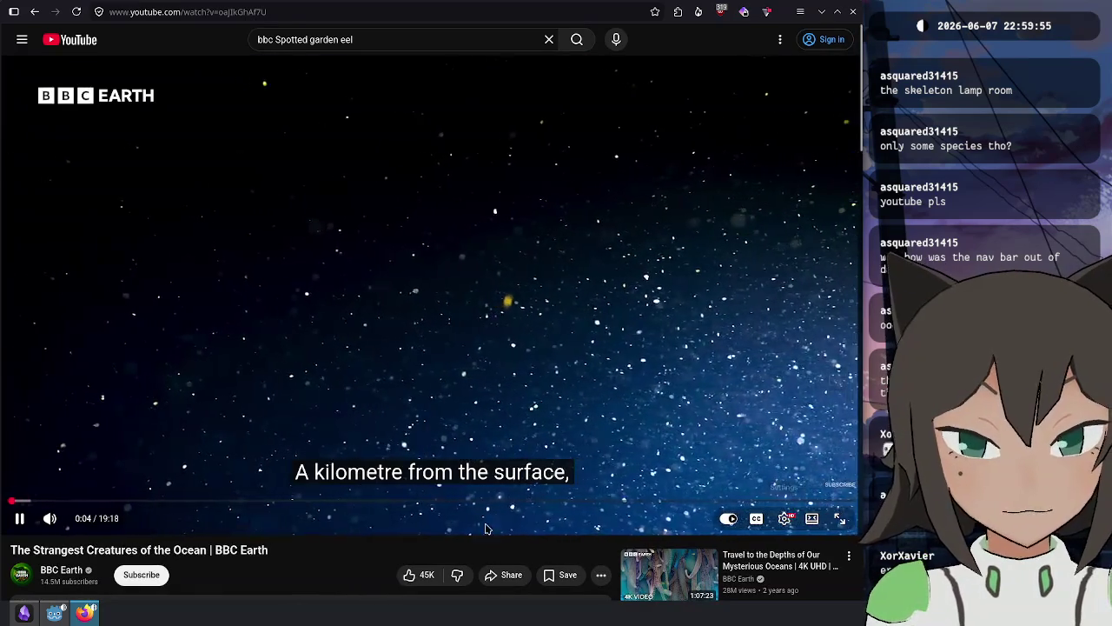
pyautogui.scroll(-5, 596, 534)
pyautogui.click(165, 339)
pyautogui.scroll(-2, 218, 383)
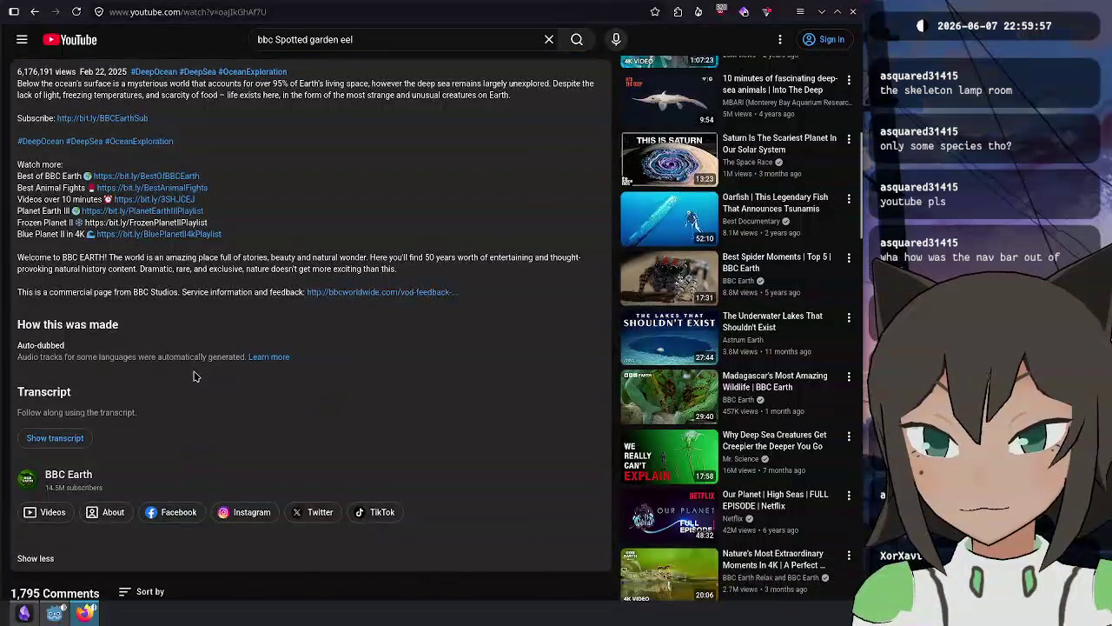
# Step: Show the video's transcript beside a smaller player and scroll it to 3:06
pyautogui.click(55, 438)
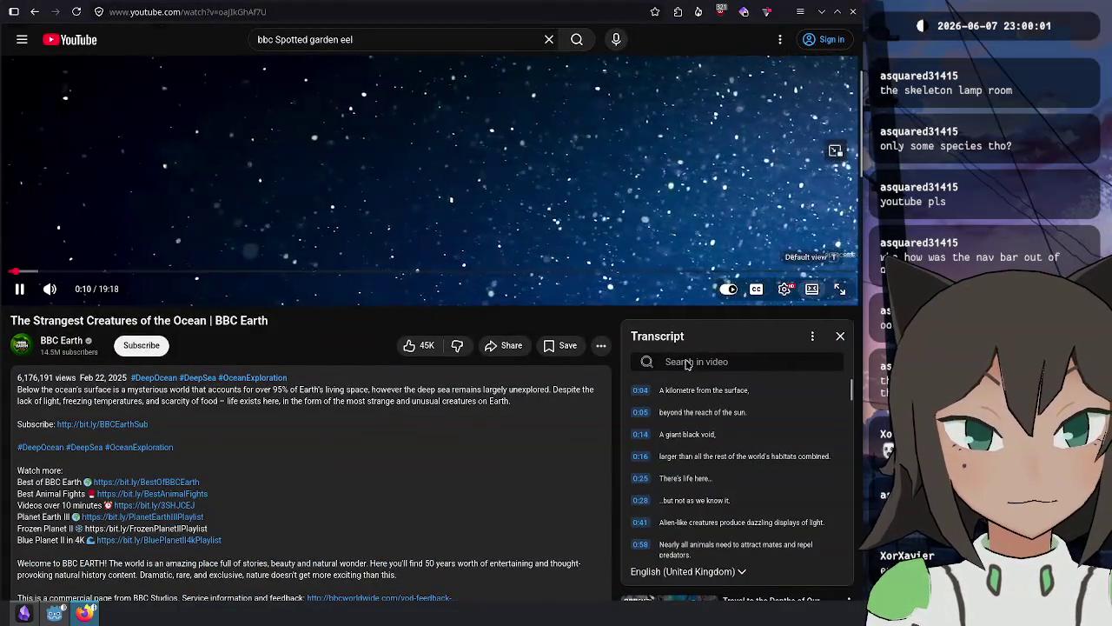
pyautogui.click(812, 289)
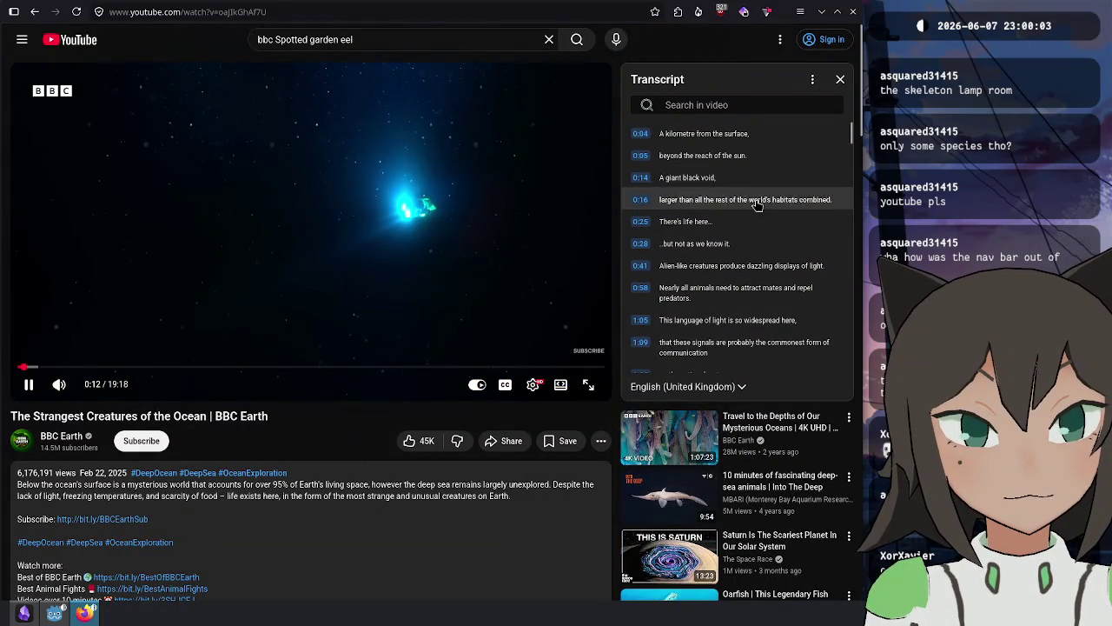
pyautogui.scroll(-3, 691, 204)
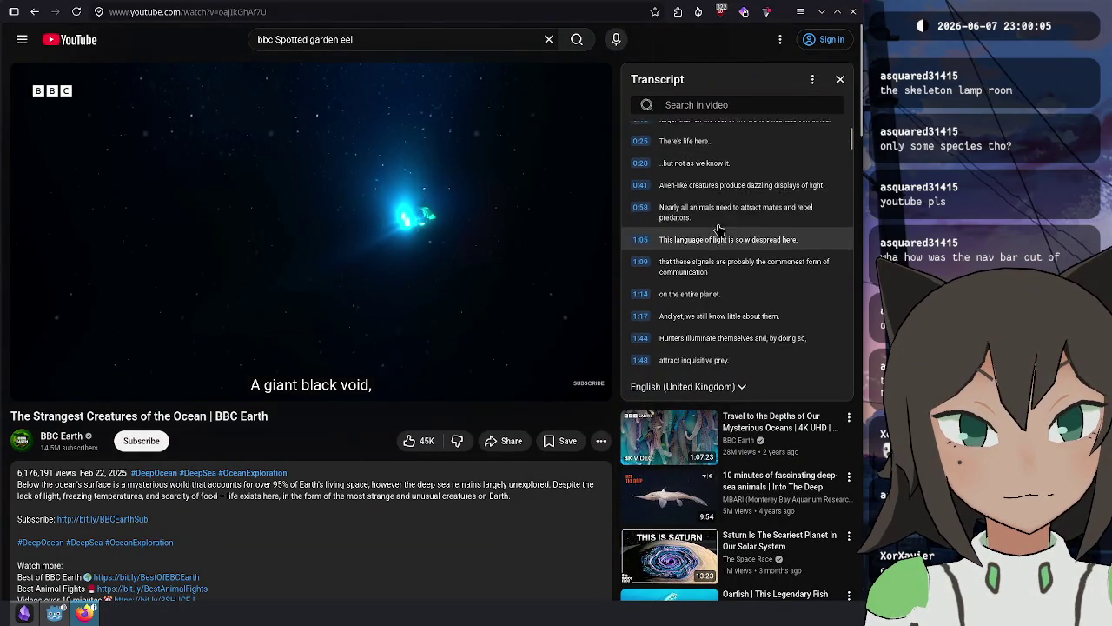
pyautogui.scroll(-1, 704, 200)
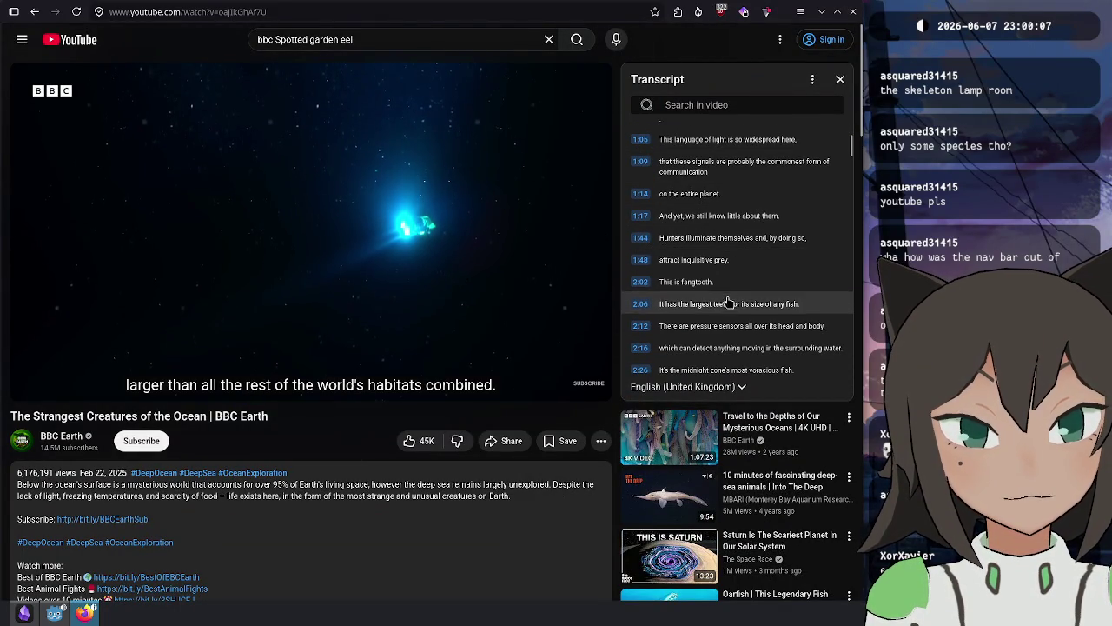
pyautogui.scroll(-1, 756, 300)
pyautogui.scroll(-3, 758, 300)
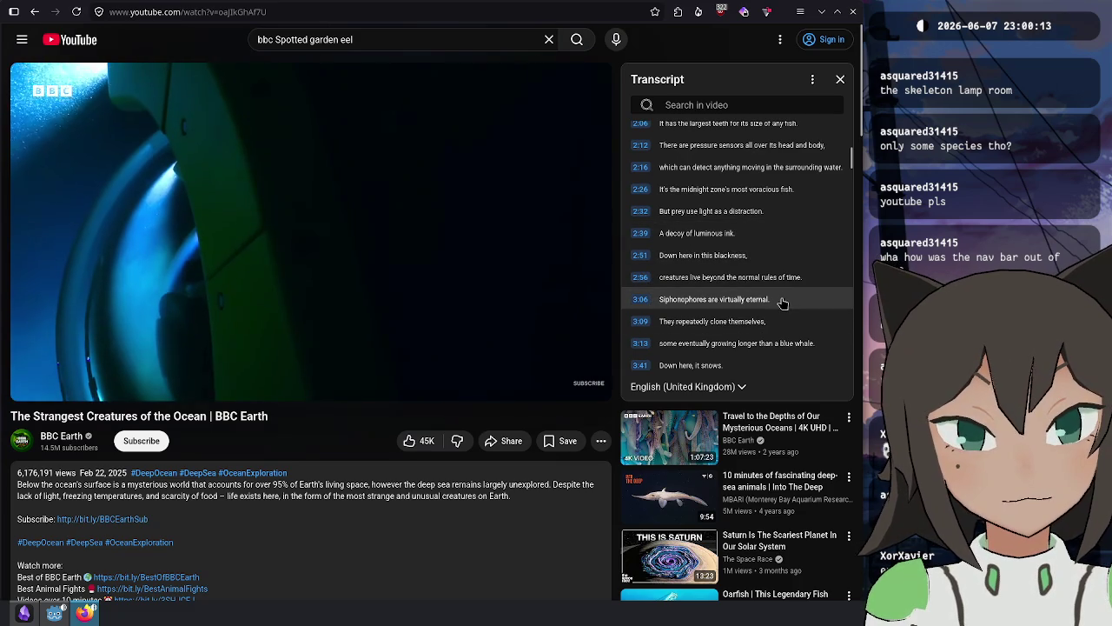
# Step: Widen the player and play the video to the blue whale line, pausing at 3:16
pyautogui.click(319, 196)
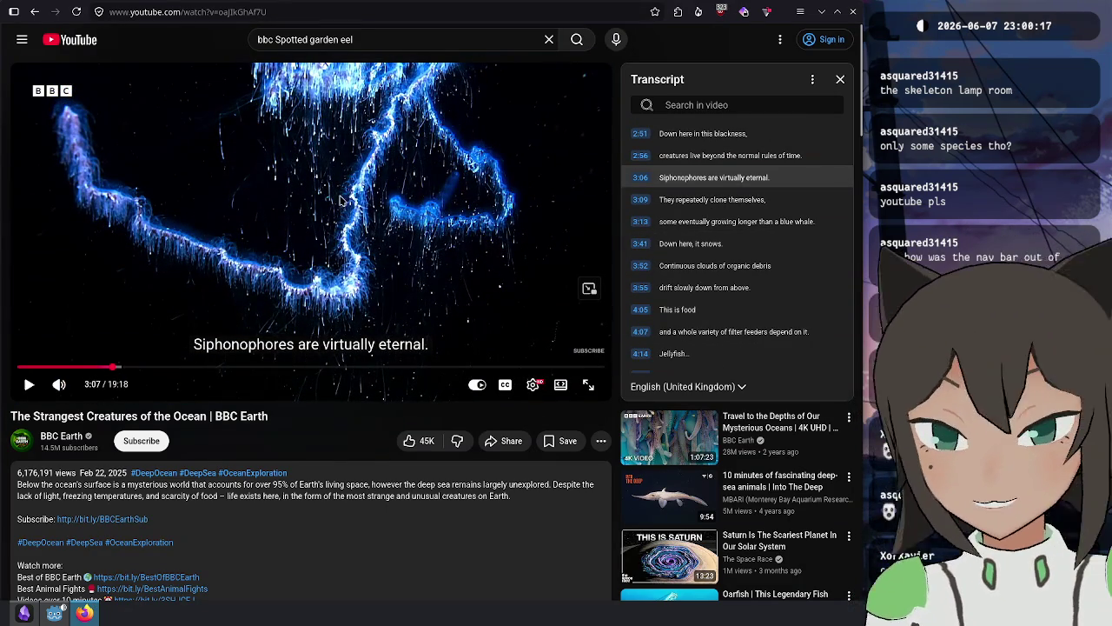
pyautogui.click(561, 384)
pyautogui.click(645, 295)
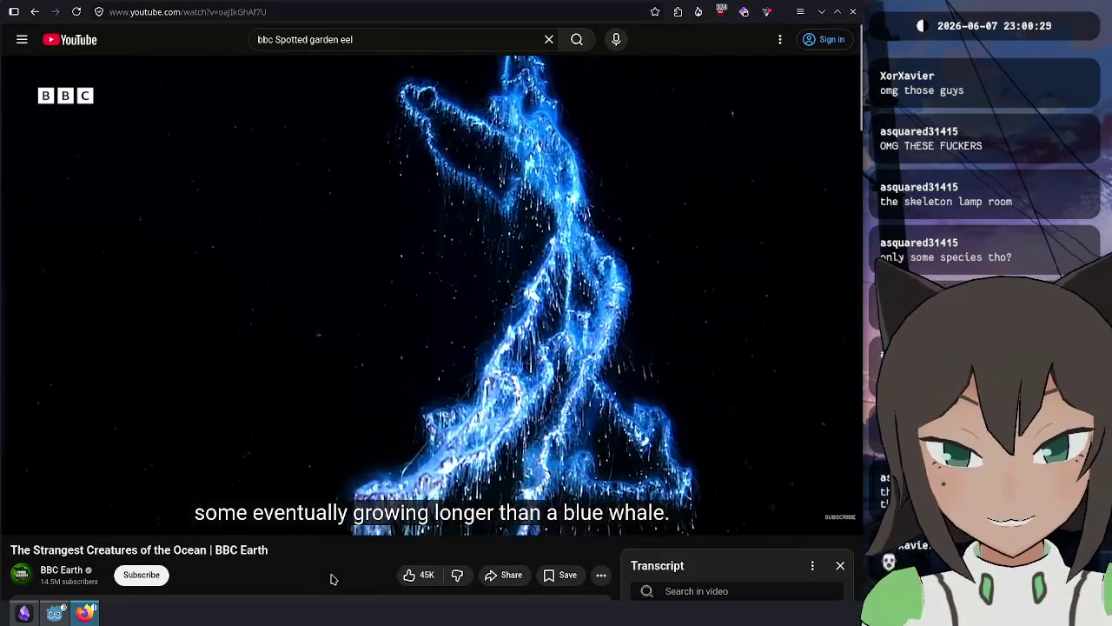
pyautogui.click(362, 382)
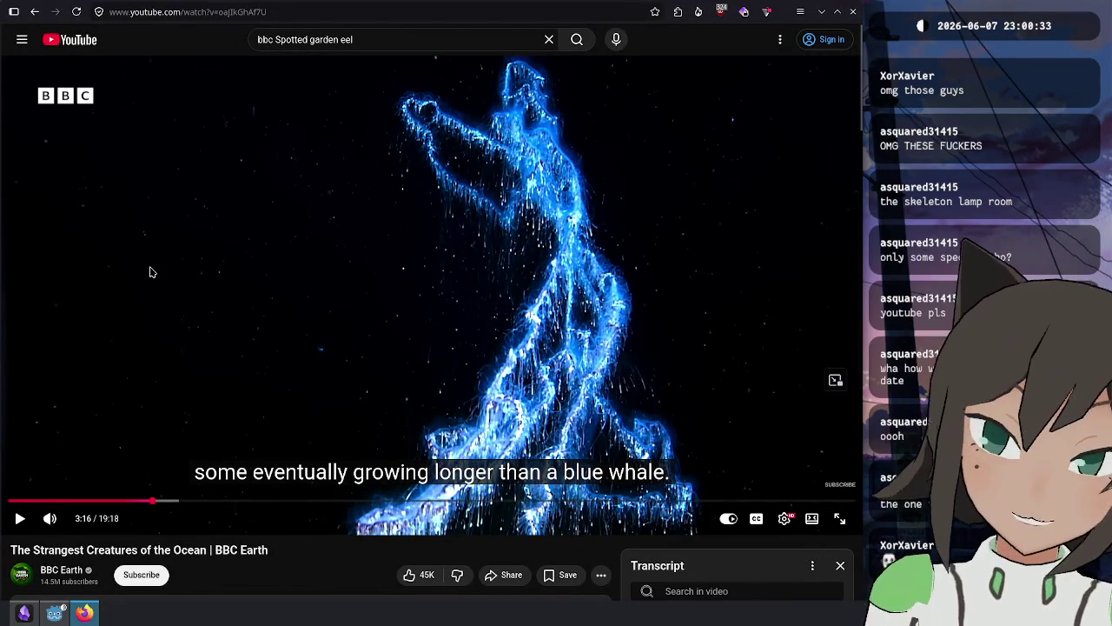
pyautogui.hotkey('ctrl', 't')
# Step: Open Wikipedia's Siphonophore article and find-in-page for 'length' and 'size'
pyautogui.write('wi siphonophores')
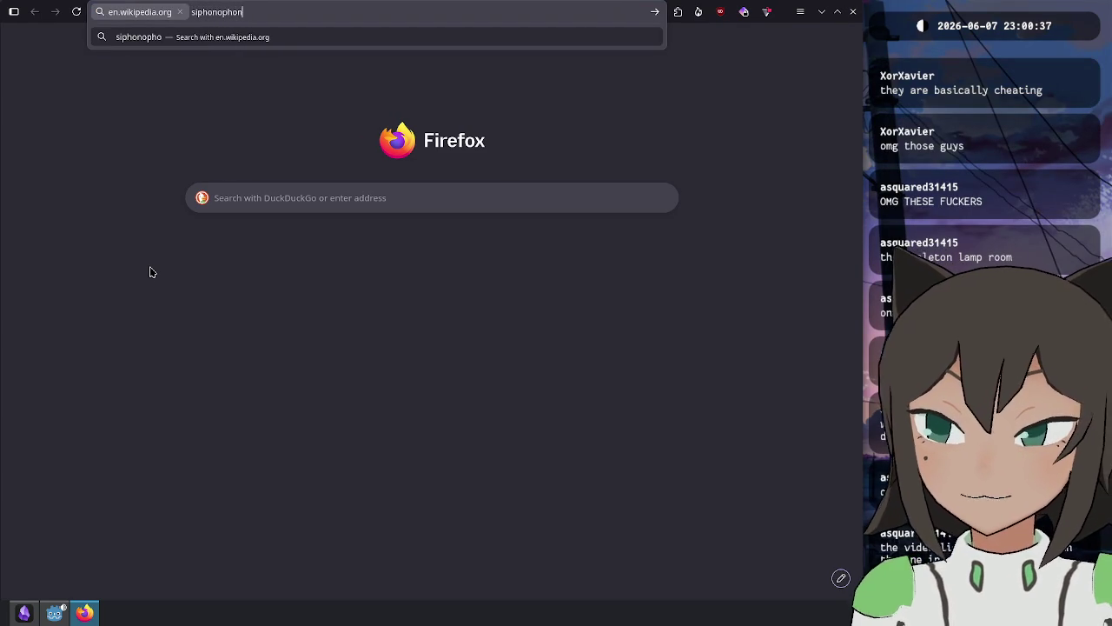
pyautogui.press('Return')
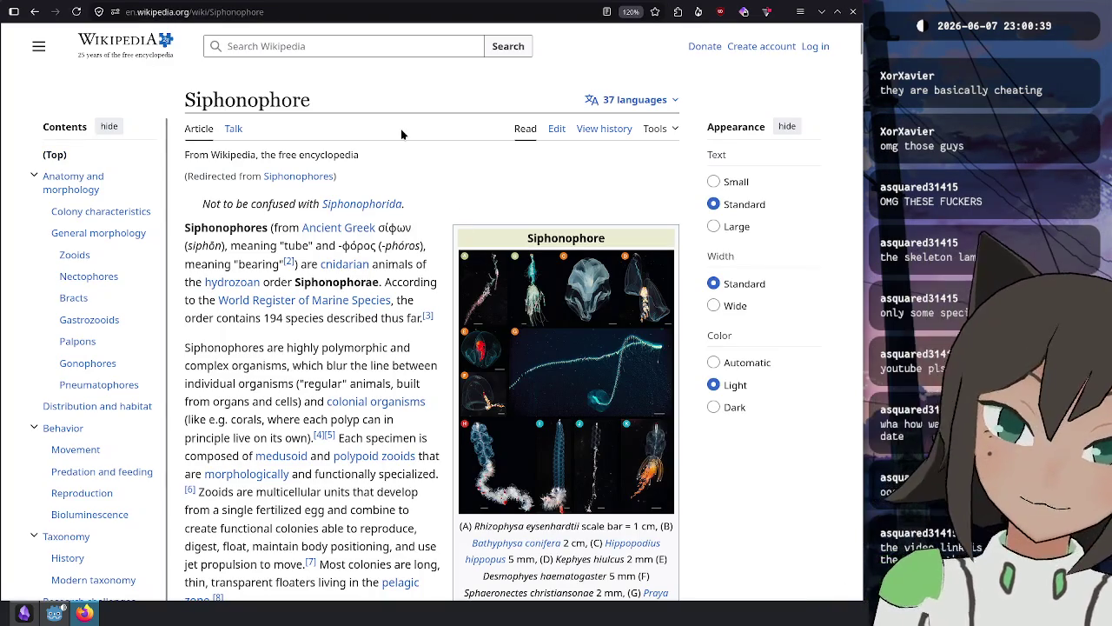
pyautogui.hotkey('ctrl', 'f')
pyautogui.scroll(-4, 402, 135)
pyautogui.write('length')
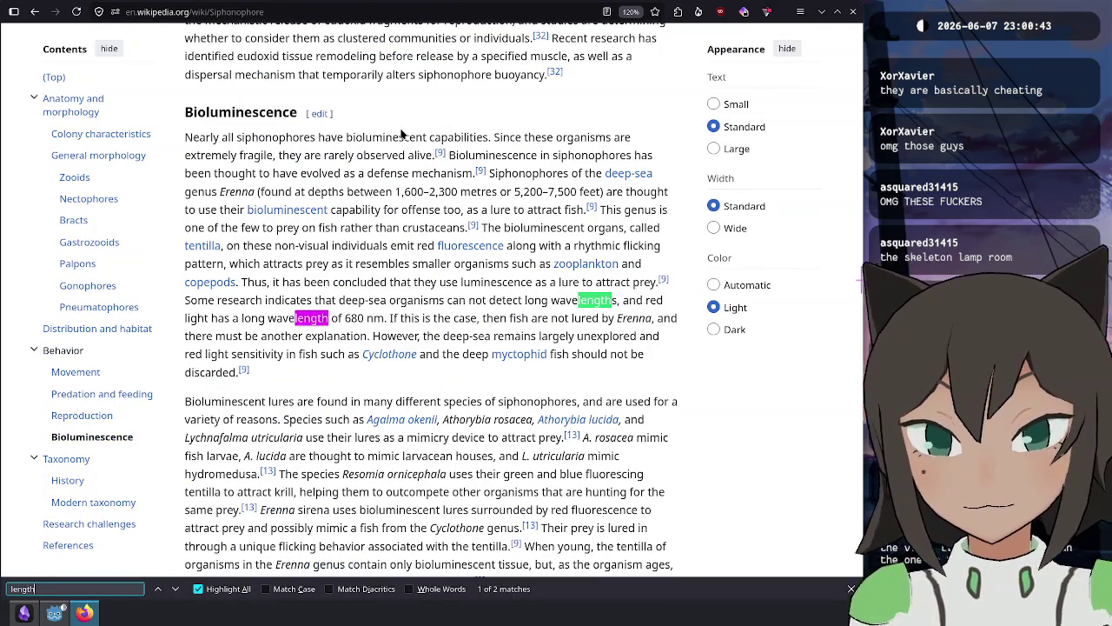
pyautogui.press('Return')
pyautogui.hotkey('ctrl', 'a')
pyautogui.write('size')
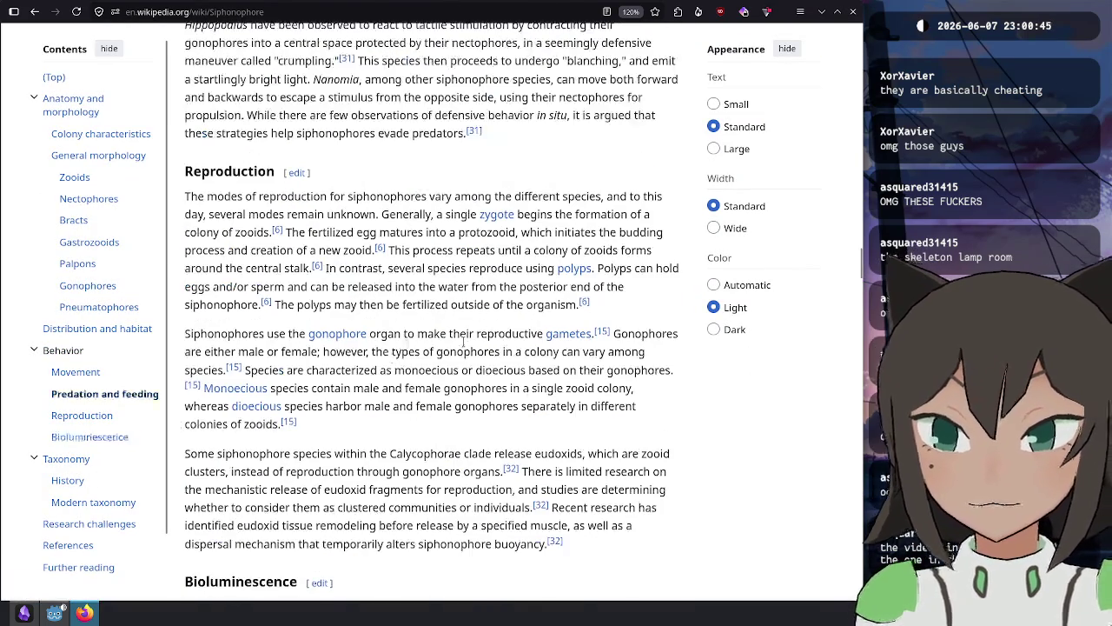
pyautogui.press('Return')
pyautogui.press('Return')
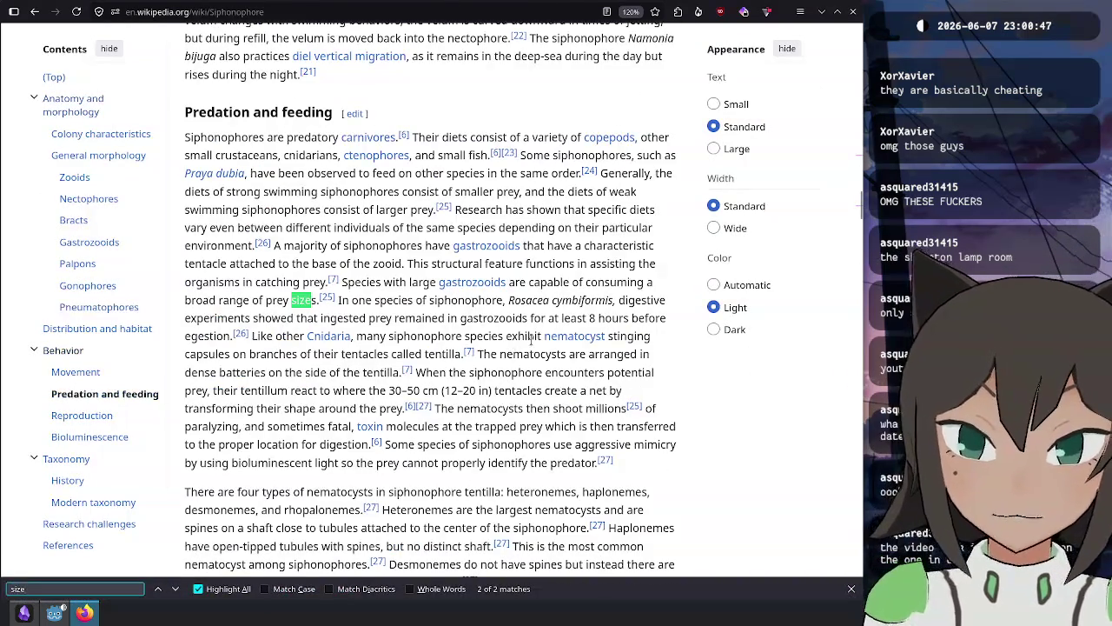
pyautogui.press('Escape')
# Step: Highlight the size-and-shape, depth-range and 194-species passages in the article
pyautogui.moveTo(389, 300)
pyautogui.mouseDown()
pyautogui.moveTo(497, 301)
pyautogui.moveTo(391, 319)
pyautogui.moveTo(278, 319)
pyautogui.moveTo(306, 303)
pyautogui.moveTo(308, 319)
pyautogui.mouseUp()
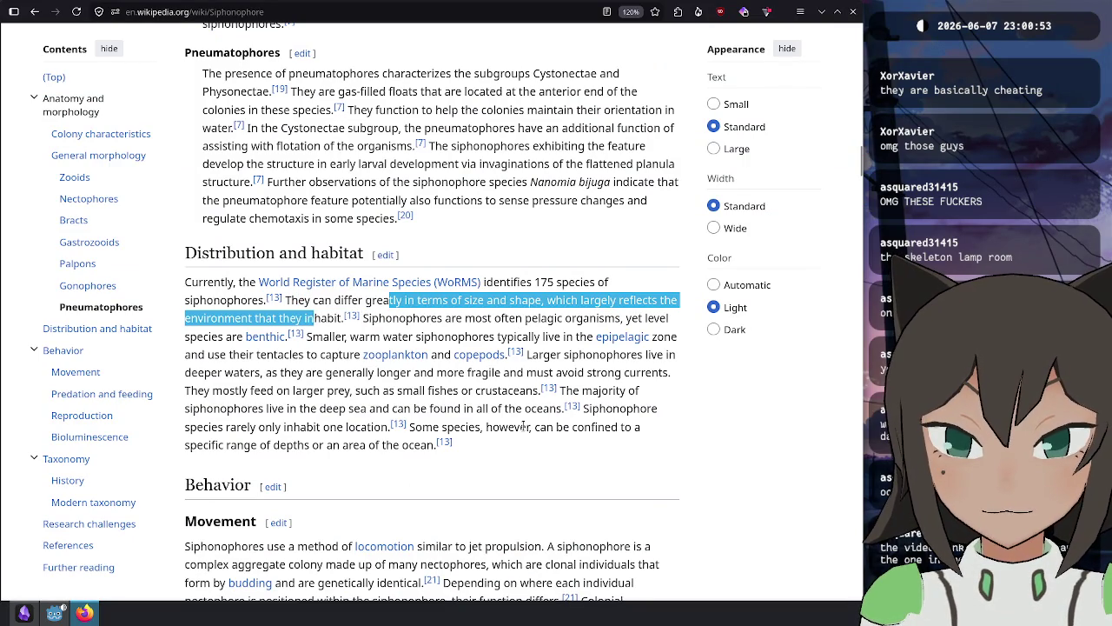
pyautogui.moveTo(452, 445); pyautogui.dragTo(633, 435)
pyautogui.click(645, 466)
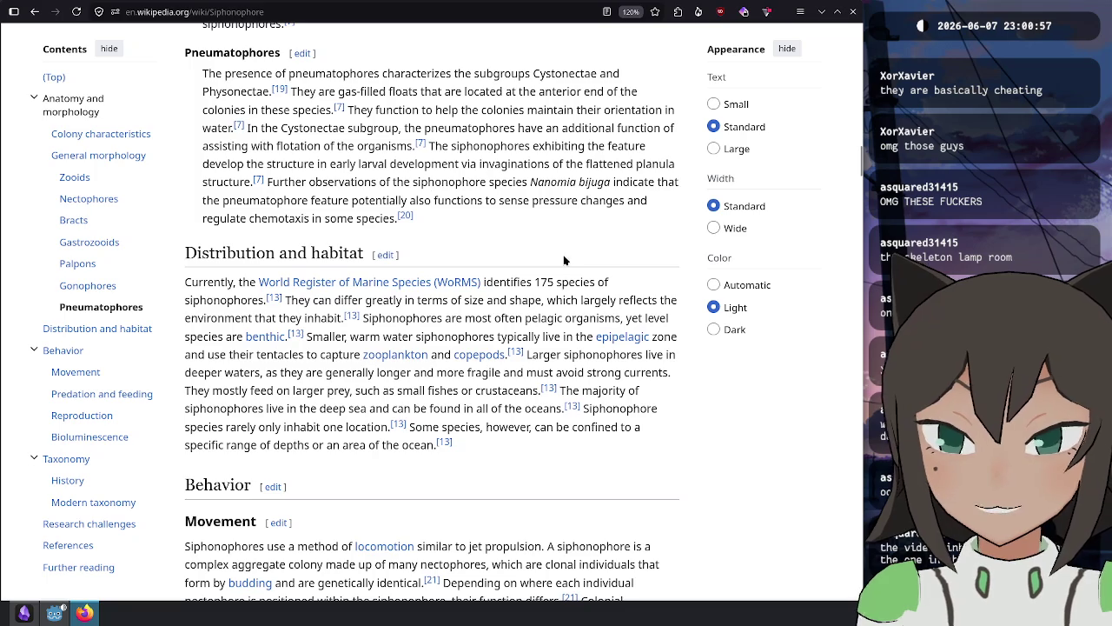
pyautogui.scroll(15, 563, 260)
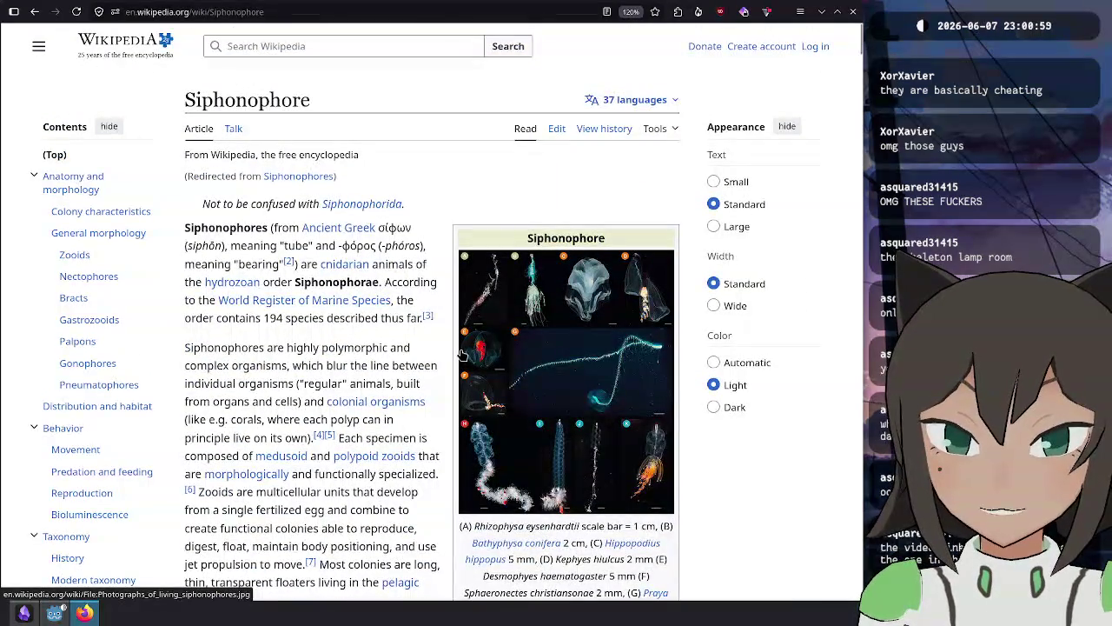
pyautogui.moveTo(347, 265)
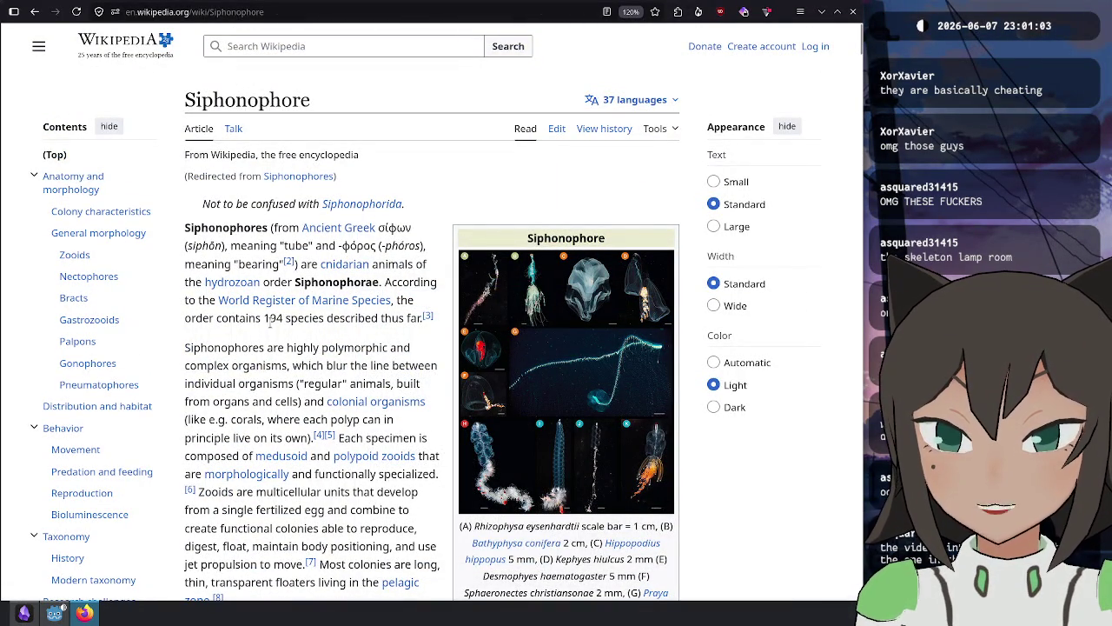
pyautogui.doubleClick(272, 318)
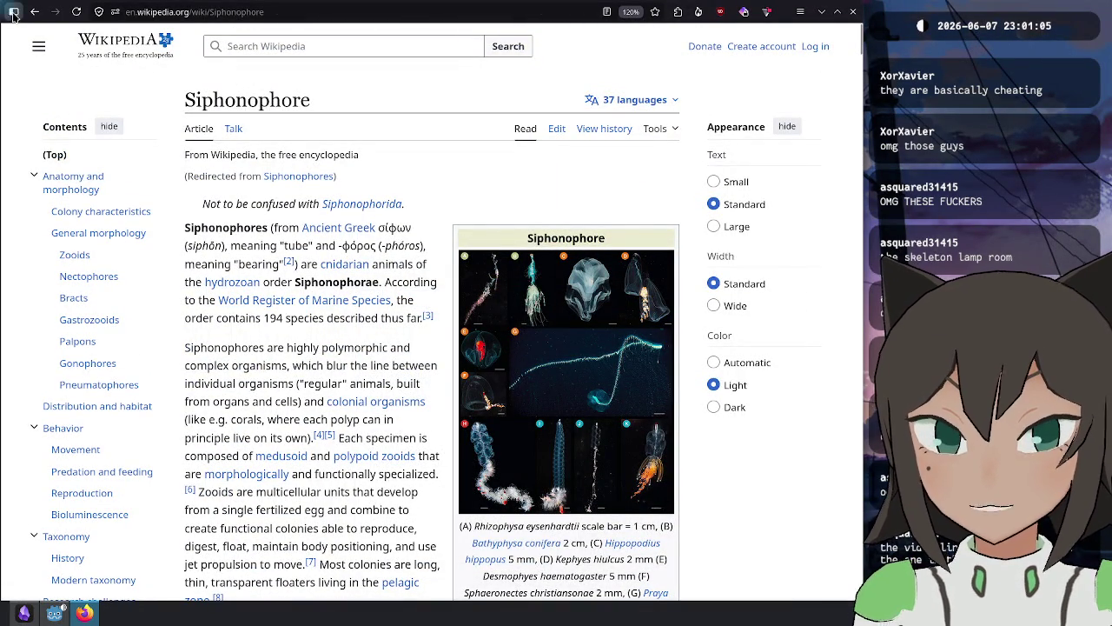
# Step: Search Wikipedia for 'praya dubia' from the address bar
pyautogui.click(13, 12)
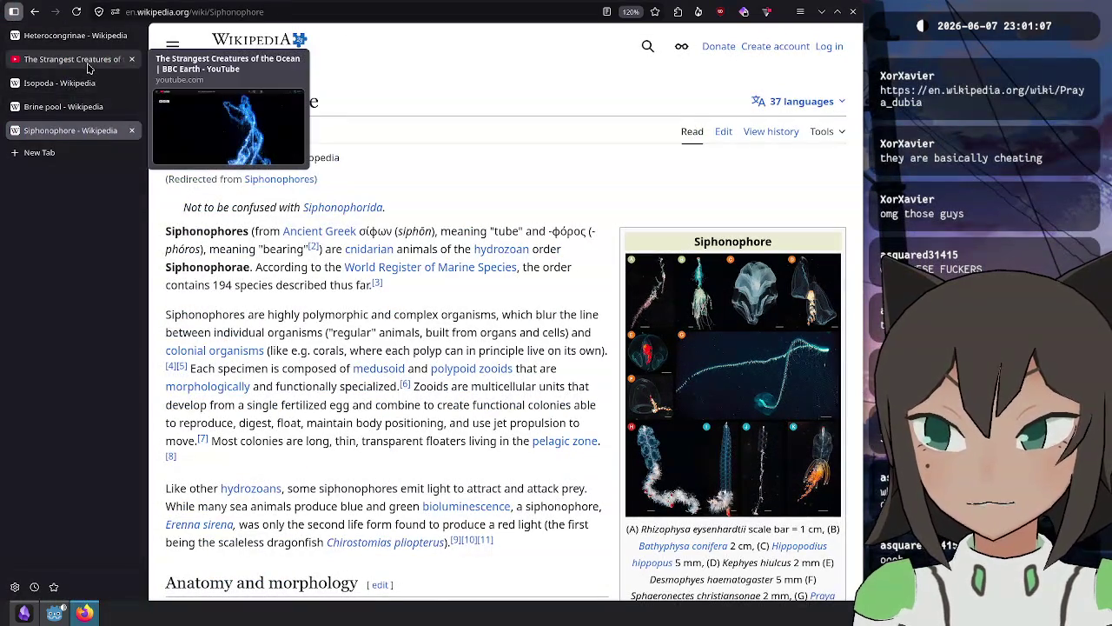
pyautogui.hotkey('ctrl', 'l')
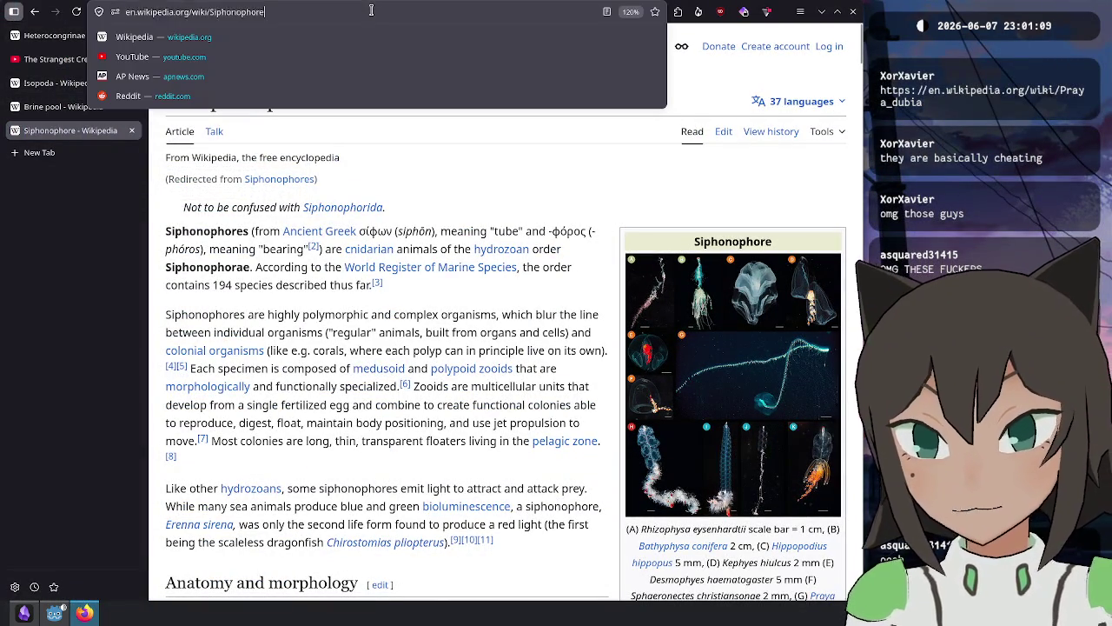
pyautogui.write('praya')
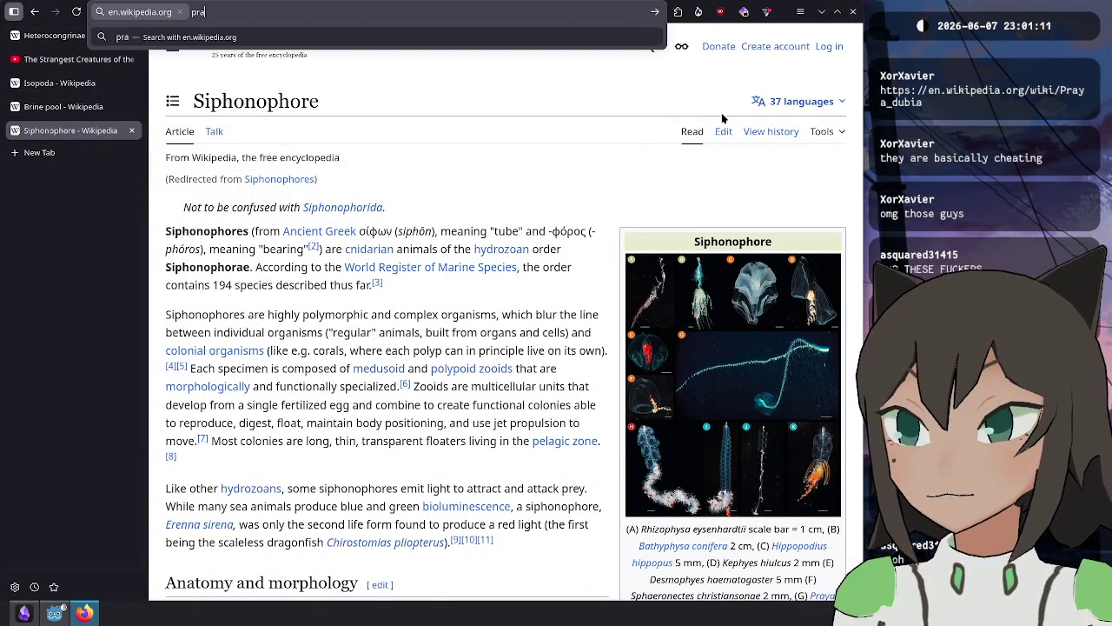
pyautogui.write(' dubia')
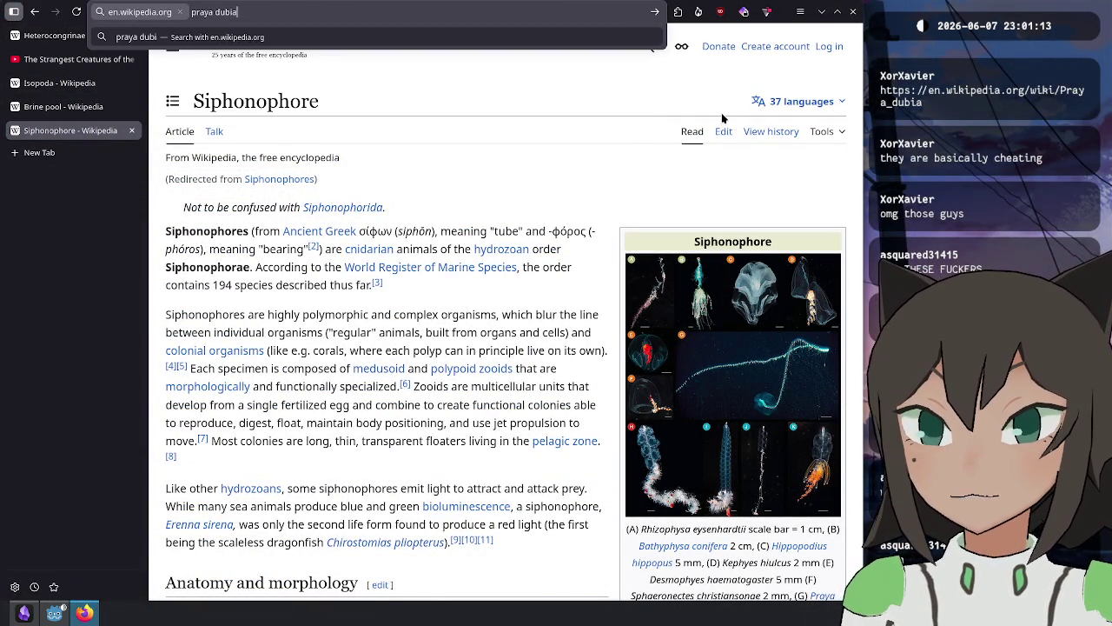
pyautogui.press('Return')
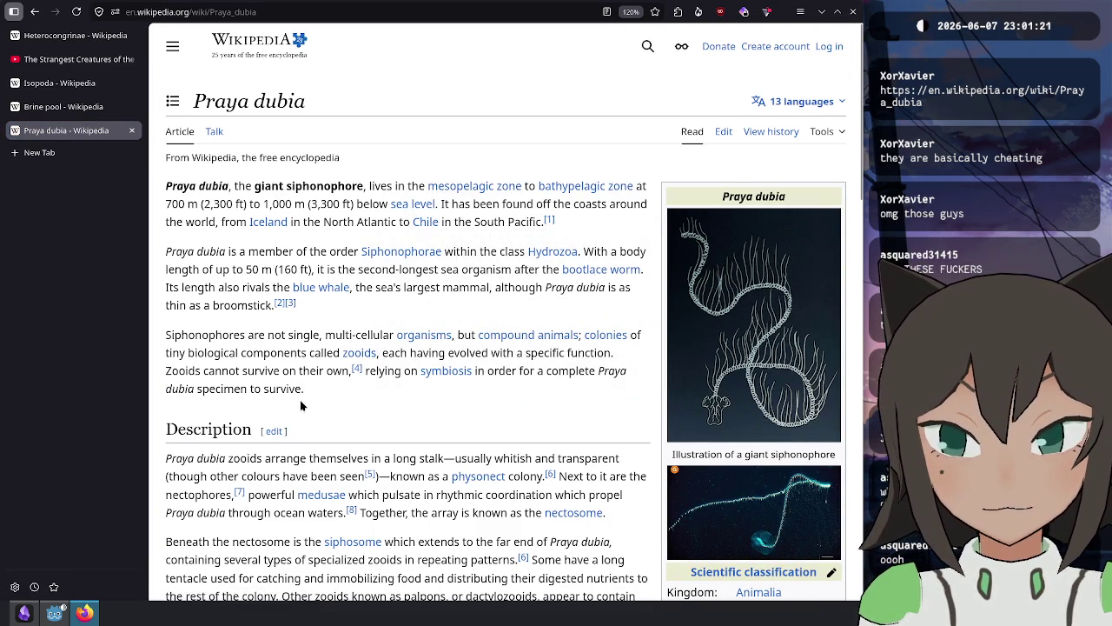
pyautogui.scroll(-2, 304, 382)
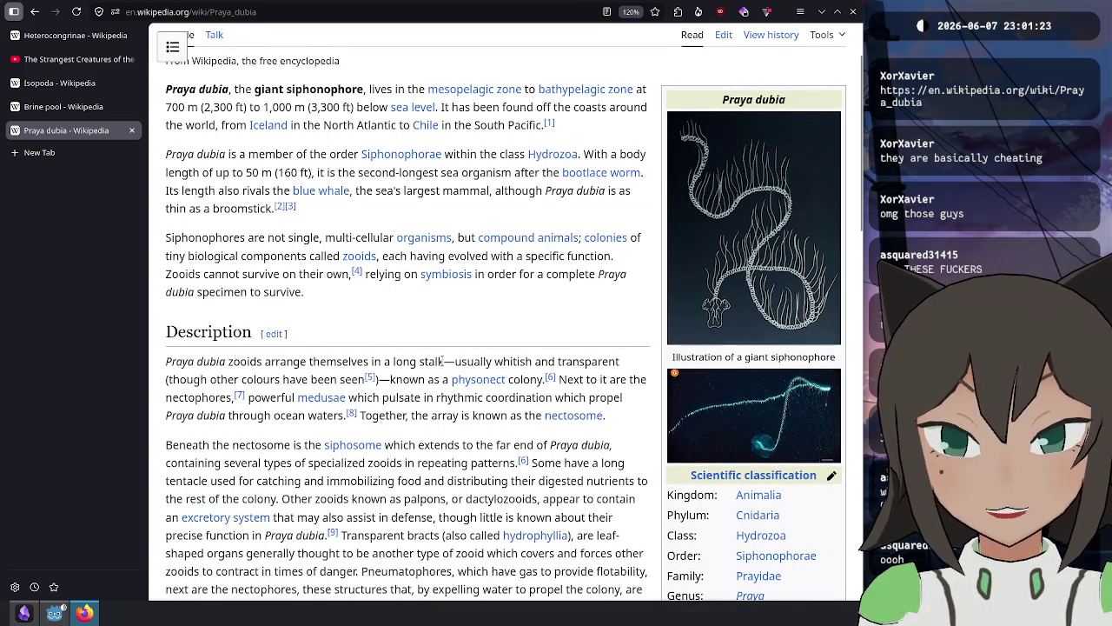
pyautogui.scroll(-4, 426, 339)
pyautogui.scroll(-5, 371, 312)
pyautogui.scroll(-1, 316, 326)
pyautogui.scroll(-2, 342, 399)
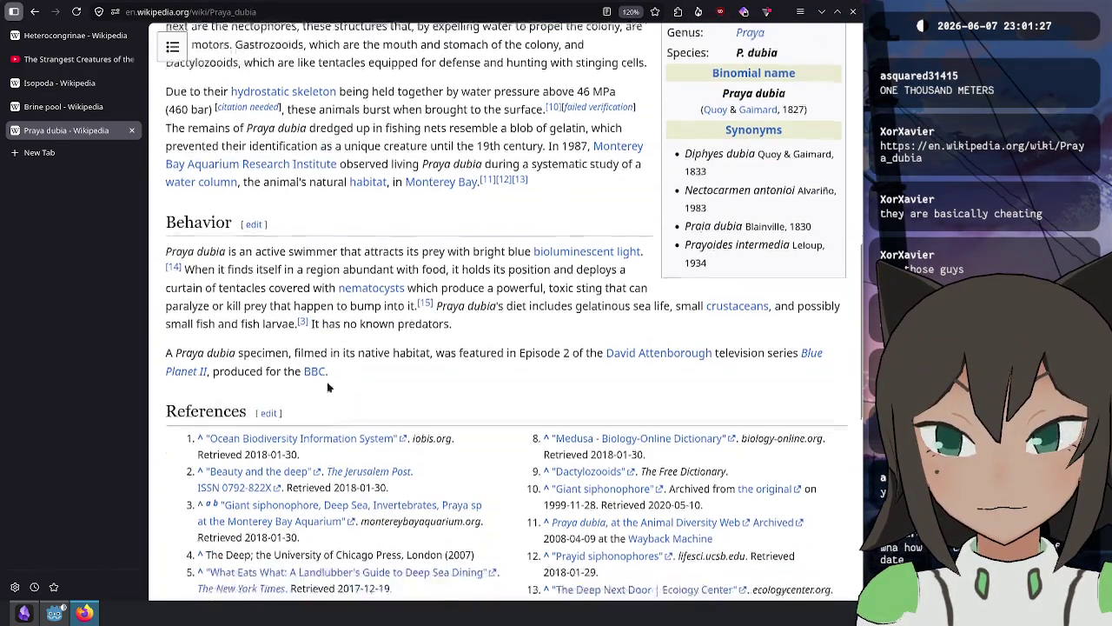
pyautogui.moveTo(523, 355)
pyautogui.mouseDown()
pyautogui.moveTo(765, 357)
pyautogui.moveTo(451, 356)
pyautogui.moveTo(365, 382)
pyautogui.mouseUp()
pyautogui.click(378, 380)
pyautogui.click(74, 59)
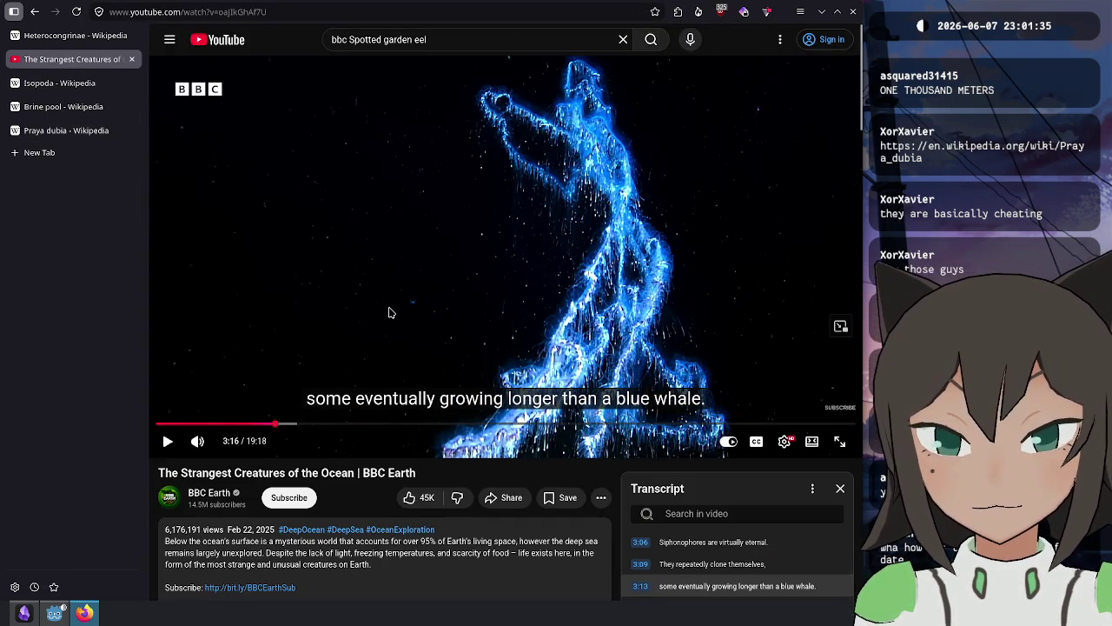
pyautogui.click(96, 131)
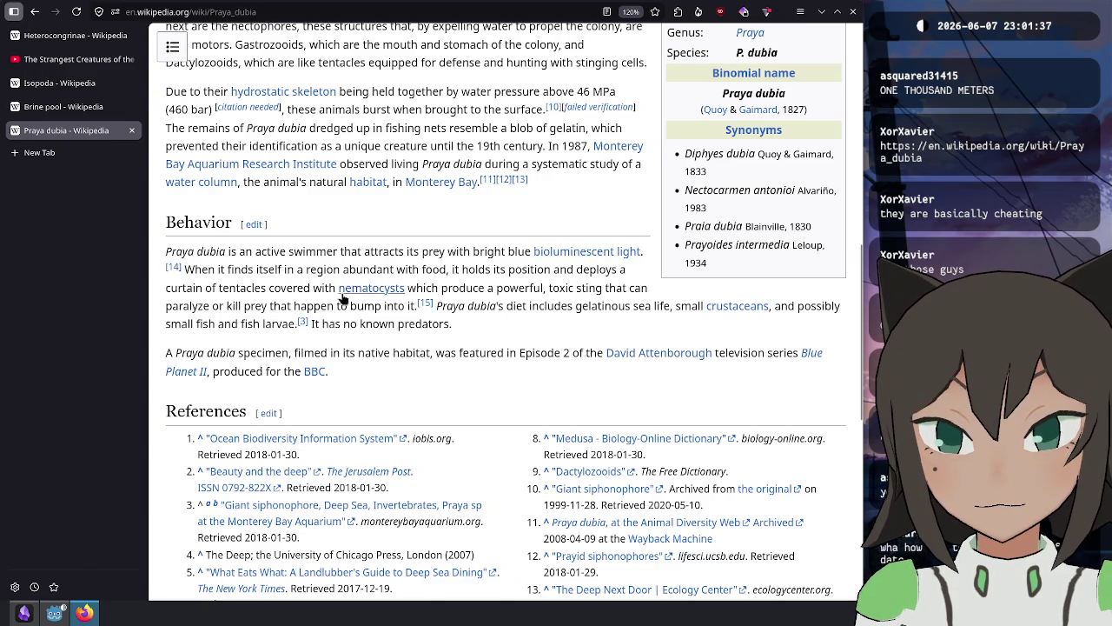
pyautogui.scroll(5, 296, 304)
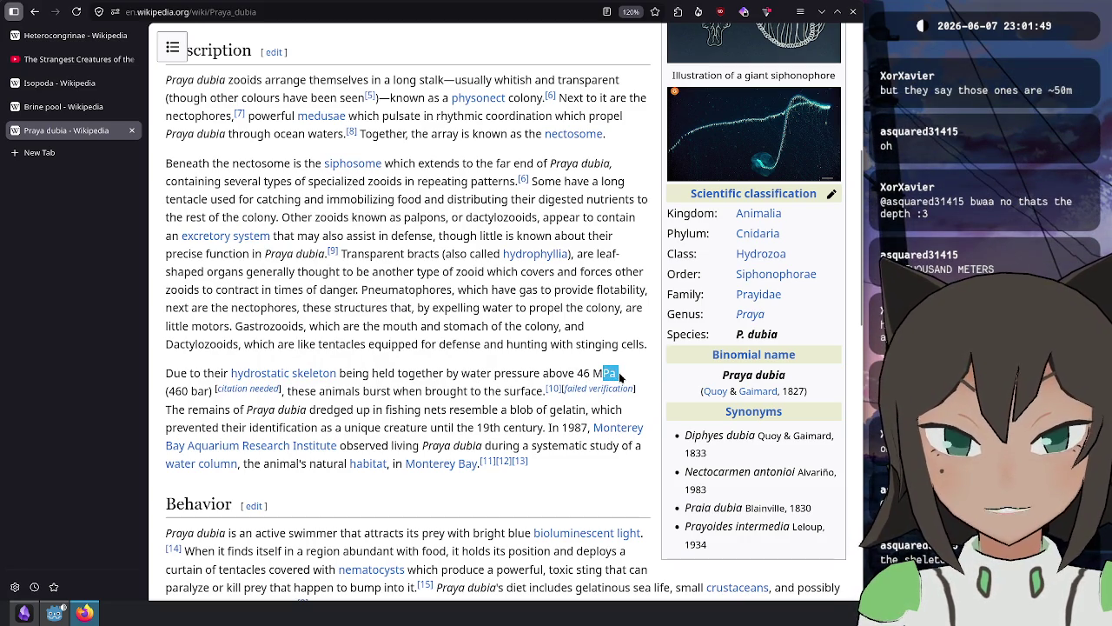
pyautogui.click(611, 373)
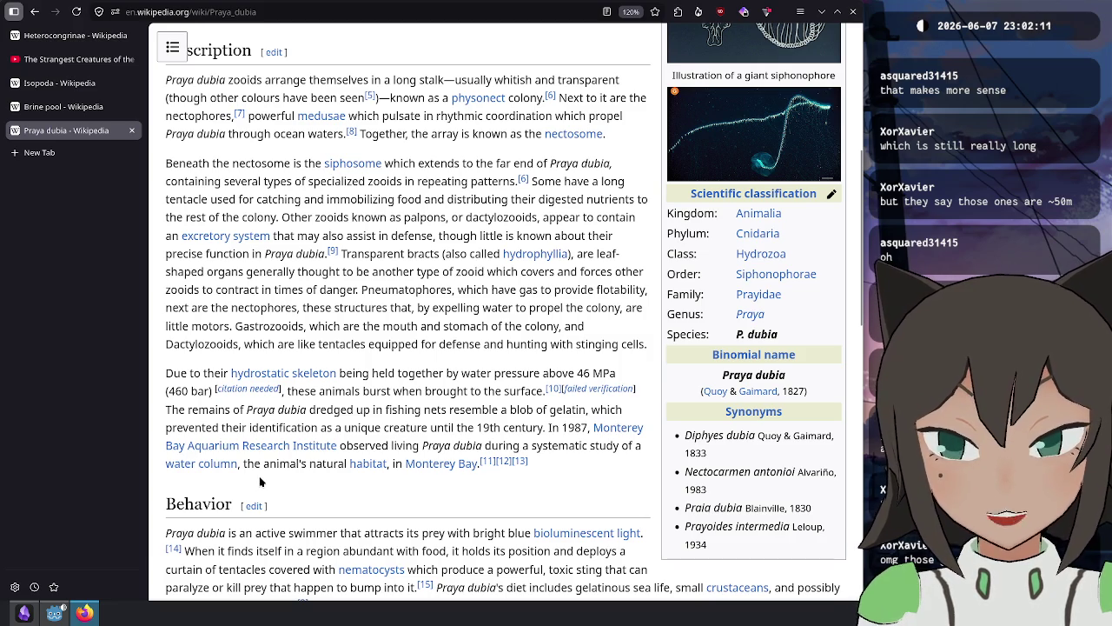
pyautogui.scroll(4, 350, 337)
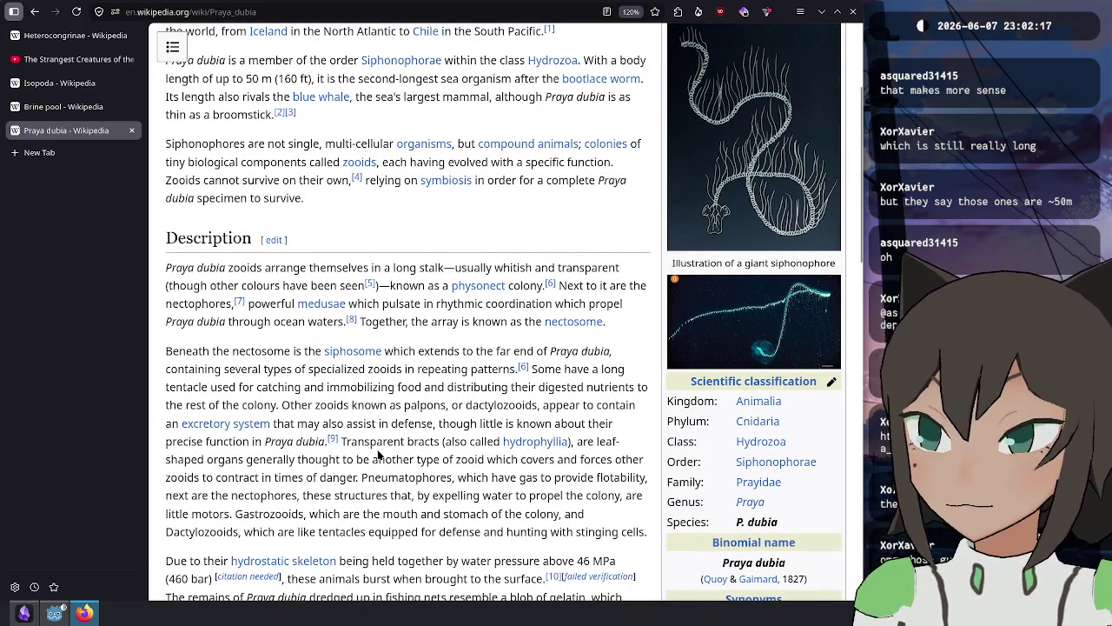
pyautogui.scroll(4, 380, 455)
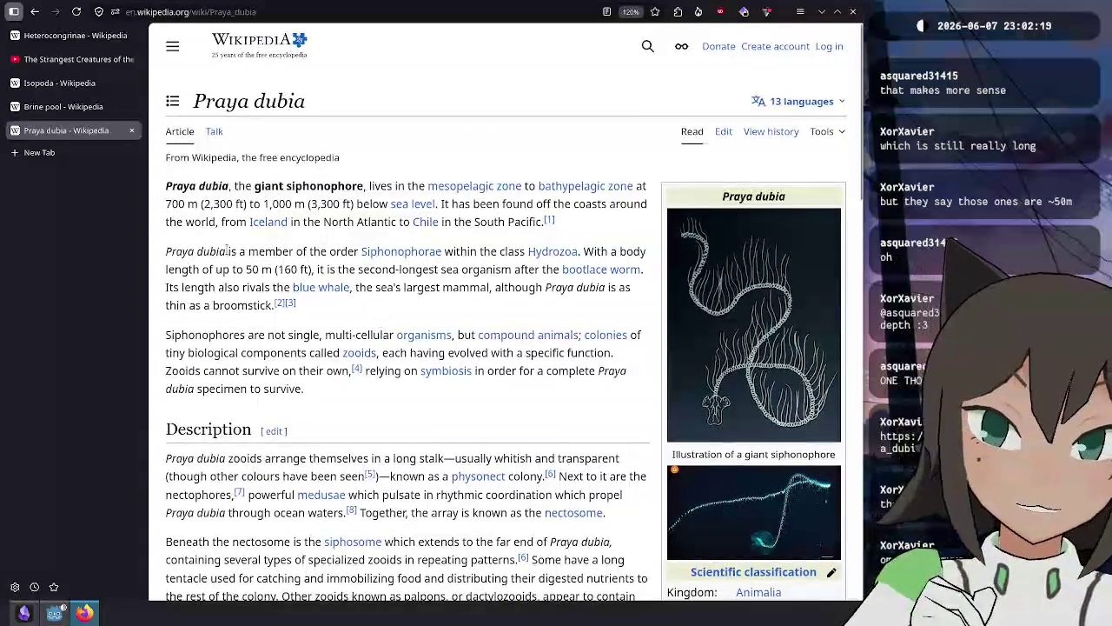
pyautogui.moveTo(245, 269)
pyautogui.mouseDown()
pyautogui.moveTo(516, 271)
pyautogui.moveTo(571, 316)
pyautogui.mouseUp()
pyautogui.click(296, 268)
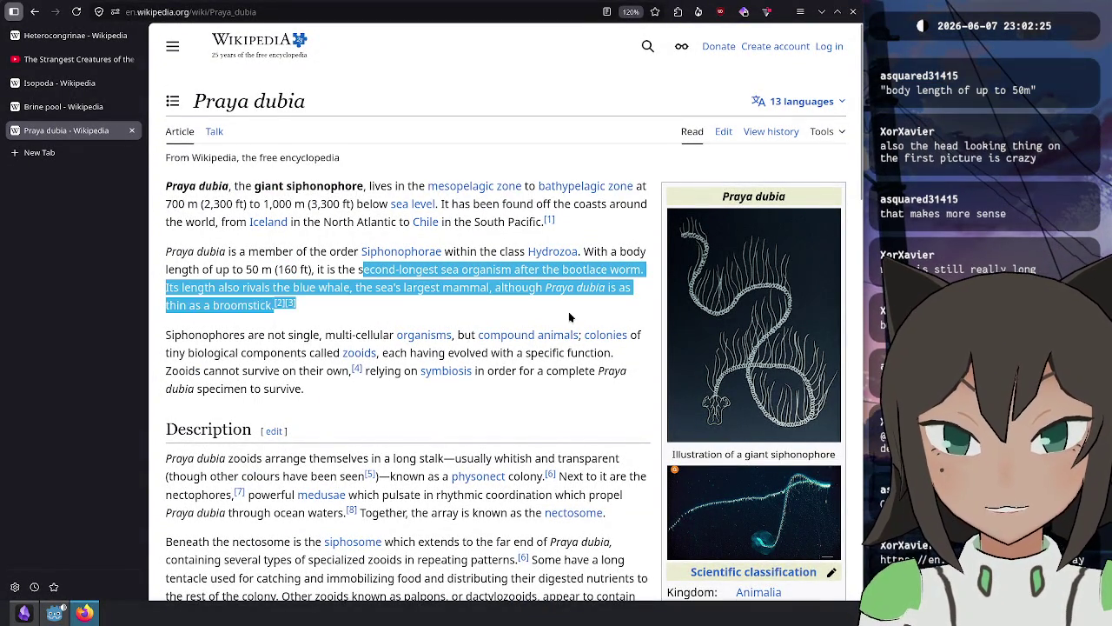
pyautogui.click(571, 316)
pyautogui.middleClick(602, 271)
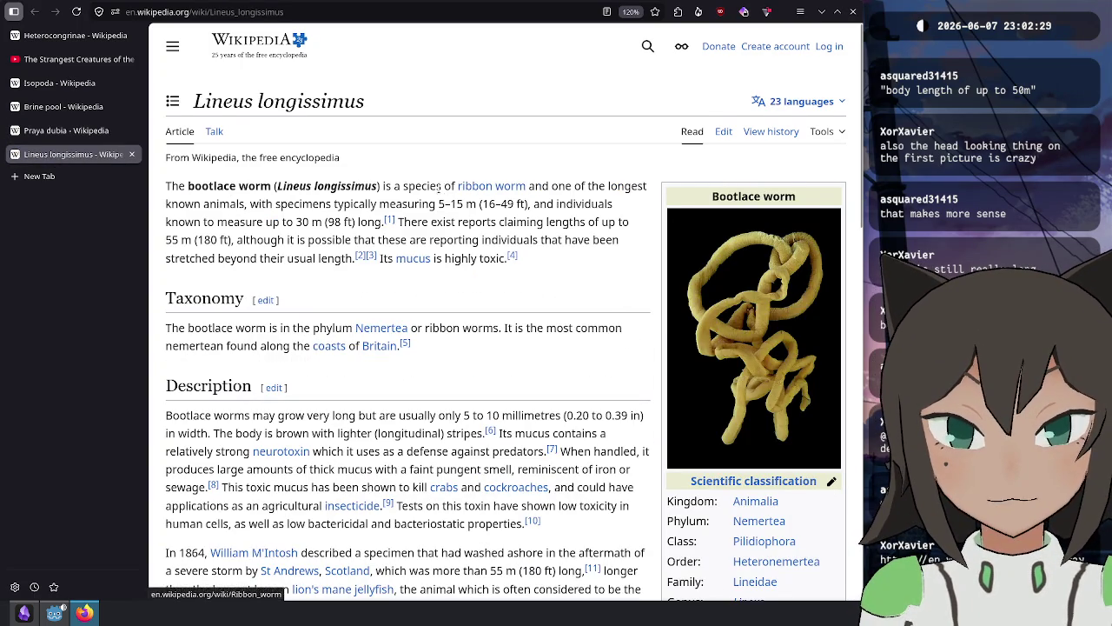
pyautogui.moveTo(427, 190)
pyautogui.mouseDown()
pyautogui.moveTo(409, 203)
pyautogui.moveTo(233, 203)
pyautogui.mouseUp()
pyautogui.click(255, 207)
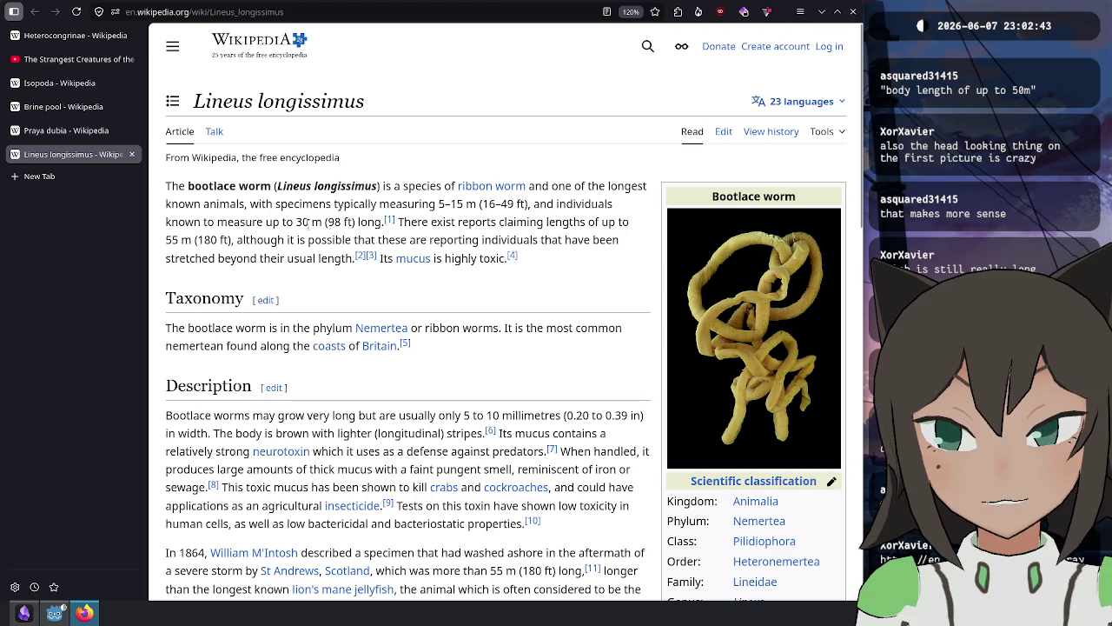
pyautogui.click(647, 45)
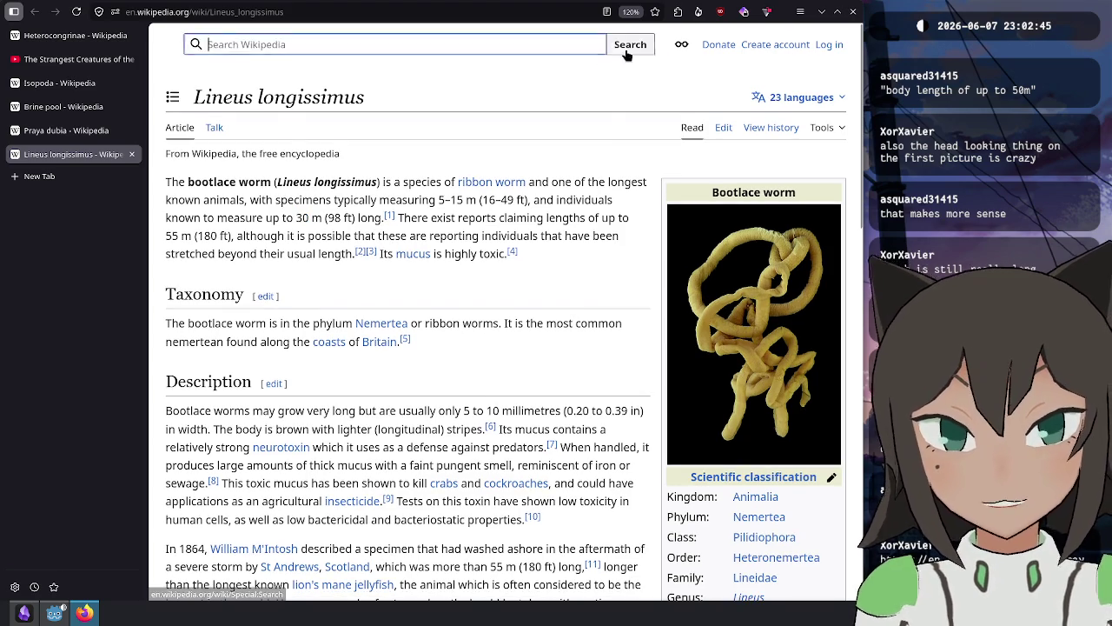
pyautogui.write('blue whale')
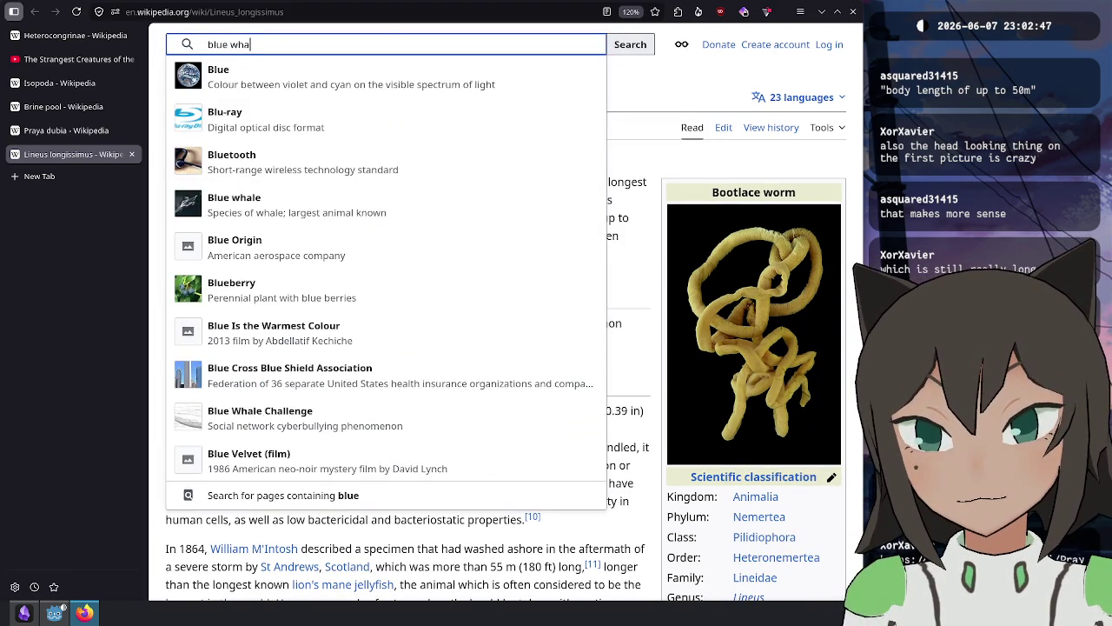
pyautogui.click(491, 71)
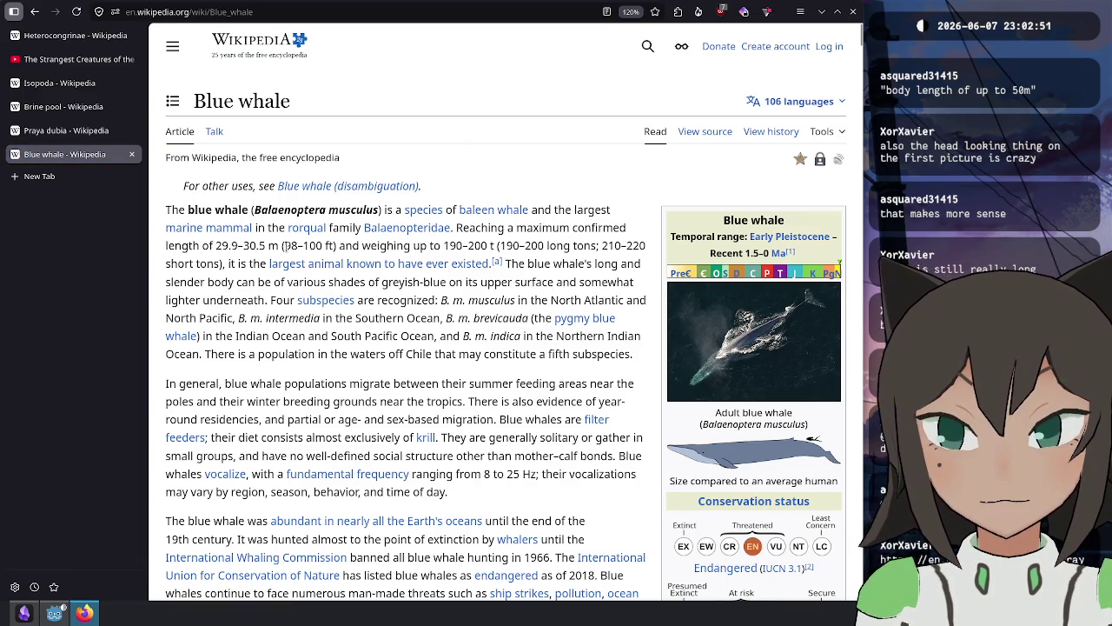
pyautogui.moveTo(215, 246); pyautogui.dragTo(278, 248)
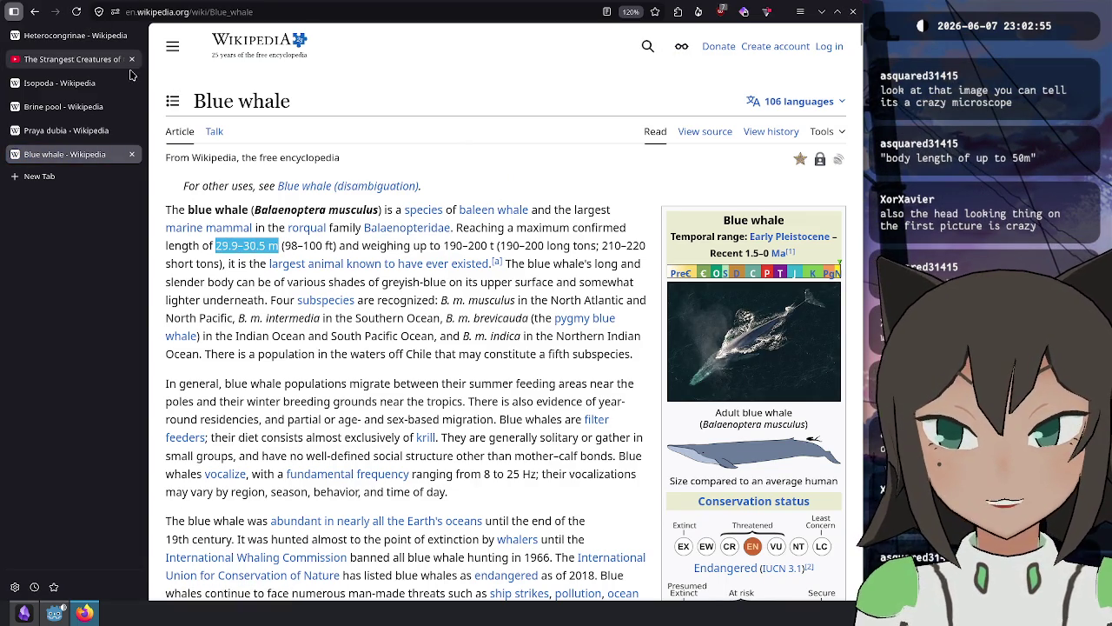
pyautogui.click(39, 12)
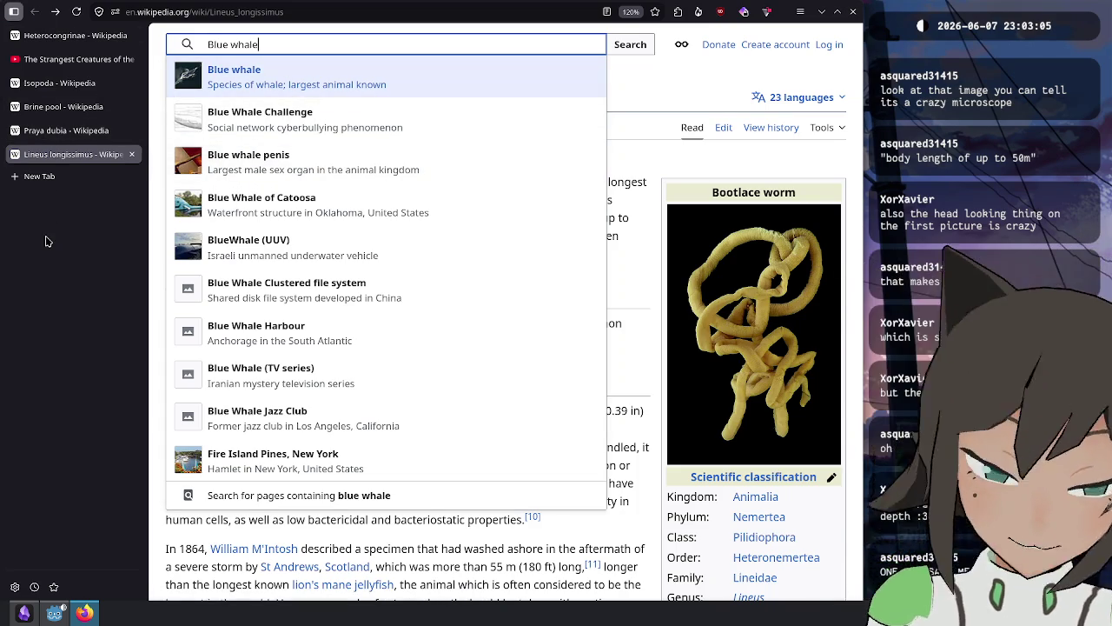
pyautogui.hotkey('ctrl', 'w')
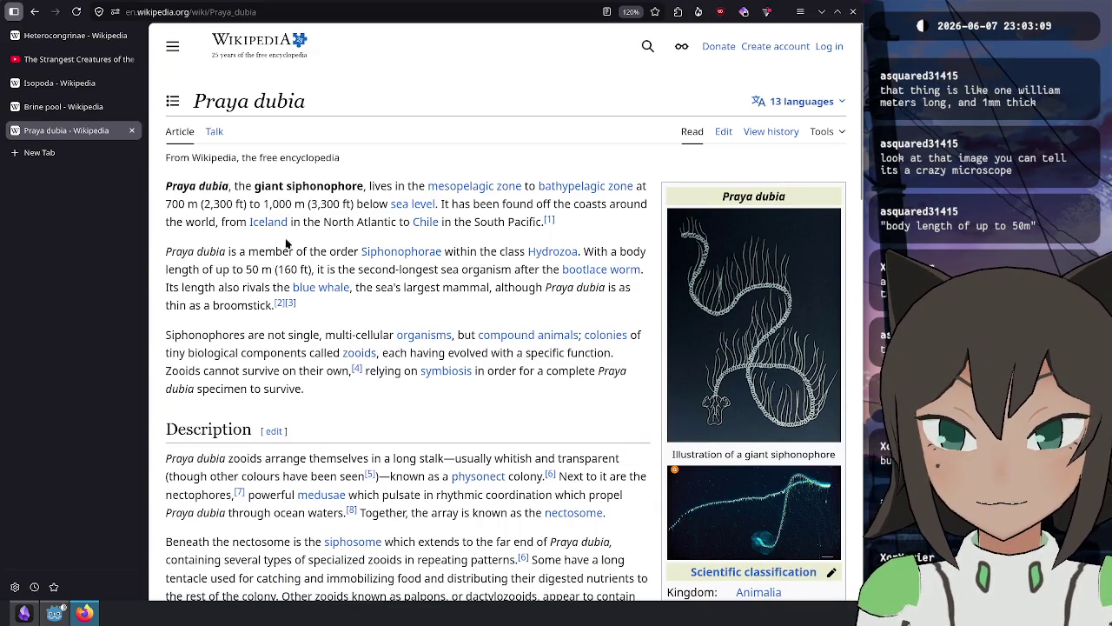
# Step: Highlight the Praya dubia body-length text: up to 50 m, rivalling the blue whale
pyautogui.moveTo(288, 253)
pyautogui.mouseDown()
pyautogui.moveTo(297, 271)
pyautogui.moveTo(284, 270)
pyautogui.mouseUp()
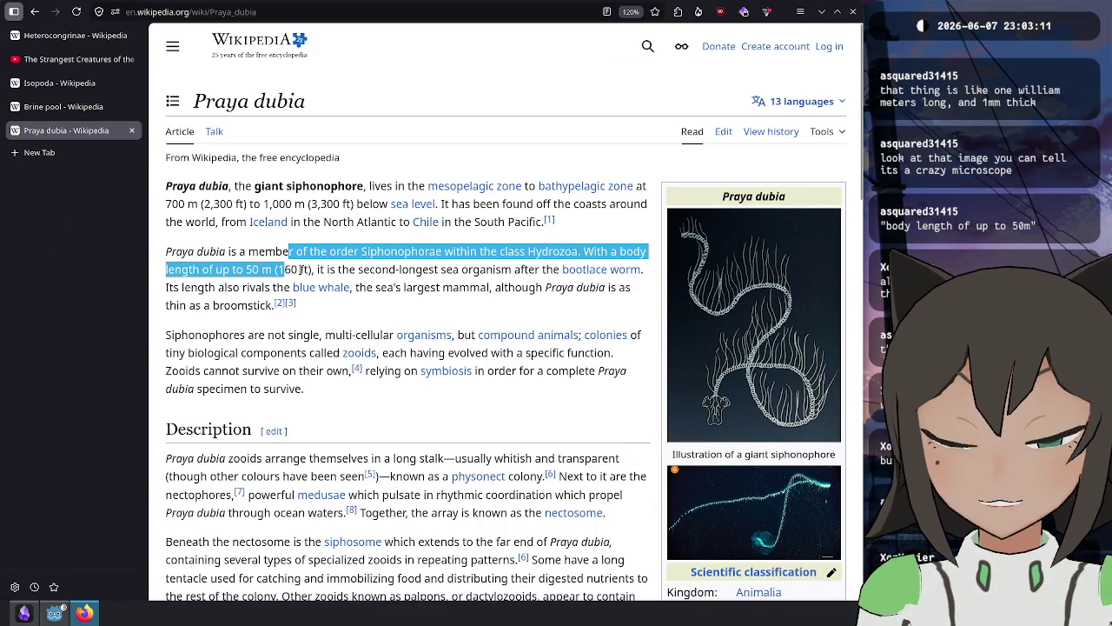
pyautogui.click(371, 275)
pyautogui.moveTo(358, 271); pyautogui.dragTo(392, 308)
pyautogui.click(384, 285)
pyautogui.click(393, 308)
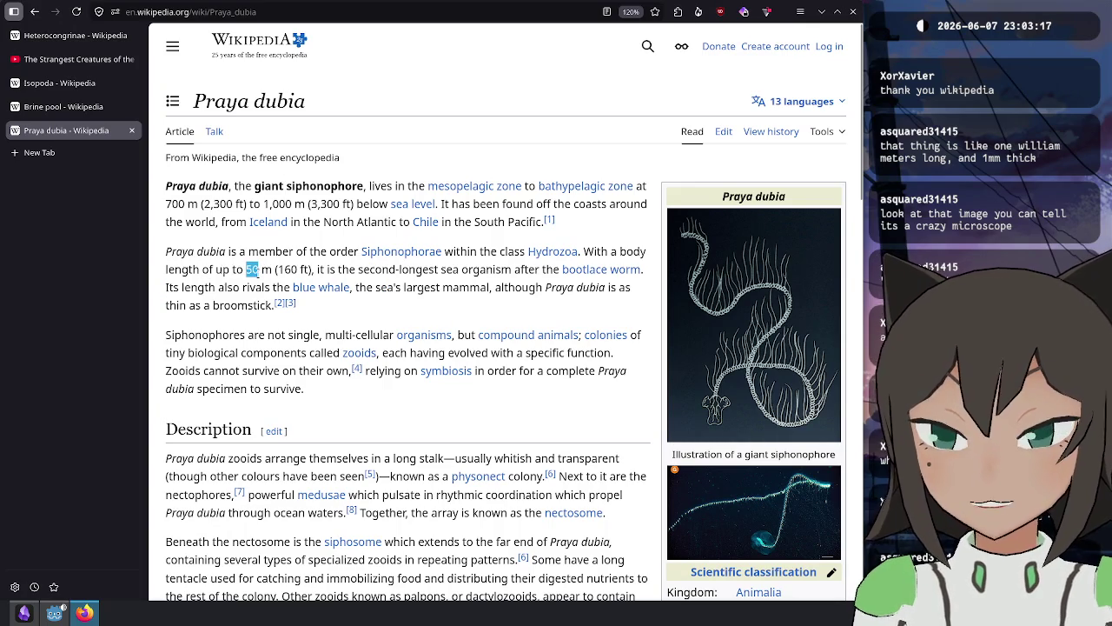
pyautogui.click(496, 316)
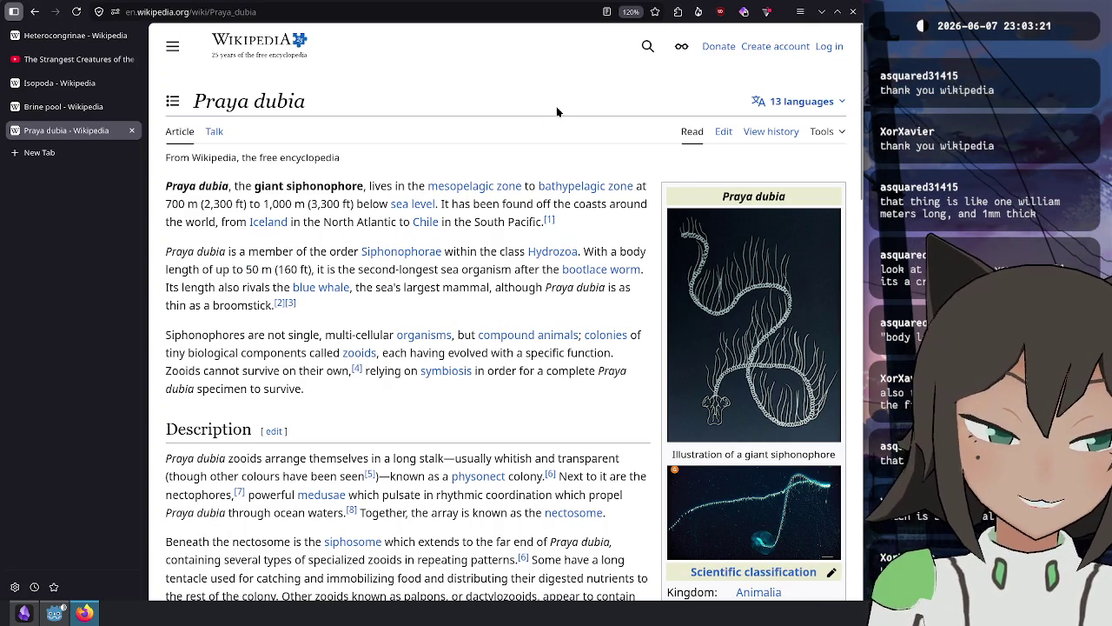
# Step: Select the Praya dubia page address, glance at the facts note, and return to the article
pyautogui.click(348, 14)
pyautogui.hotkey('alt', 'Tab')
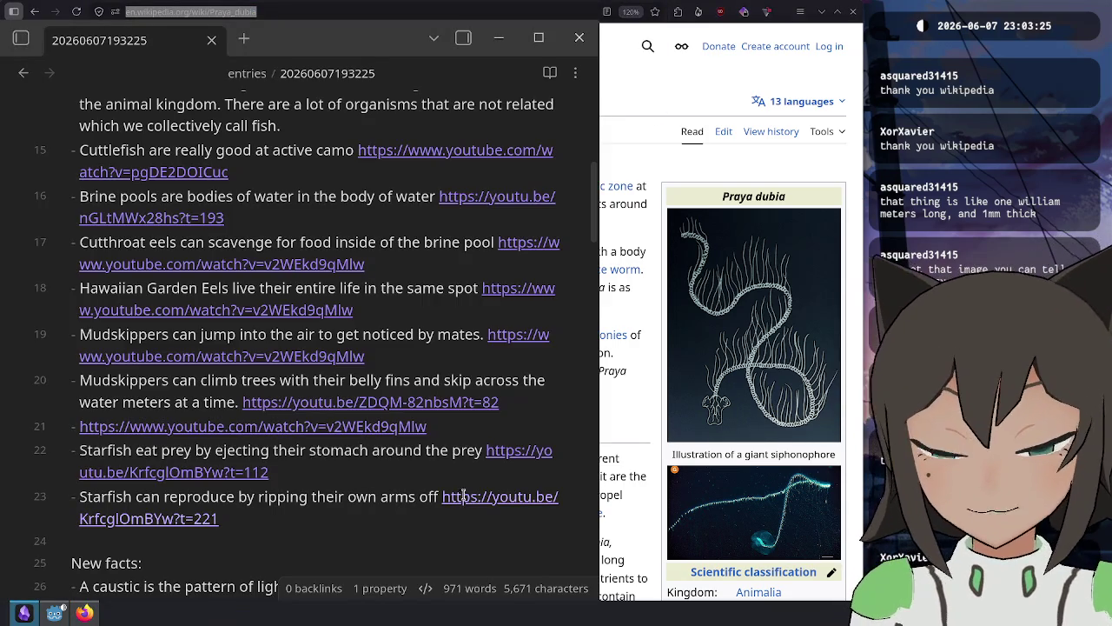
pyautogui.click(609, 127)
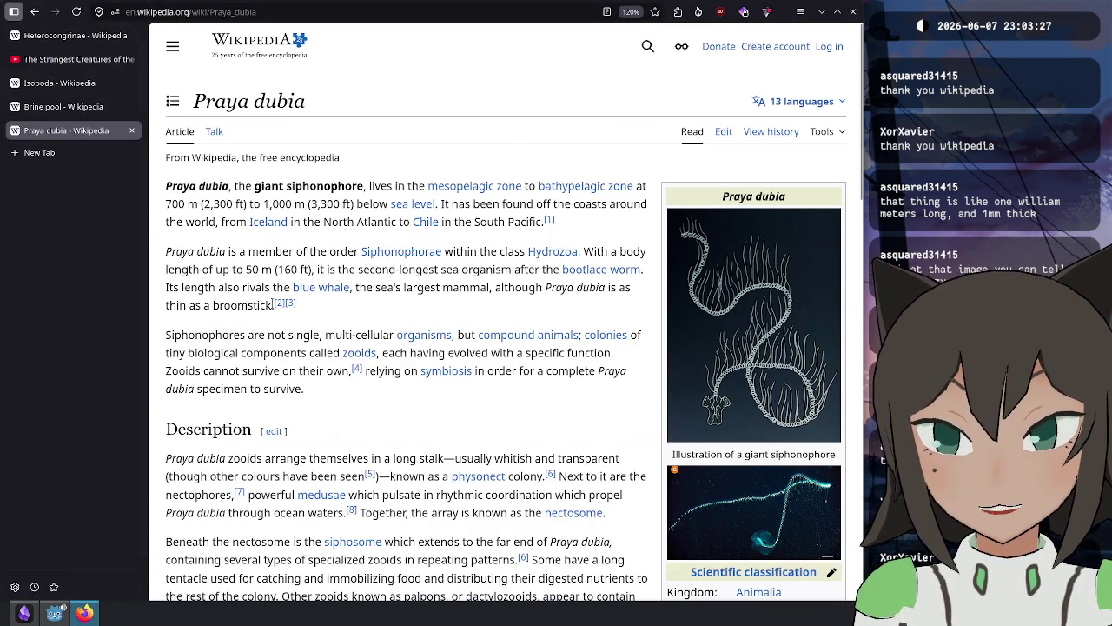
pyautogui.moveTo(280, 309)
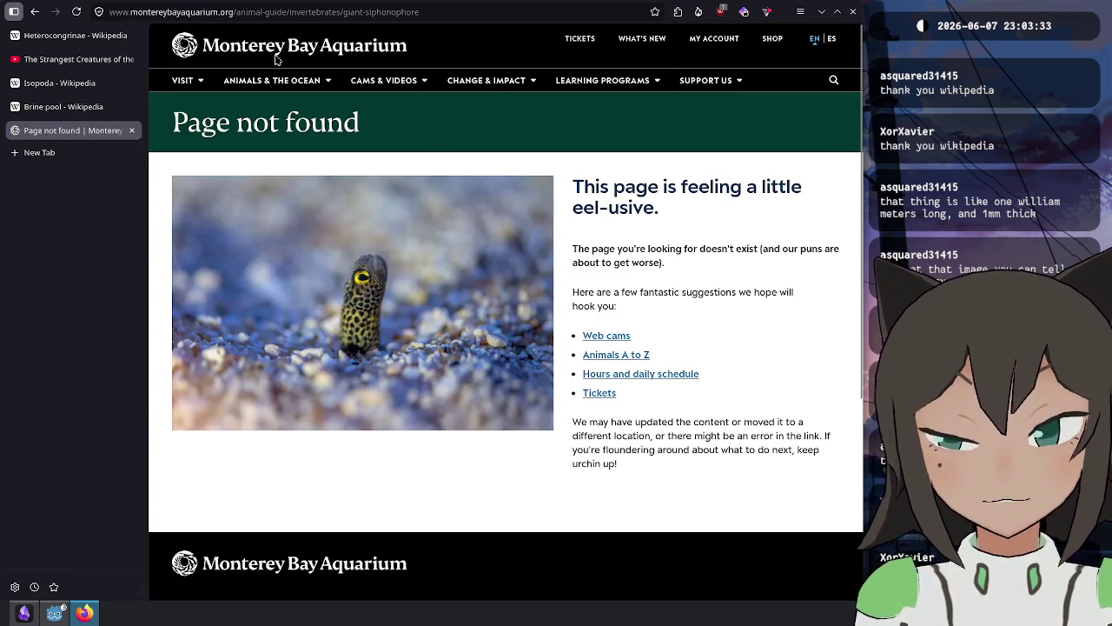
# Step: On archive.org, look up the aquarium's giant siphonophore page in the Wayback Machine
pyautogui.click(297, 12)
pyautogui.write('archiv')
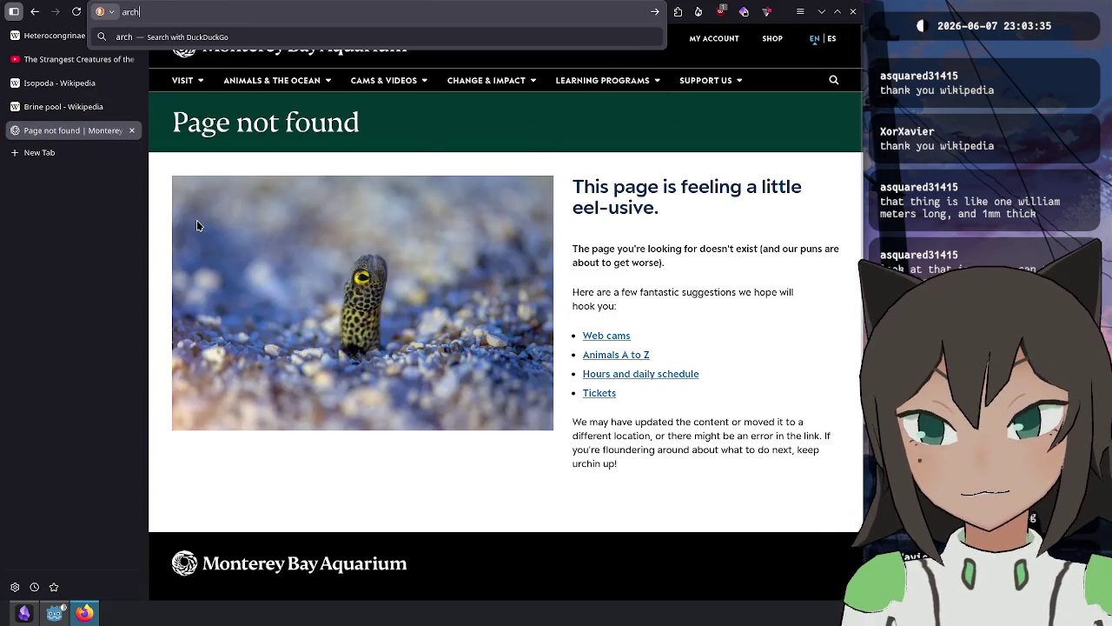
pyautogui.write('e.org')
pyautogui.press('Return')
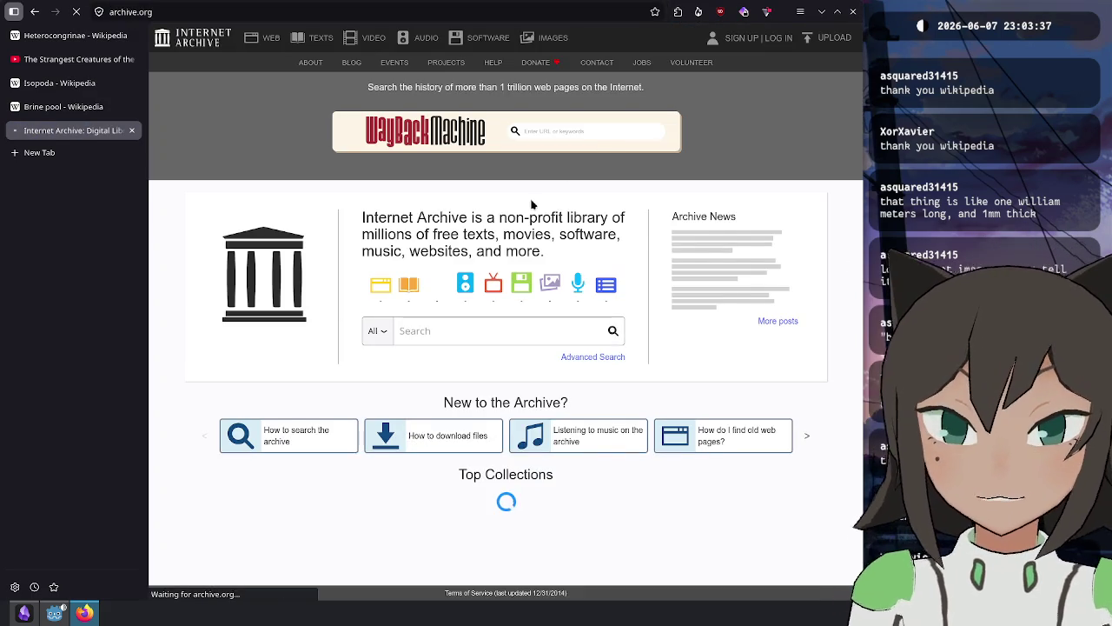
pyautogui.click(603, 131)
pyautogui.write('https://www.montereybayaquarium.org/animal-guide/invertebrates/giant-siphonophore')
pyautogui.press('Return')
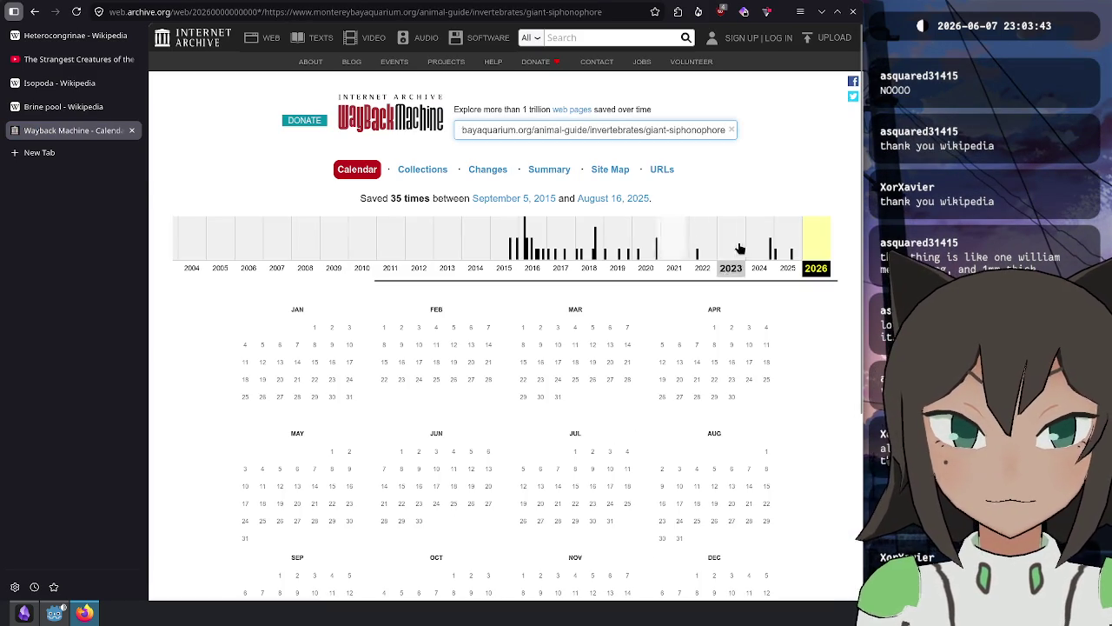
# Step: Browse the 2025, 2024 and 2022 snapshot calendars, opening the August 16, 2025 capture
pyautogui.click(778, 251)
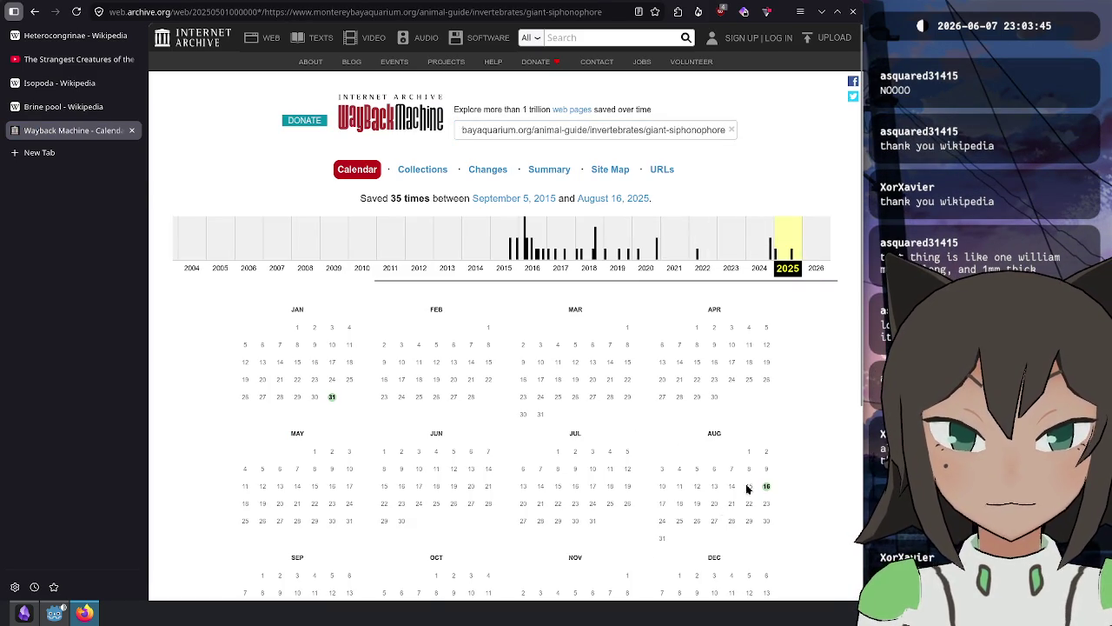
pyautogui.click(786, 540)
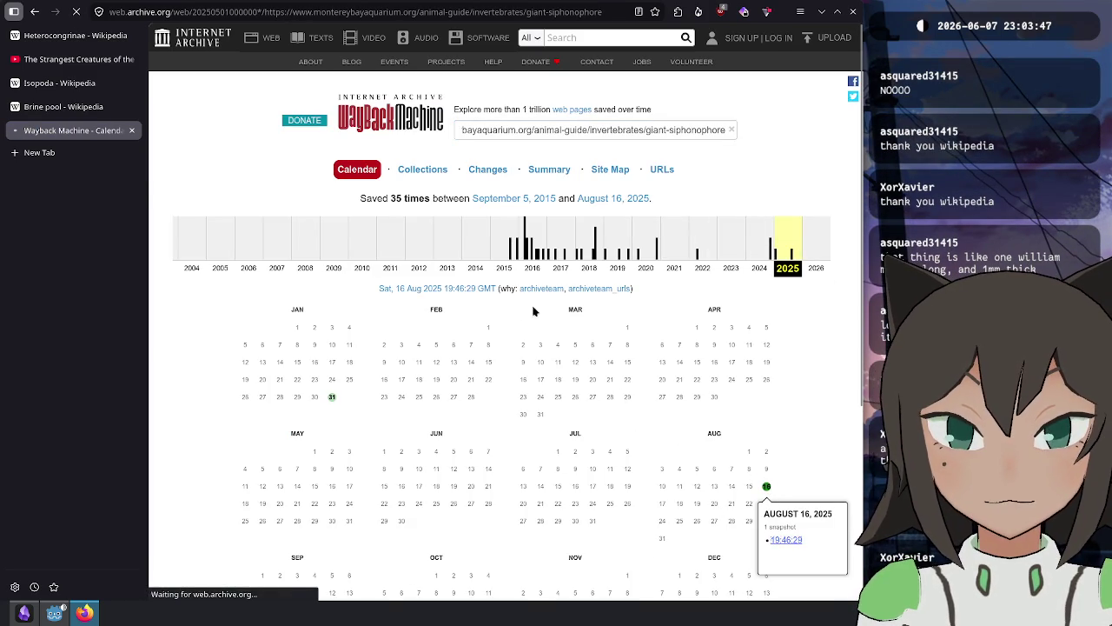
pyautogui.click(32, 12)
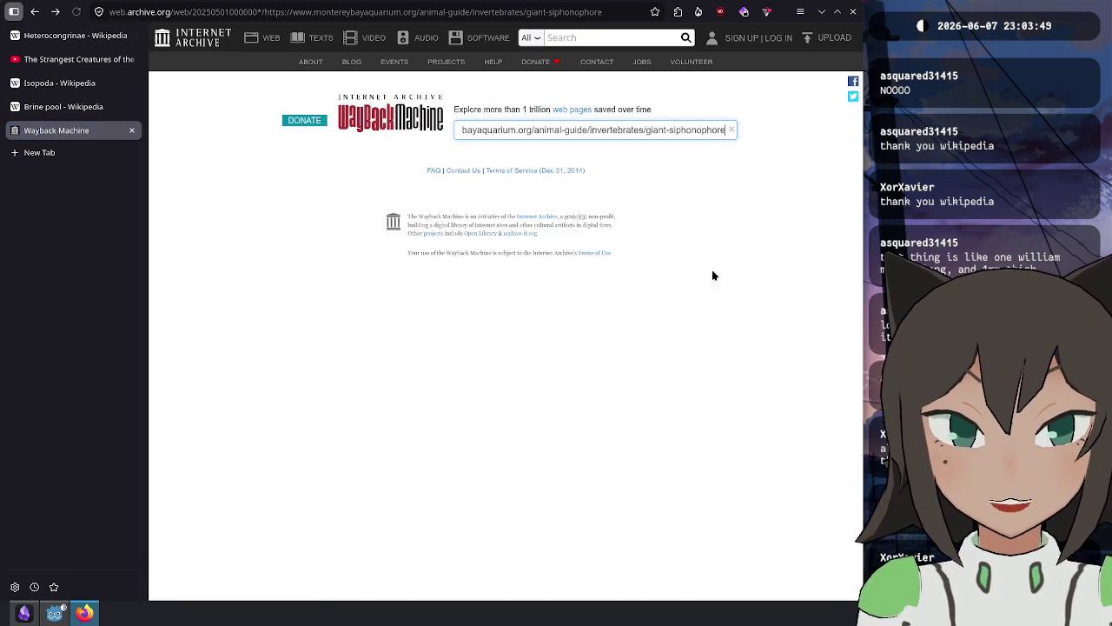
pyautogui.click(773, 257)
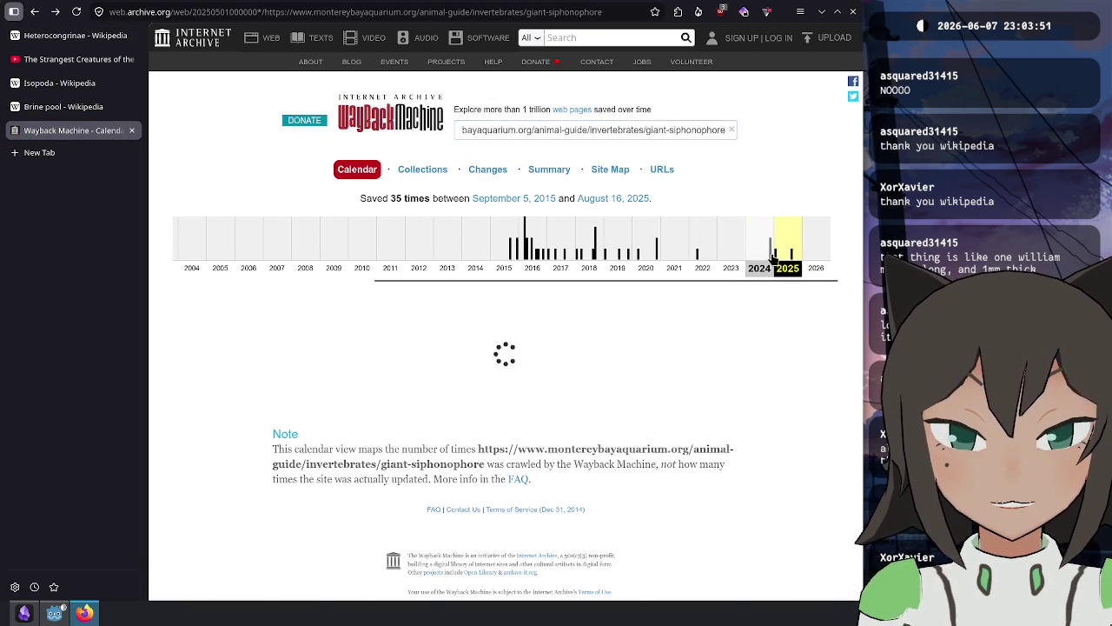
pyautogui.scroll(-5, 635, 315)
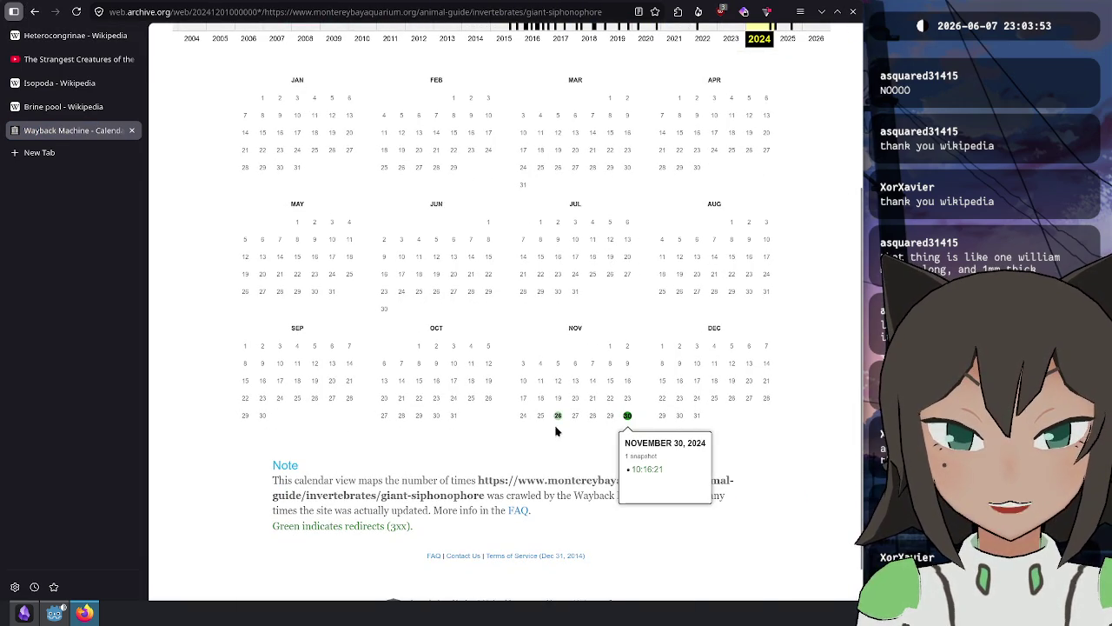
pyautogui.scroll(5, 611, 386)
pyautogui.click(700, 239)
pyautogui.scroll(-5, 627, 395)
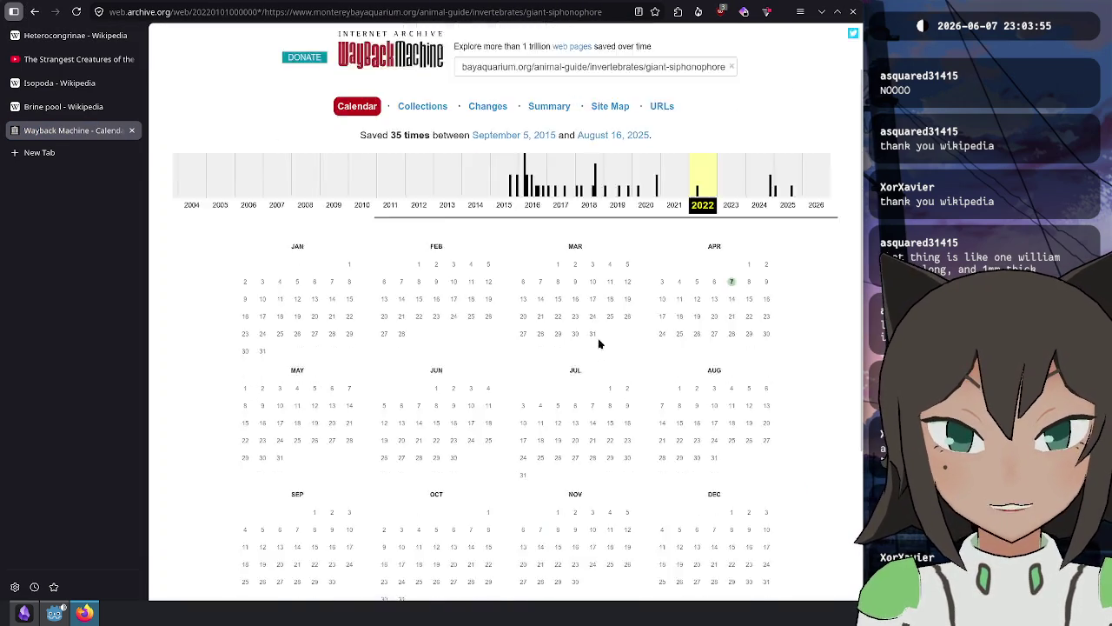
# Step: Flip through the Isopoda, Brine pool and Heterocongrinae tabs, ending on Isopoda
pyautogui.click(88, 85)
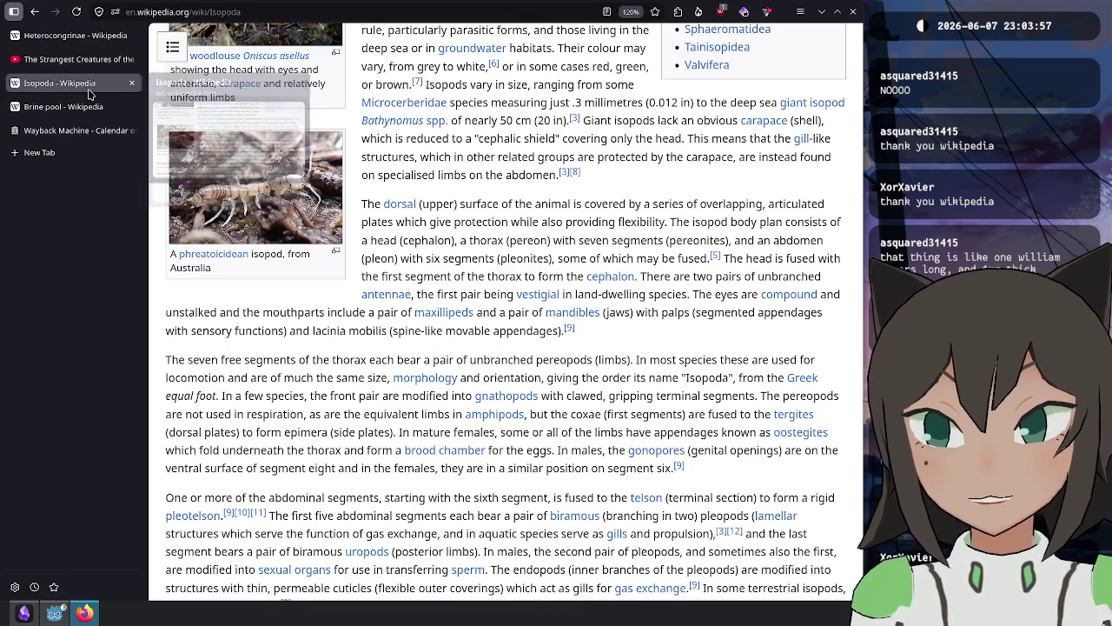
pyautogui.click(85, 107)
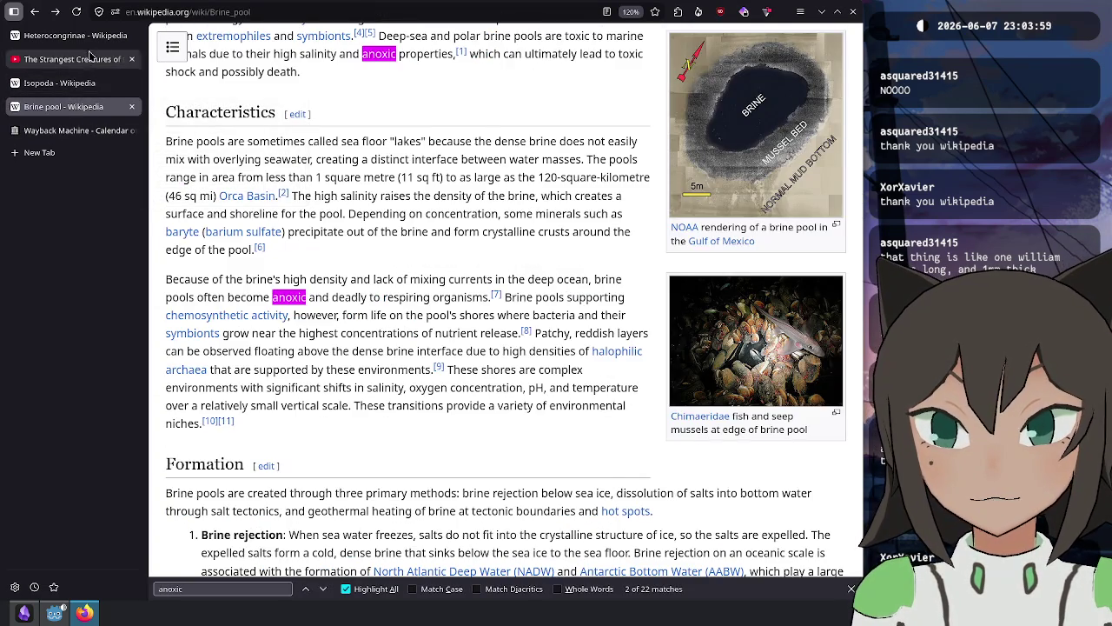
pyautogui.click(87, 37)
pyautogui.click(91, 83)
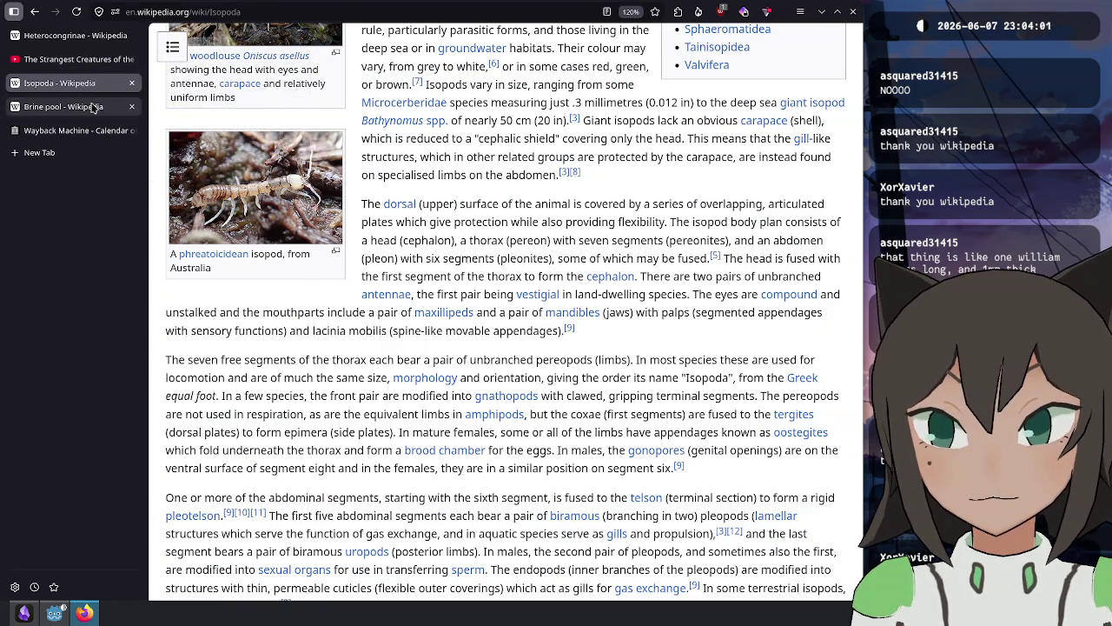